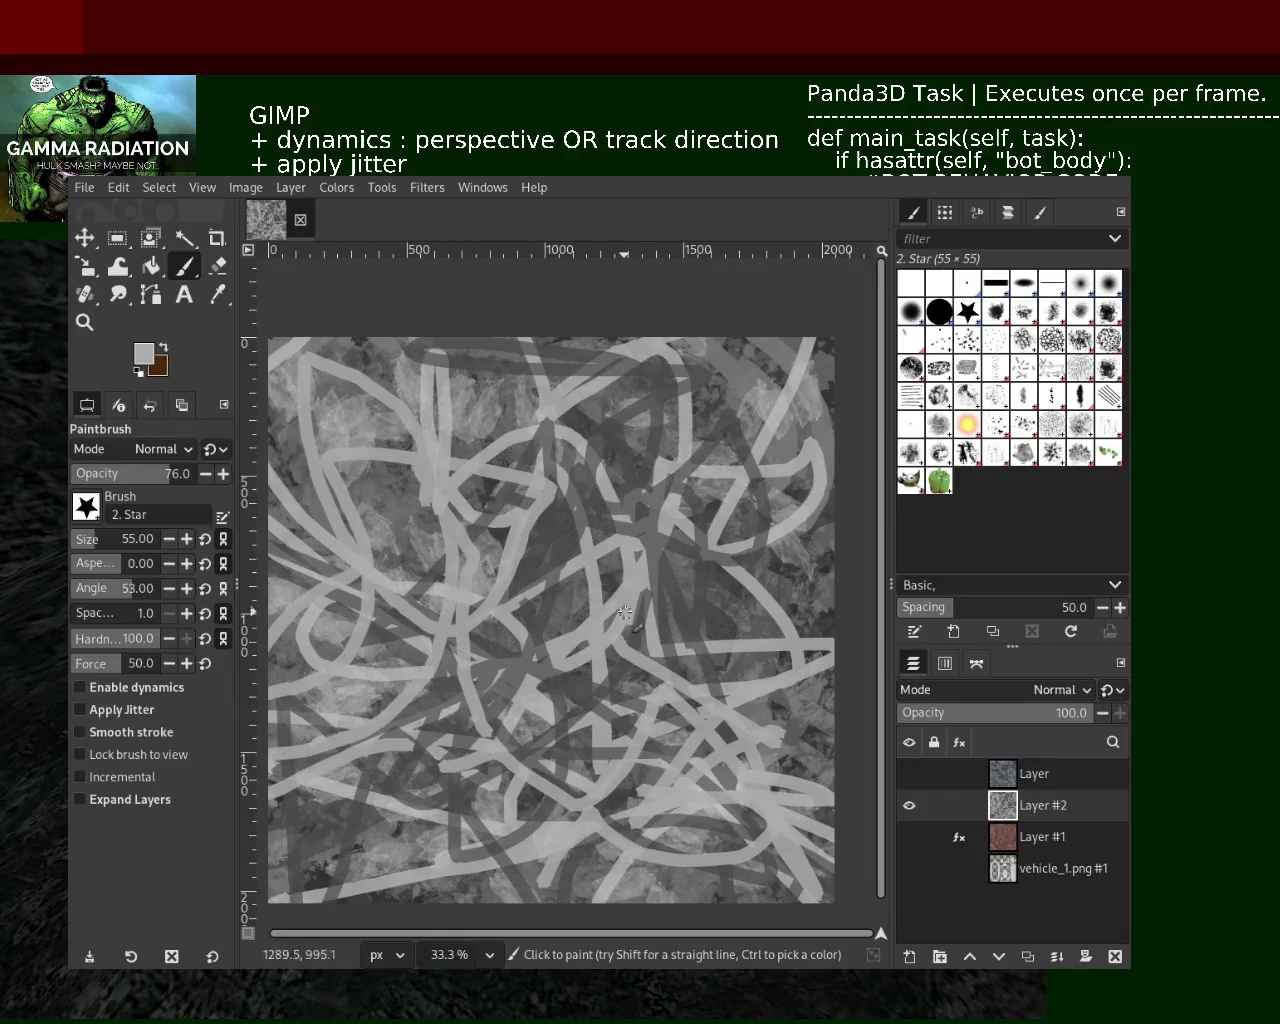
# Paint light grey scribbles across the centre of the texture, undoing one bad stroke
pyautogui.moveTo(520, 368)
pyautogui.mouseDown()
pyautogui.moveTo(405, 495)
pyautogui.moveTo(290, 590)
pyautogui.mouseUp()
pyautogui.moveTo(820, 400)
pyautogui.mouseDown()
pyautogui.moveTo(819, 540)
pyautogui.moveTo(666, 800)
pyautogui.moveTo(315, 755)
pyautogui.mouseUp()
pyautogui.keyDown('ctrl'); pyautogui.click(815, 512); pyautogui.keyUp('ctrl')
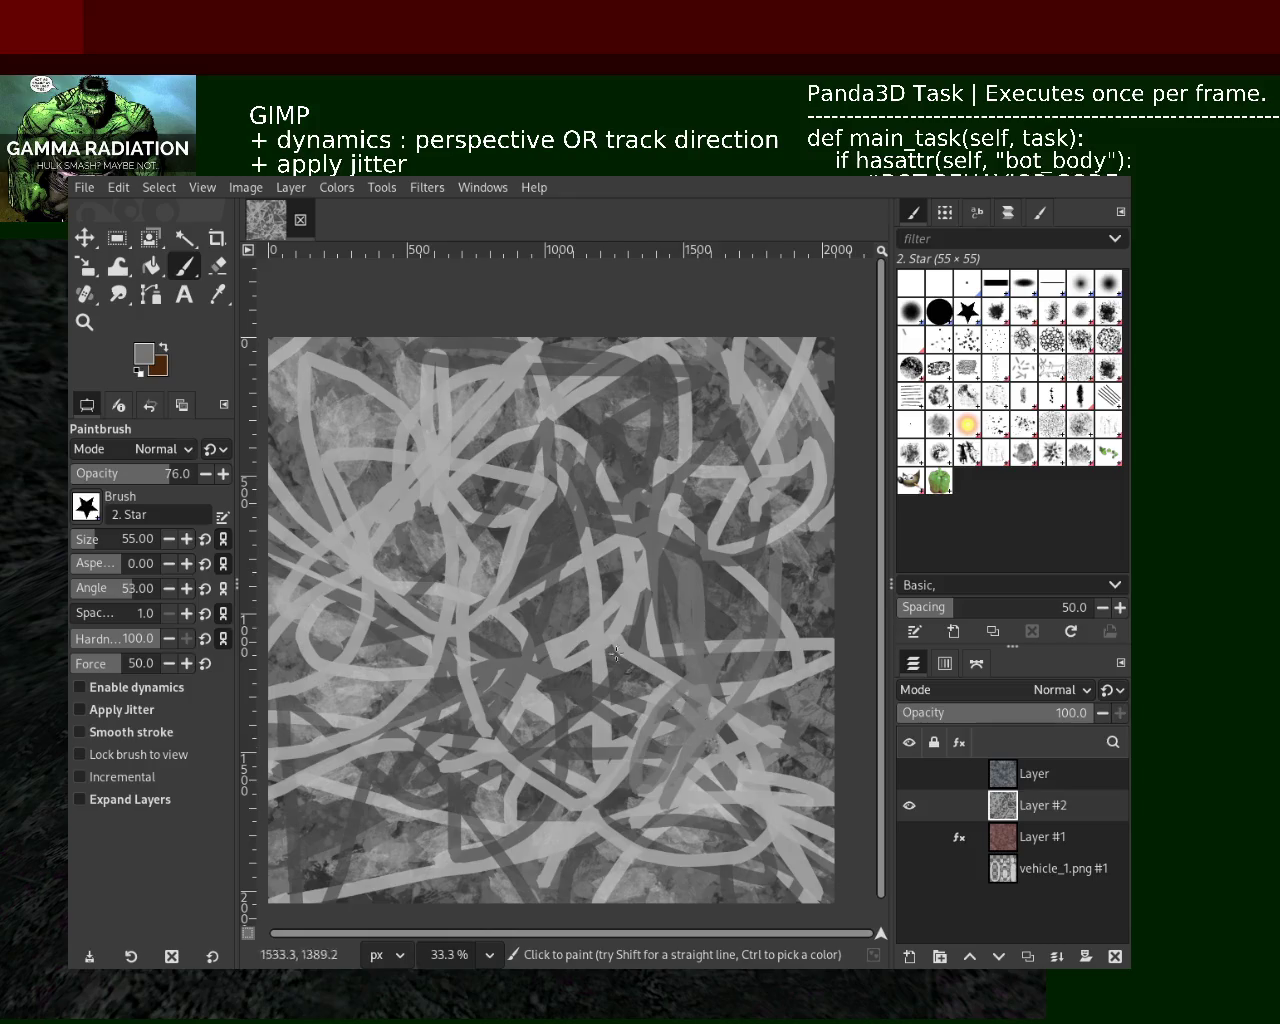
pyautogui.hotkey('ctrl', 'z')
# Add dark and light grey strokes sampled from the texture across the centre and lower right
pyautogui.moveTo(476, 588)
pyautogui.mouseDown()
pyautogui.moveTo(330, 550)
pyautogui.moveTo(520, 500)
pyautogui.moveTo(340, 570)
pyautogui.moveTo(430, 600)
pyautogui.mouseUp()
pyautogui.moveTo(606, 597)
pyautogui.mouseDown()
pyautogui.moveTo(422, 822)
pyautogui.moveTo(640, 800)
pyautogui.moveTo(585, 760)
pyautogui.mouseUp()
pyautogui.keyDown('ctrl'); pyautogui.click(680, 822); pyautogui.keyUp('ctrl')
pyautogui.moveTo(680, 822)
pyautogui.mouseDown()
pyautogui.moveTo(600, 770)
pyautogui.moveTo(680, 690)
pyautogui.moveTo(620, 760)
pyautogui.moveTo(520, 630)
pyautogui.mouseUp()
pyautogui.keyDown('ctrl'); pyautogui.click(716, 797); pyautogui.keyUp('ctrl')
pyautogui.moveTo(600, 760)
pyautogui.mouseDown()
pyautogui.moveTo(640, 650)
pyautogui.moveTo(520, 700)
pyautogui.moveTo(287, 671)
pyautogui.moveTo(522, 849)
pyautogui.moveTo(445, 849)
pyautogui.moveTo(743, 817)
pyautogui.mouseUp()
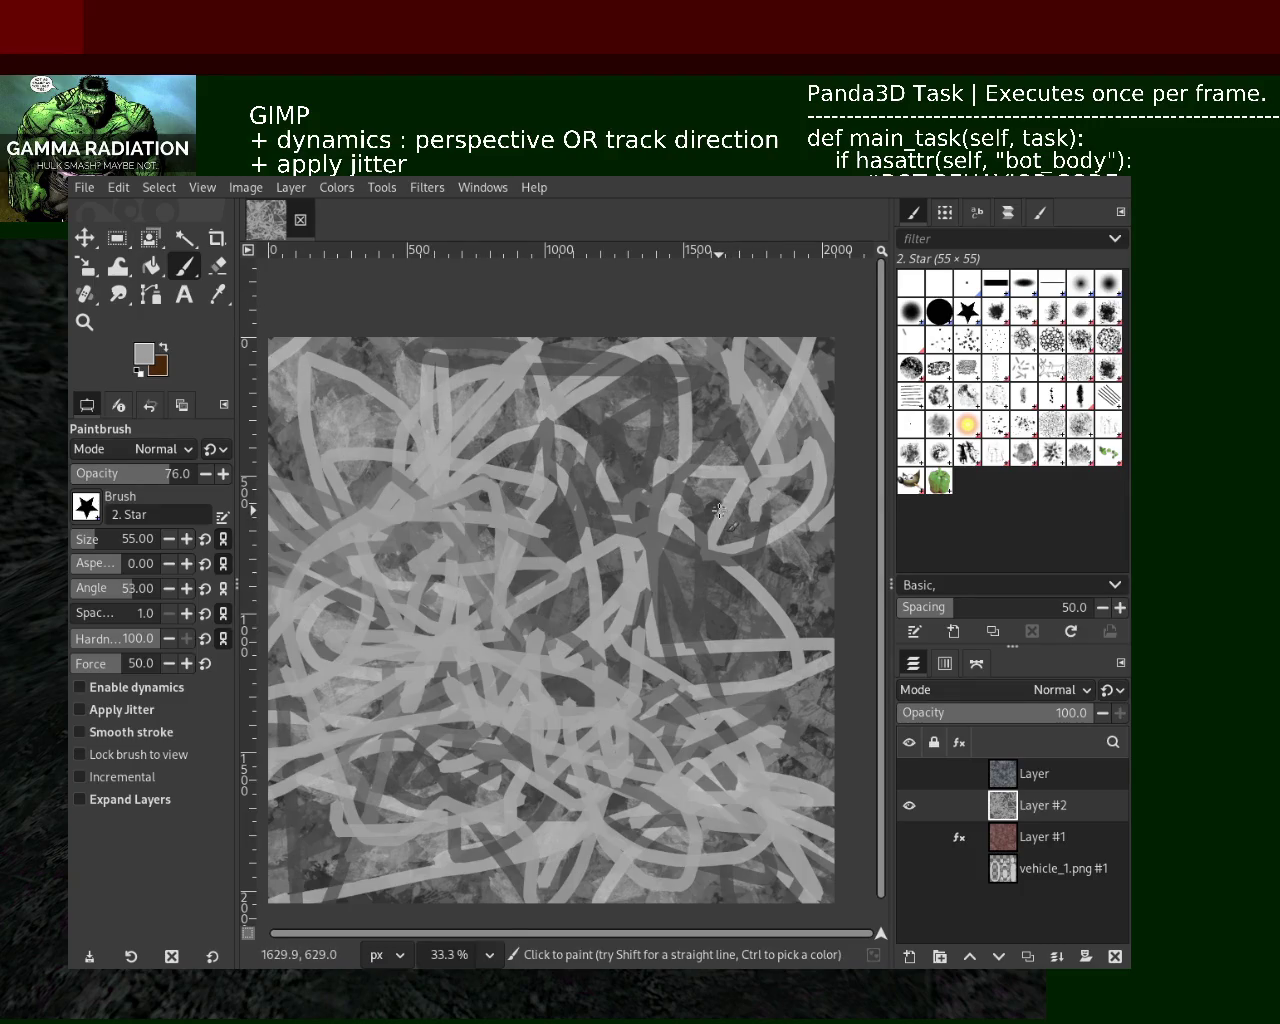
# Paint light marks and a dark grey stroke across the lower middle, then sample a light grey
pyautogui.moveTo(690, 570); pyautogui.dragTo(587, 697)
pyautogui.keyDown('ctrl'); pyautogui.click(577, 532); pyautogui.keyUp('ctrl')
pyautogui.moveTo(560, 610)
pyautogui.mouseDown()
pyautogui.moveTo(528, 640)
pyautogui.moveTo(670, 736)
pyautogui.mouseUp()
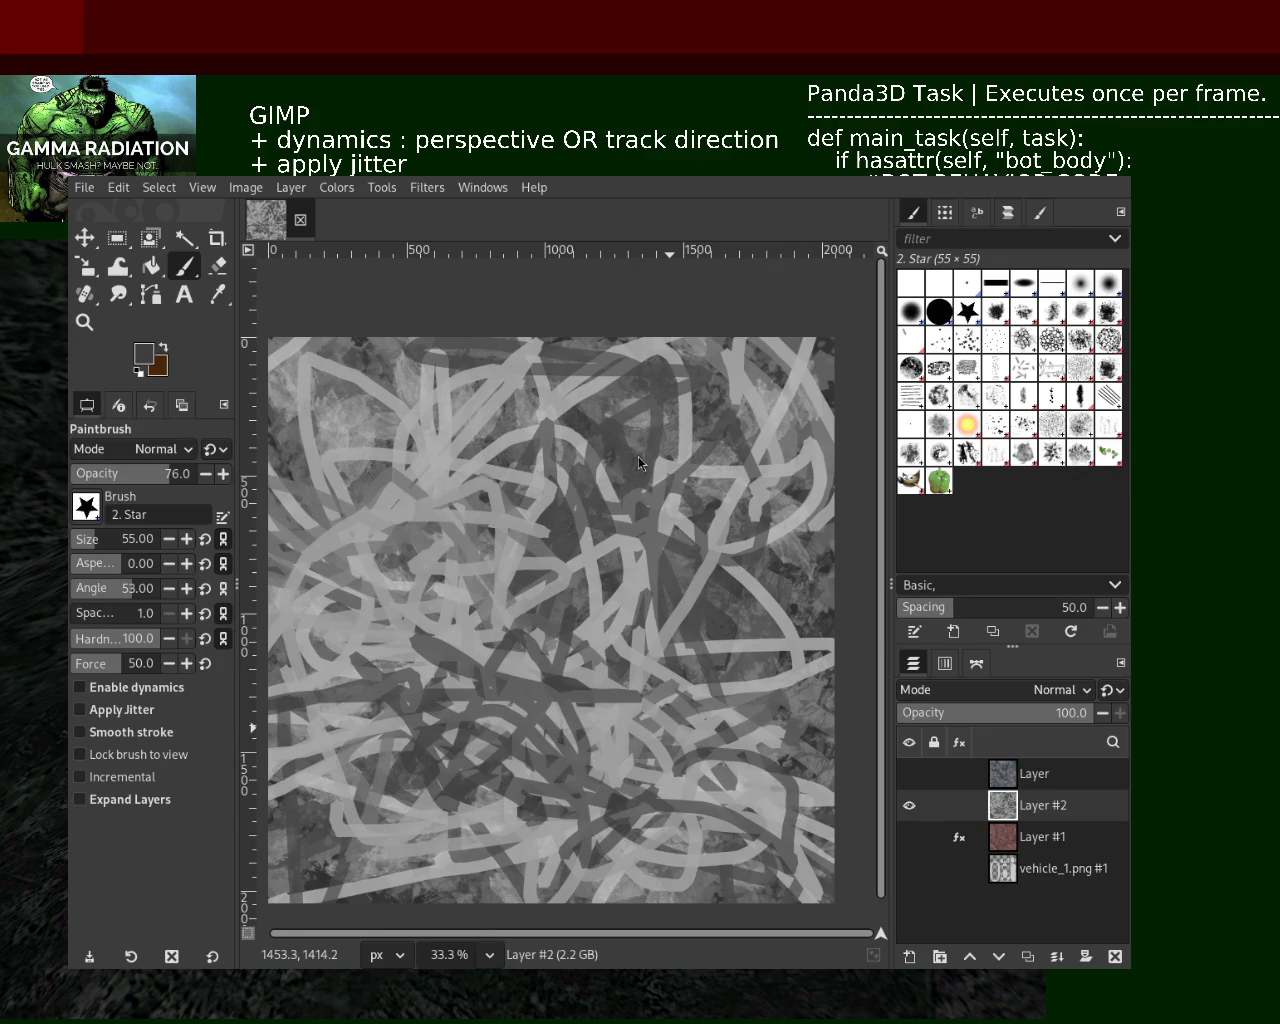
pyautogui.press('ctrl')
pyautogui.keyDown('ctrl'); pyautogui.click(628, 667); pyautogui.keyUp('ctrl')
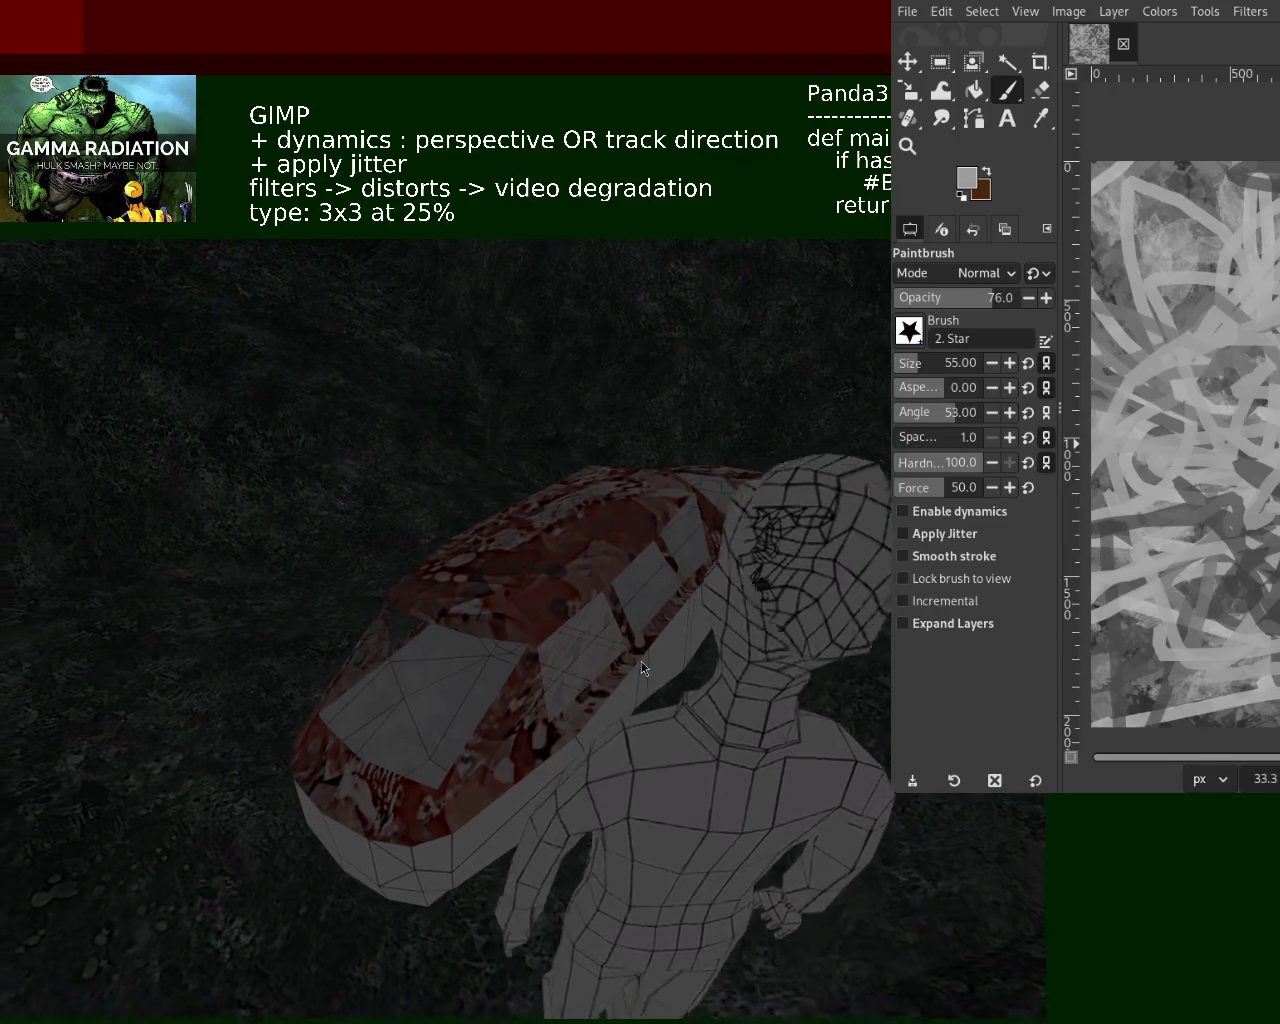
# Orbit the Panda3D camera to view the textured car from a new angle
pyautogui.moveTo(641, 661); pyautogui.dragTo(429, 389)
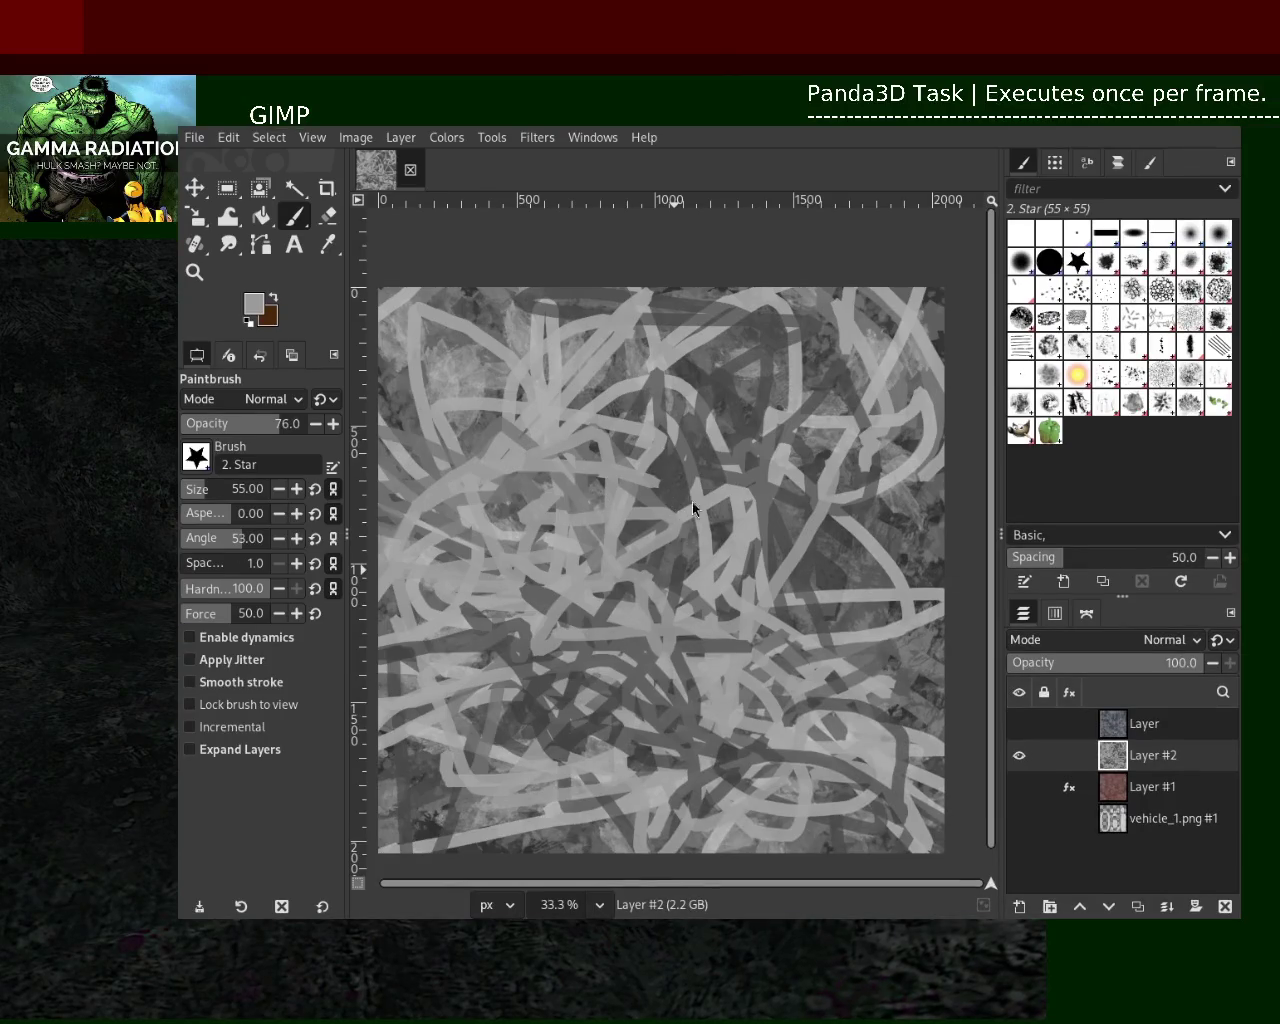
# Paint dark and light grey strokes on the lower middle, repainting misplaced strokes
pyautogui.keyDown('ctrl'); pyautogui.click(780, 530); pyautogui.keyUp('ctrl')
pyautogui.moveTo(615, 583); pyautogui.dragTo(690, 672)
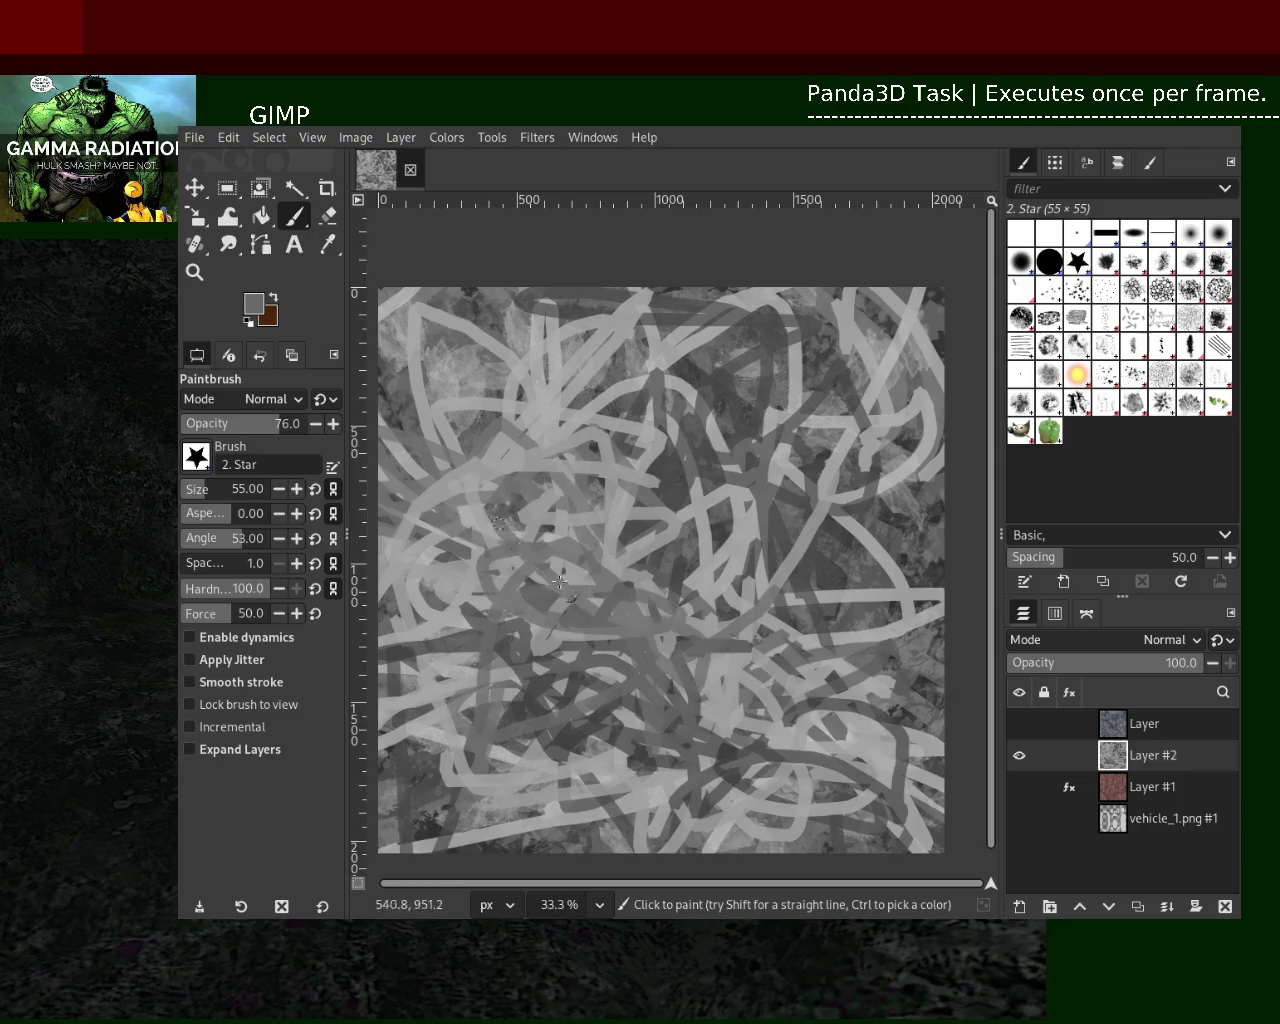
pyautogui.hotkey('ctrl', 'z')
pyautogui.moveTo(488, 606)
pyautogui.mouseDown()
pyautogui.moveTo(650, 752)
pyautogui.moveTo(660, 742)
pyautogui.moveTo(642, 687)
pyautogui.mouseUp()
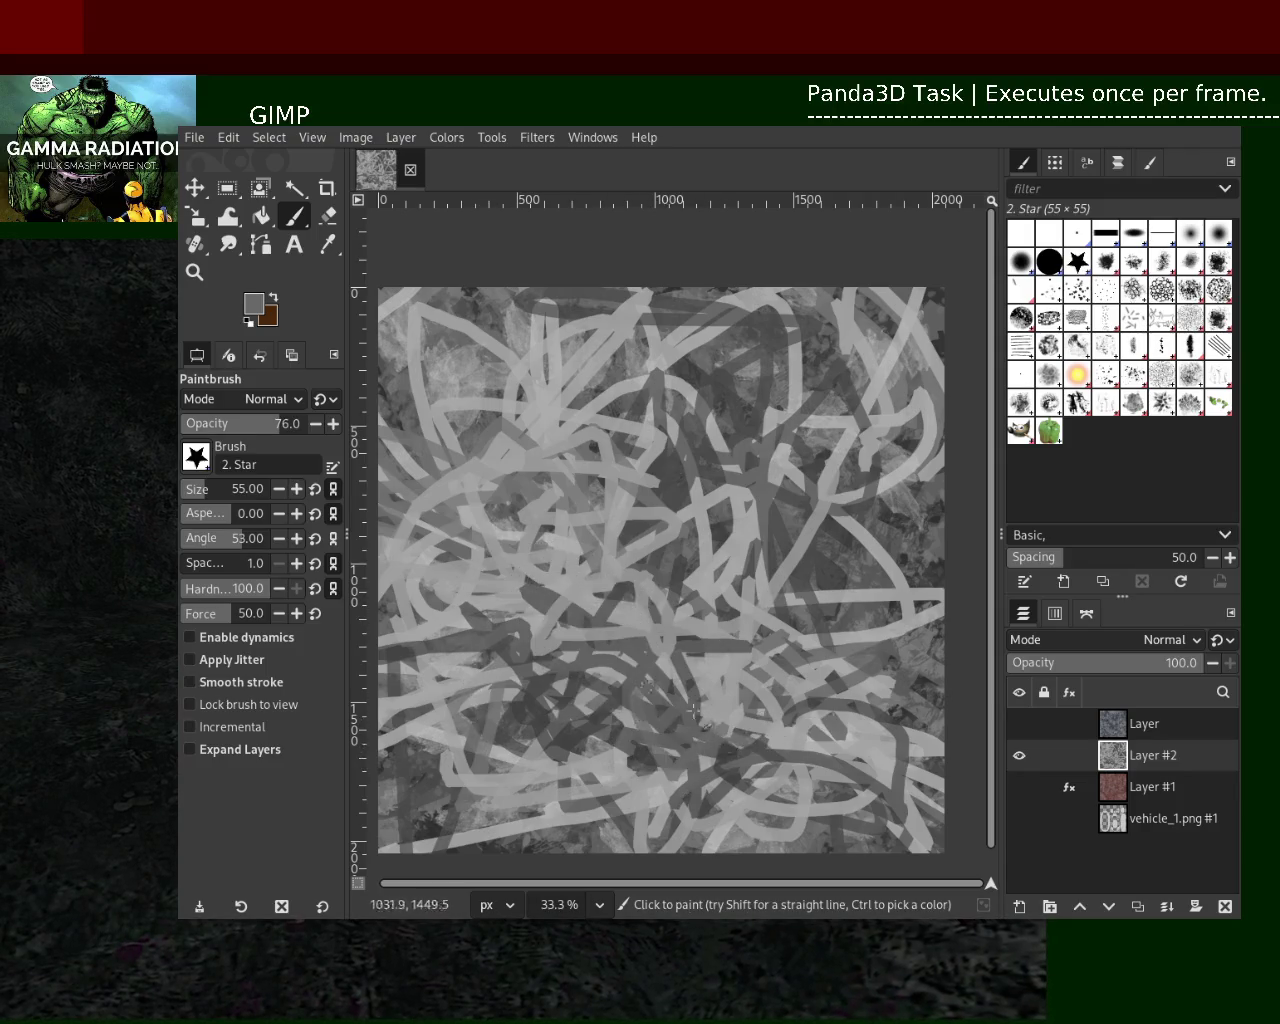
pyautogui.keyDown('ctrl'); pyautogui.click(868, 756); pyautogui.keyUp('ctrl')
pyautogui.moveTo(868, 756)
pyautogui.mouseDown()
pyautogui.moveTo(718, 773)
pyautogui.moveTo(657, 725)
pyautogui.moveTo(512, 715)
pyautogui.moveTo(414, 566)
pyautogui.moveTo(542, 616)
pyautogui.mouseUp()
pyautogui.hotkey('ctrl', 'z')
pyautogui.moveTo(440, 650)
pyautogui.mouseDown()
pyautogui.moveTo(490, 580)
pyautogui.moveTo(650, 582)
pyautogui.moveTo(696, 561)
pyautogui.moveTo(460, 572)
pyautogui.mouseUp()
pyautogui.keyDown('ctrl'); pyautogui.click(722, 540); pyautogui.keyUp('ctrl')
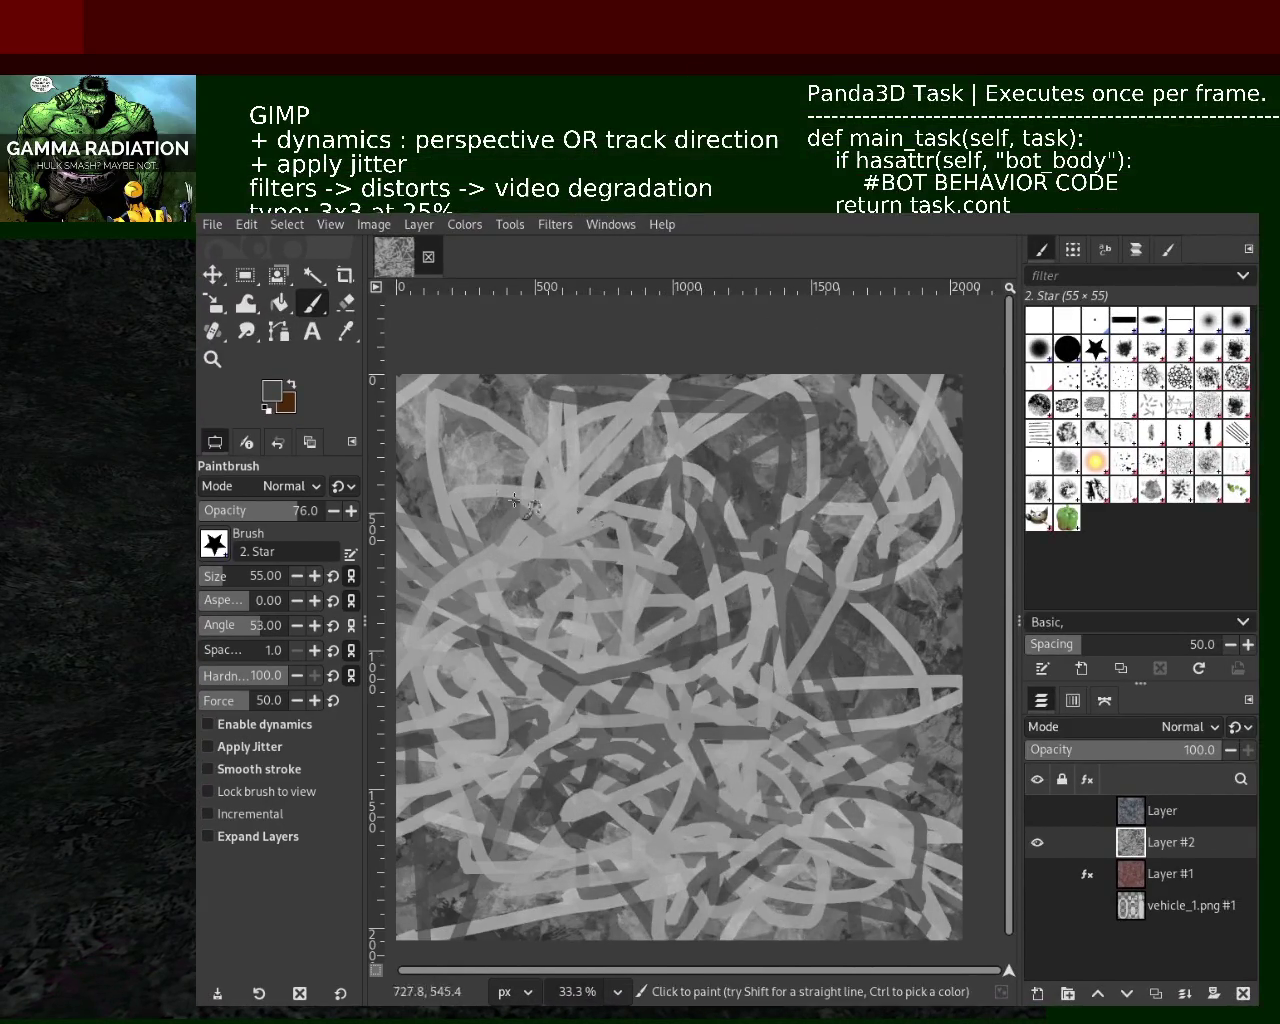
# Scribble light and dark grey across the canvas and lower middle, then raise brush size to 351
pyautogui.keyDown('ctrl'); pyautogui.click(788, 478); pyautogui.keyUp('ctrl')
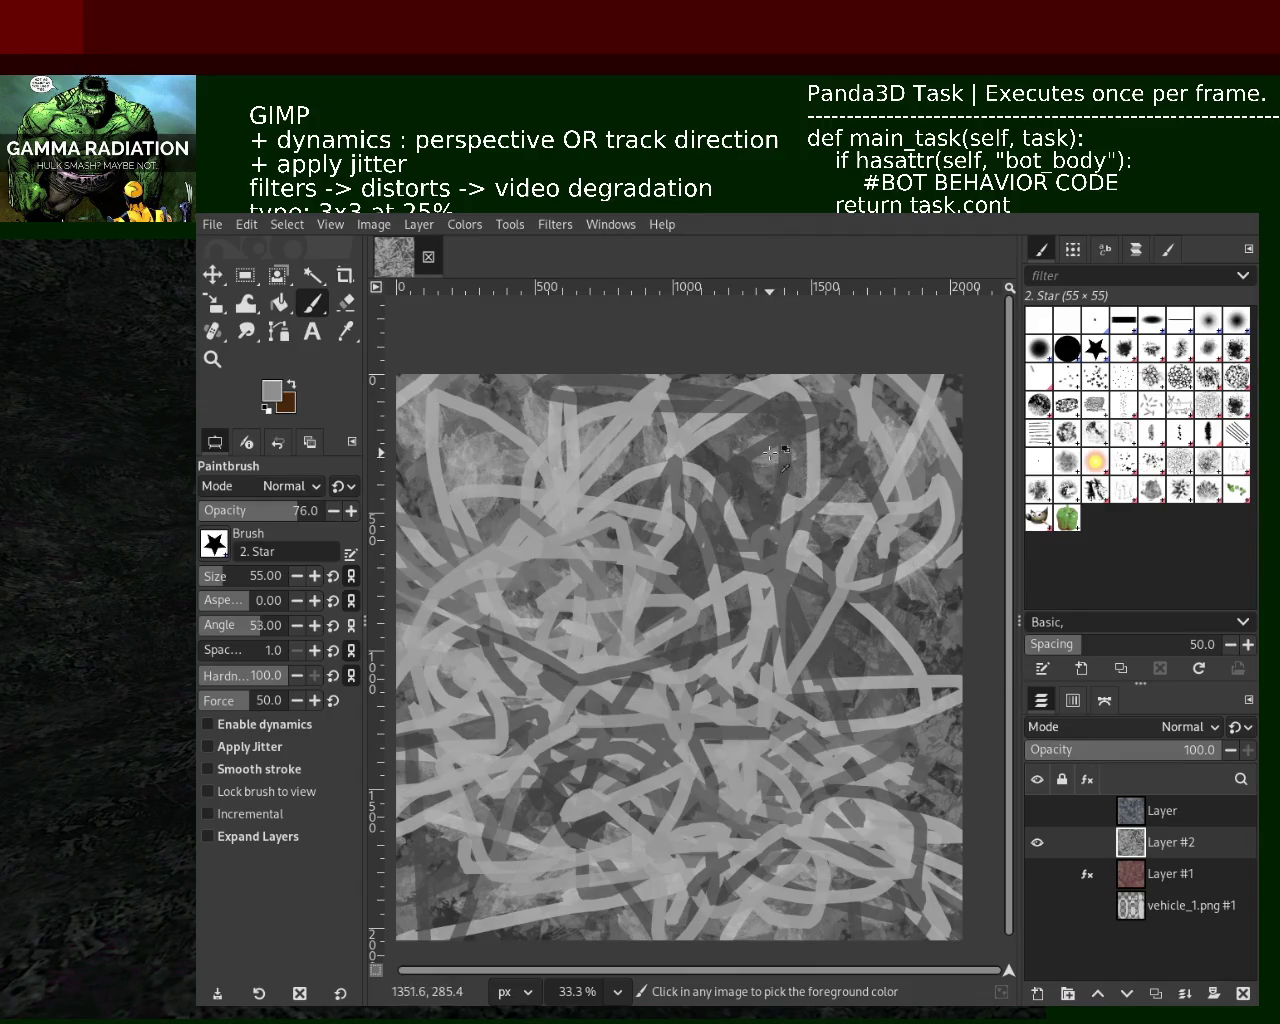
pyautogui.moveTo(760, 505); pyautogui.dragTo(427, 515)
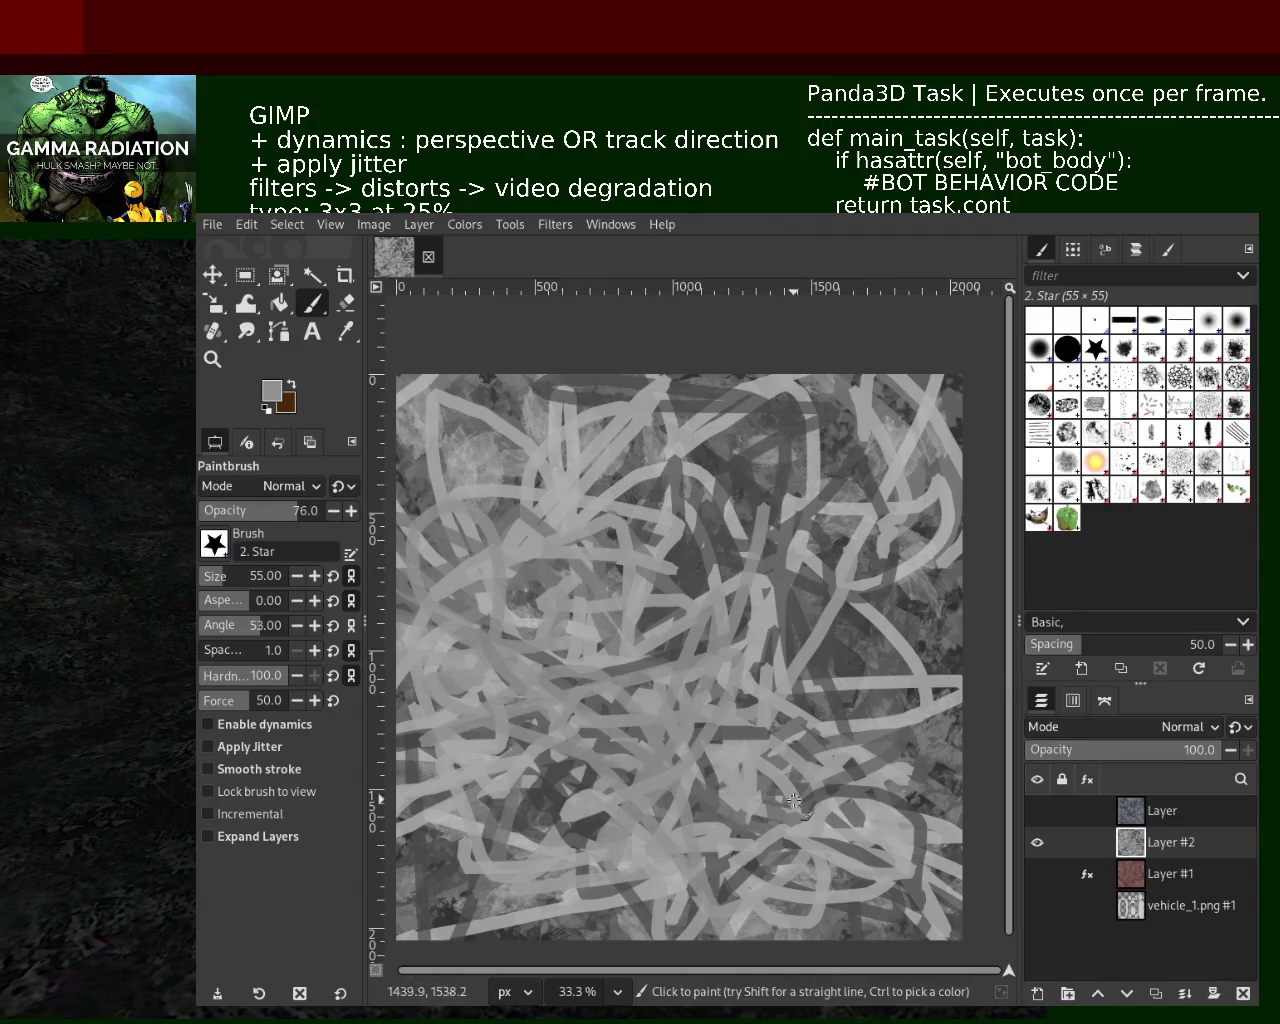
pyautogui.keyDown('ctrl'); pyautogui.click(868, 830); pyautogui.keyUp('ctrl')
pyautogui.moveTo(765, 825)
pyautogui.mouseDown()
pyautogui.moveTo(511, 698)
pyautogui.moveTo(808, 886)
pyautogui.mouseUp()
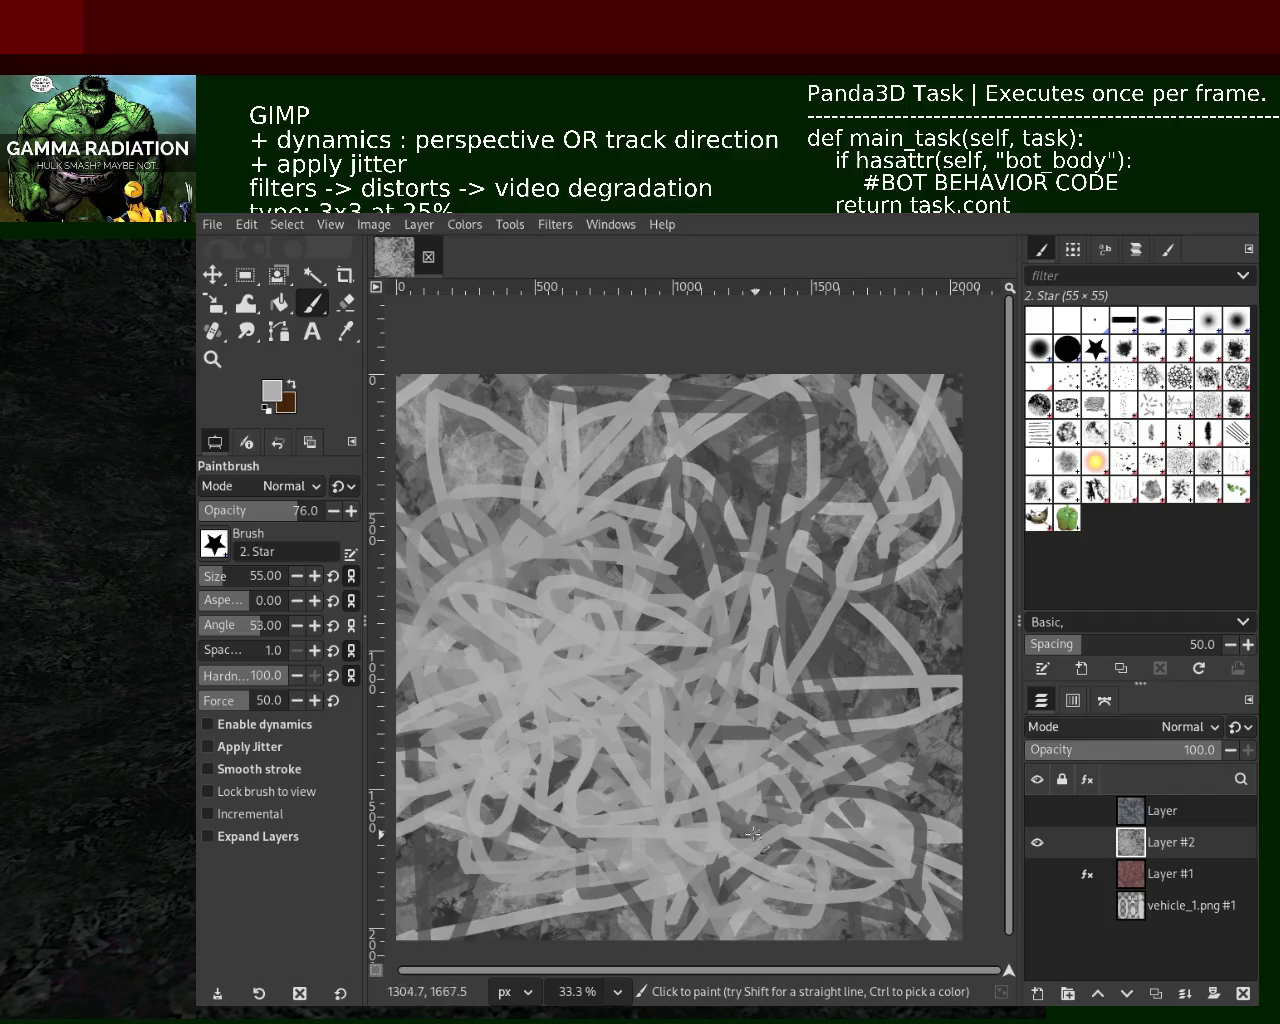
pyautogui.keyDown('ctrl'); pyautogui.click(820, 631); pyautogui.keyUp('ctrl')
pyautogui.moveTo(832, 700); pyautogui.dragTo(640, 885)
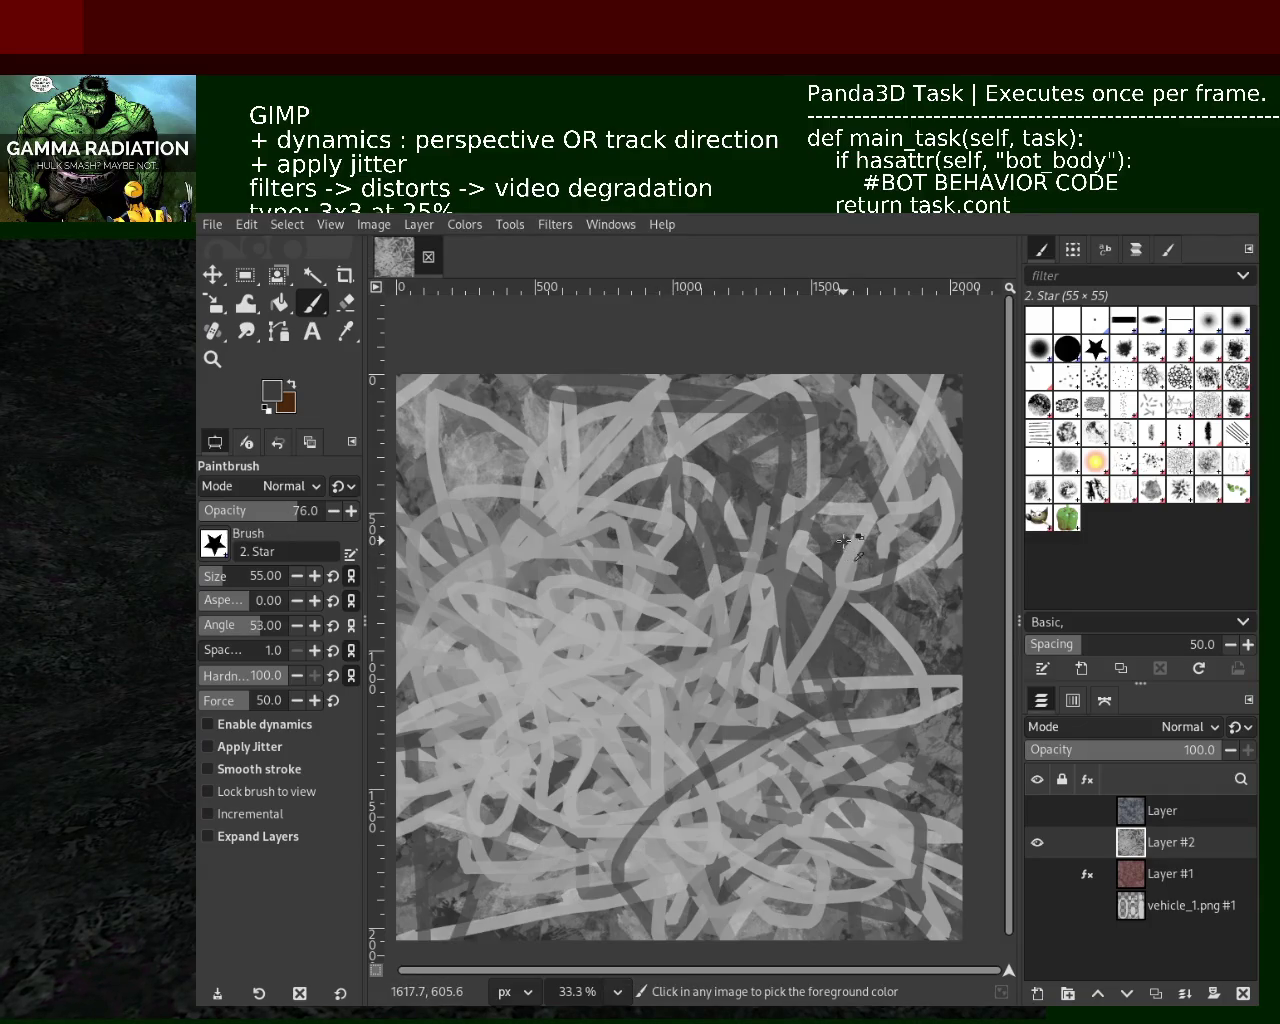
pyautogui.click(230, 574)
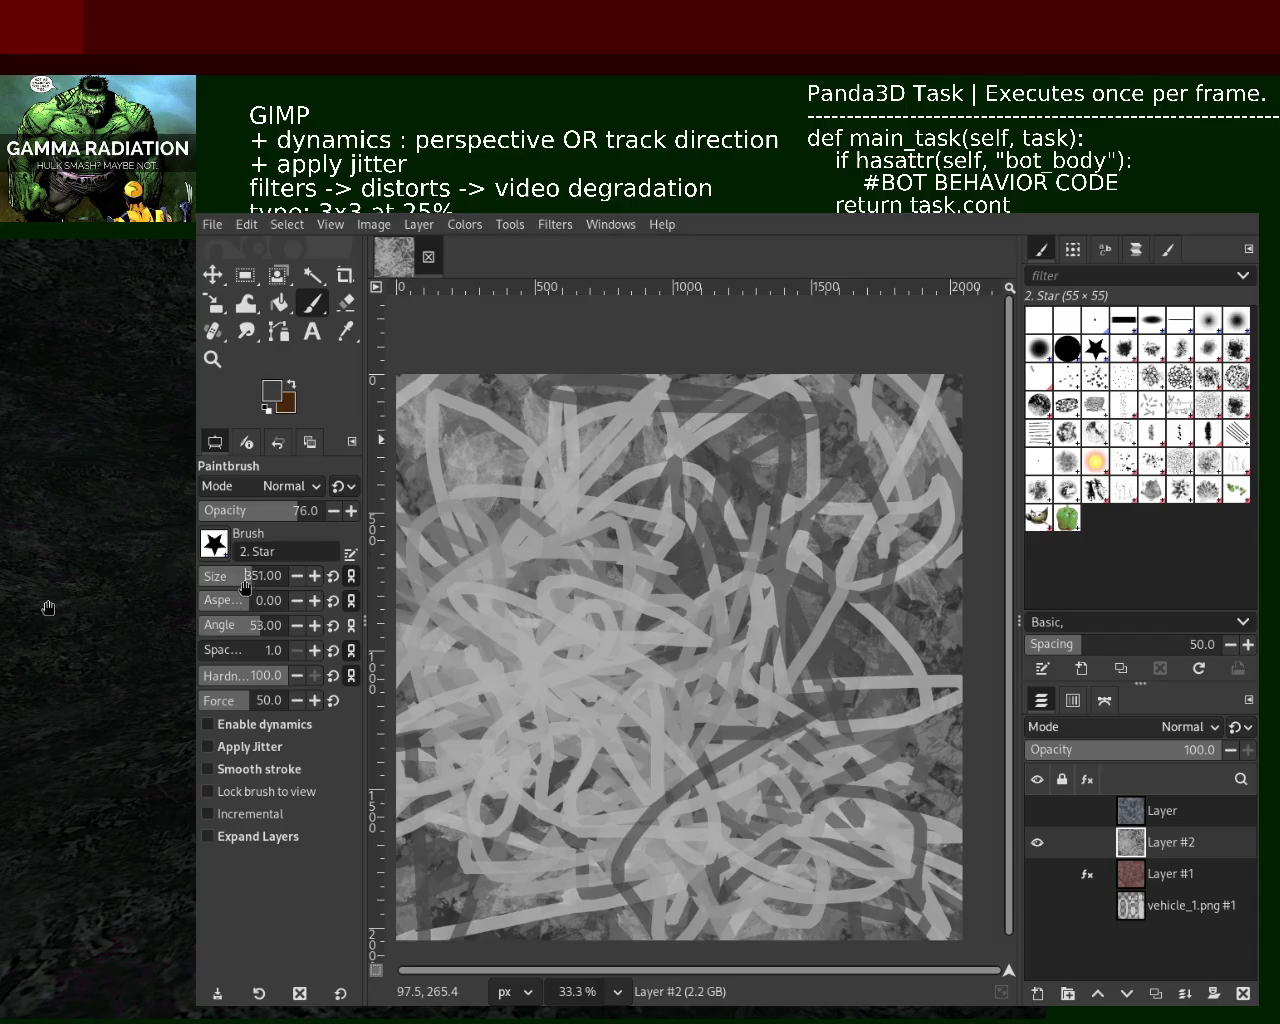
# Undo a size-351 star stamp, then set the brush to size 50 with jitter enabled
pyautogui.moveTo(745, 700); pyautogui.dragTo(775, 800)
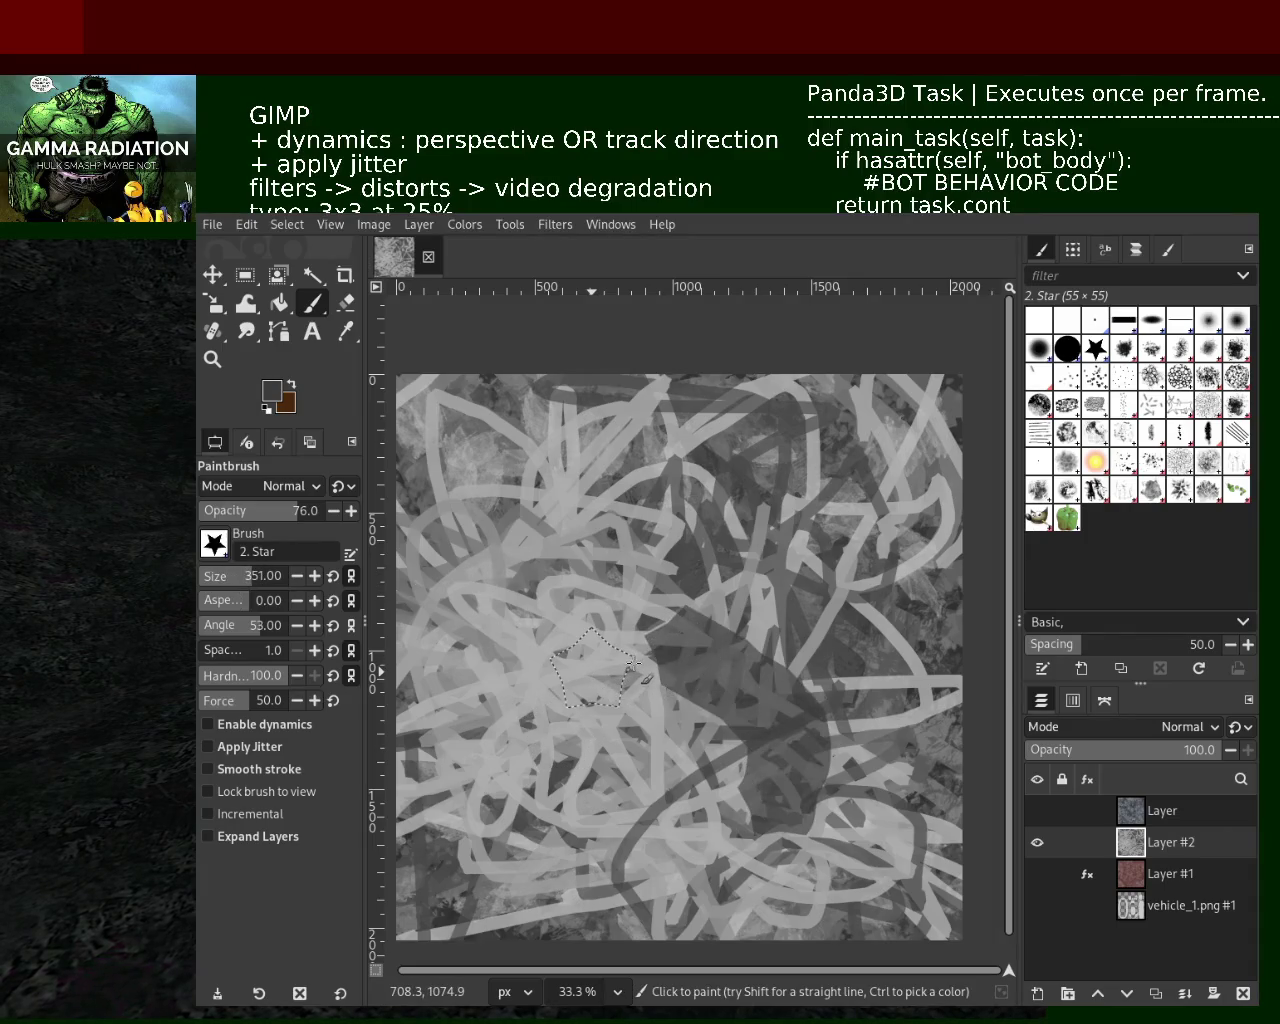
pyautogui.hotkey('ctrl', 'z')
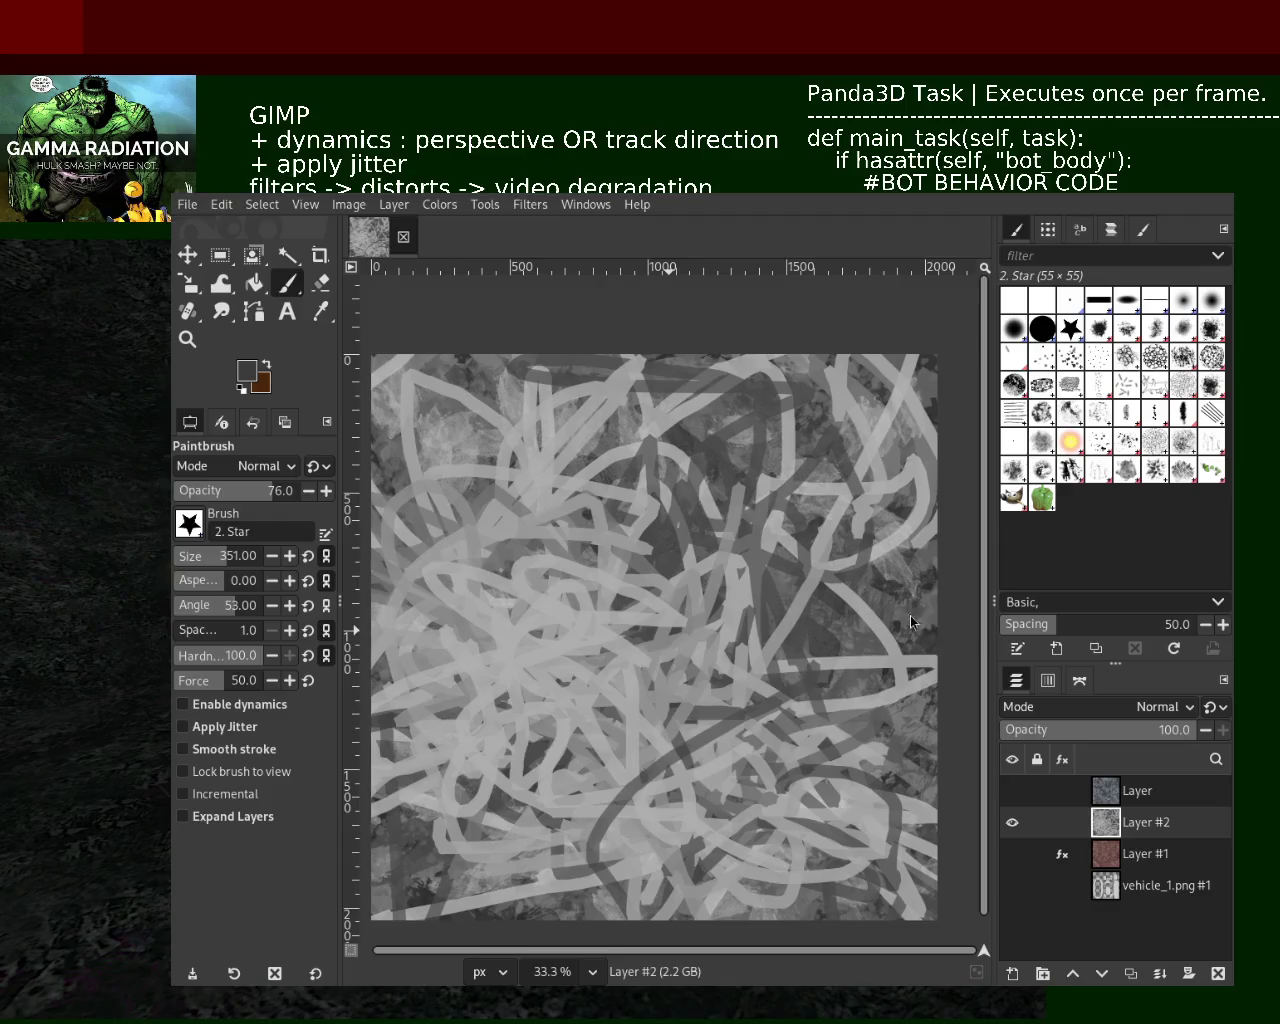
pyautogui.click(186, 556)
pyautogui.click(232, 749)
# Try a jittered test stroke and undo it, leaving smooth stroke off
pyautogui.click(232, 749)
pyautogui.click(224, 727)
pyautogui.moveTo(630, 705); pyautogui.dragTo(790, 630)
pyautogui.hotkey('ctrl', 'z')
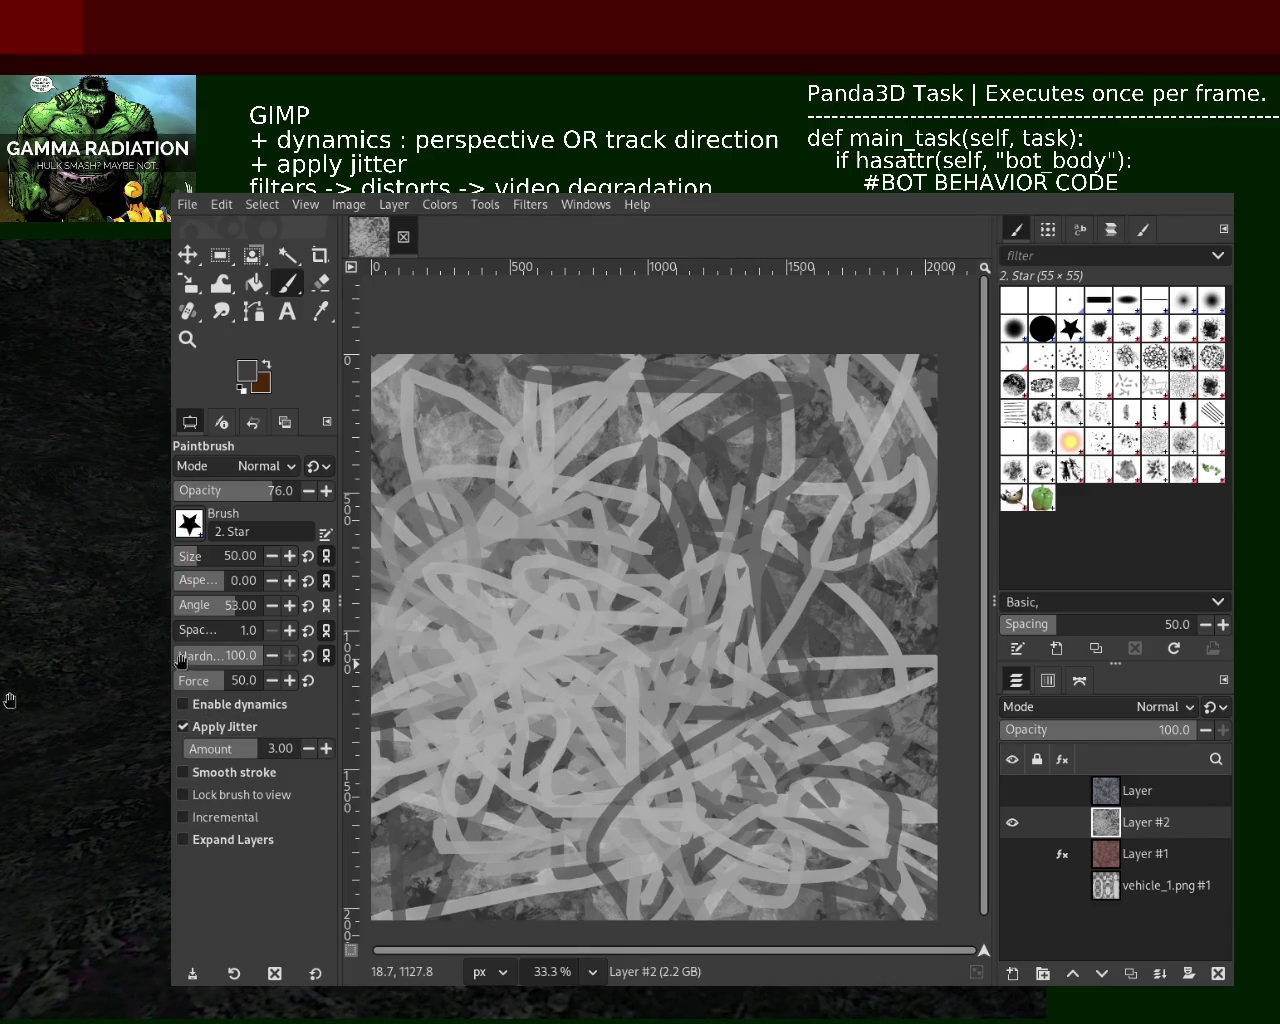
# Enable brush dynamics and test Perspective, then Track Direction strokes, undoing each
pyautogui.click(238, 704)
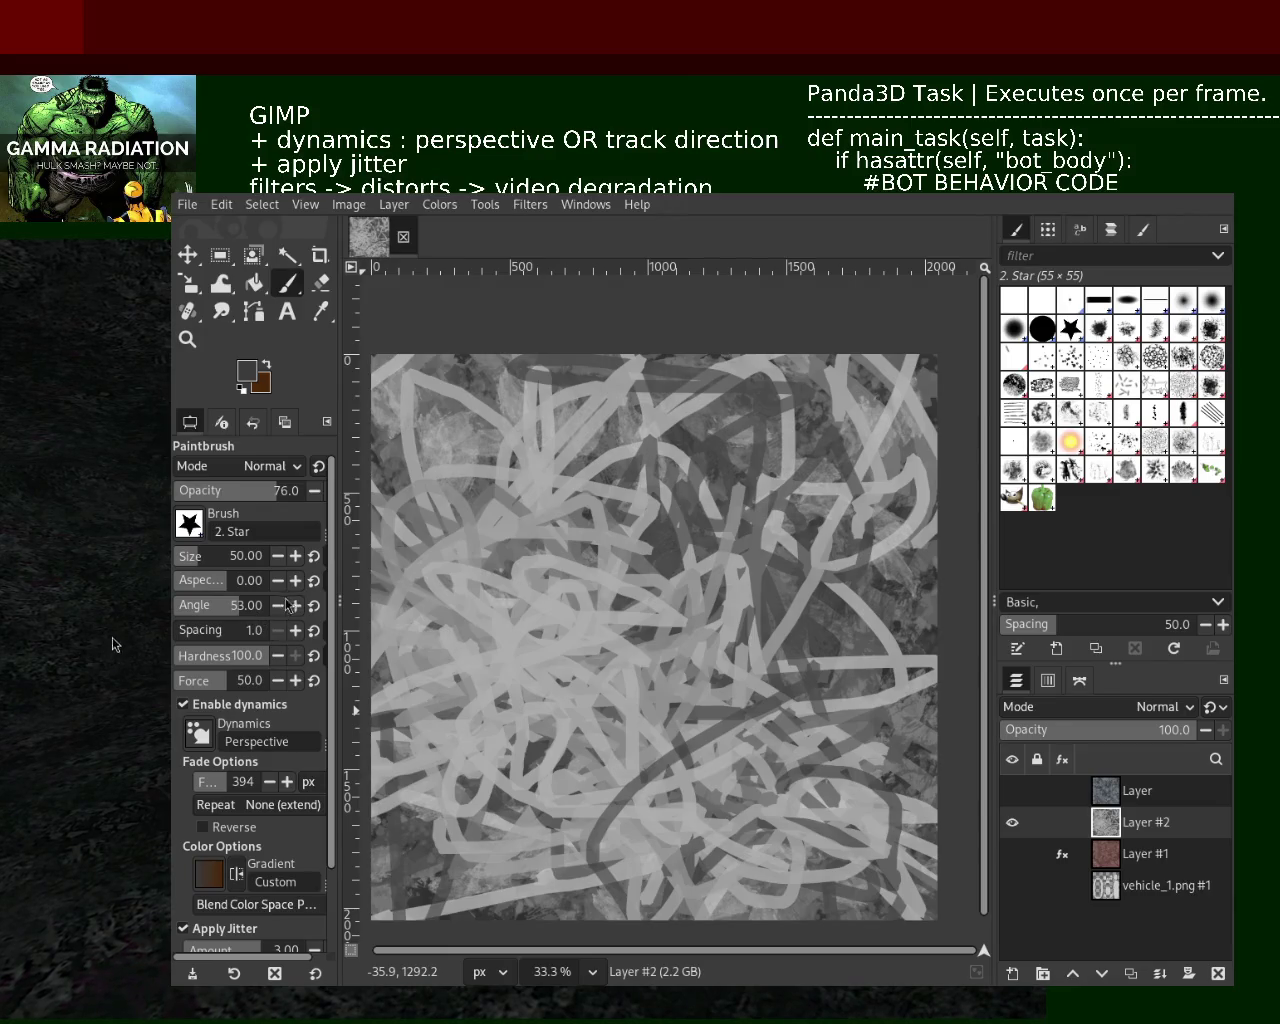
pyautogui.moveTo(635, 688); pyautogui.dragTo(565, 625)
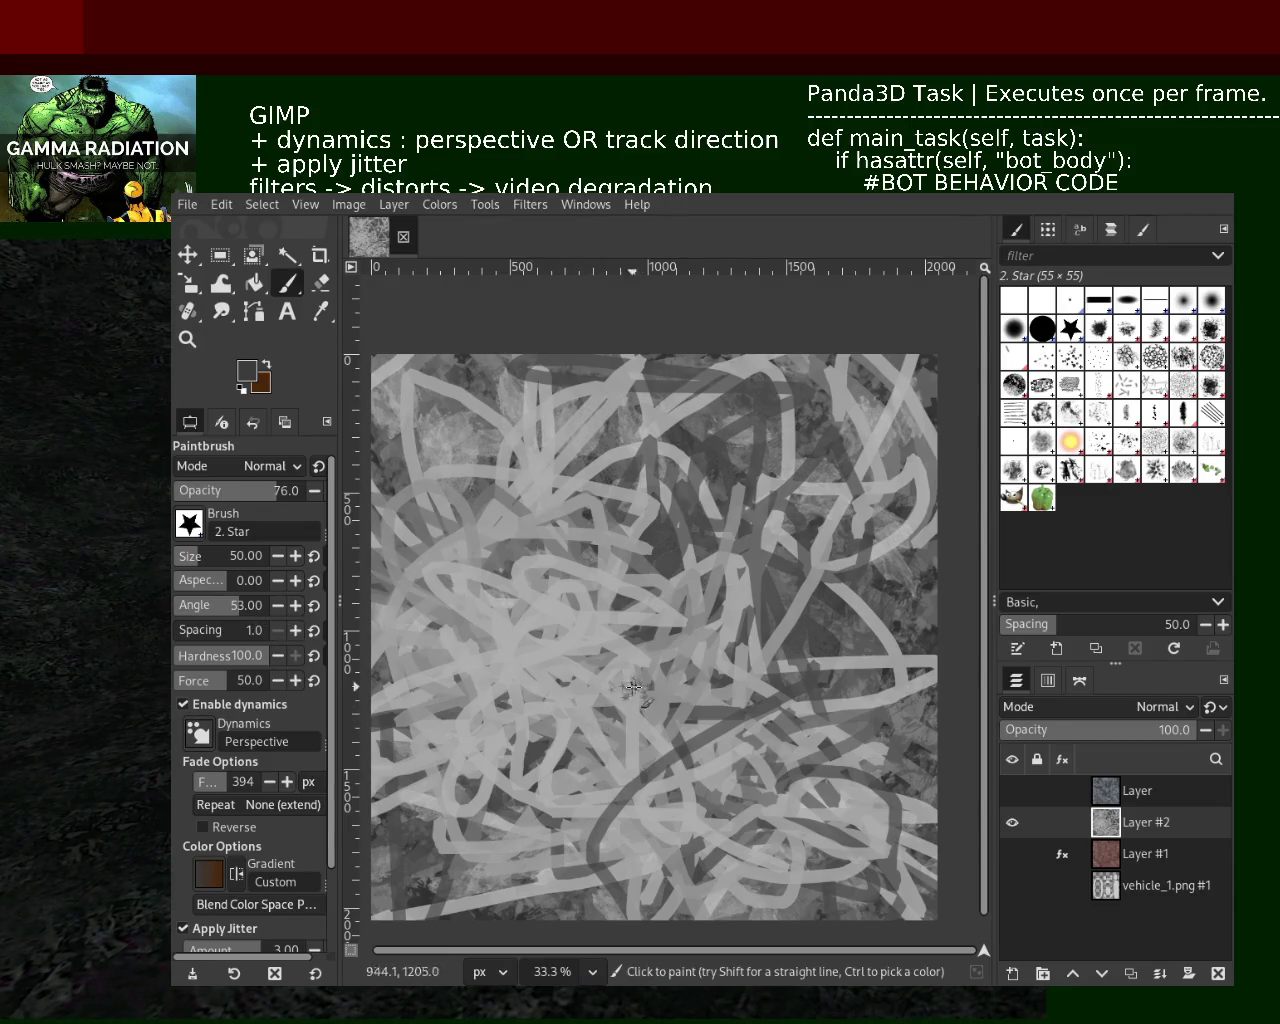
pyautogui.hotkey('ctrl', 'z')
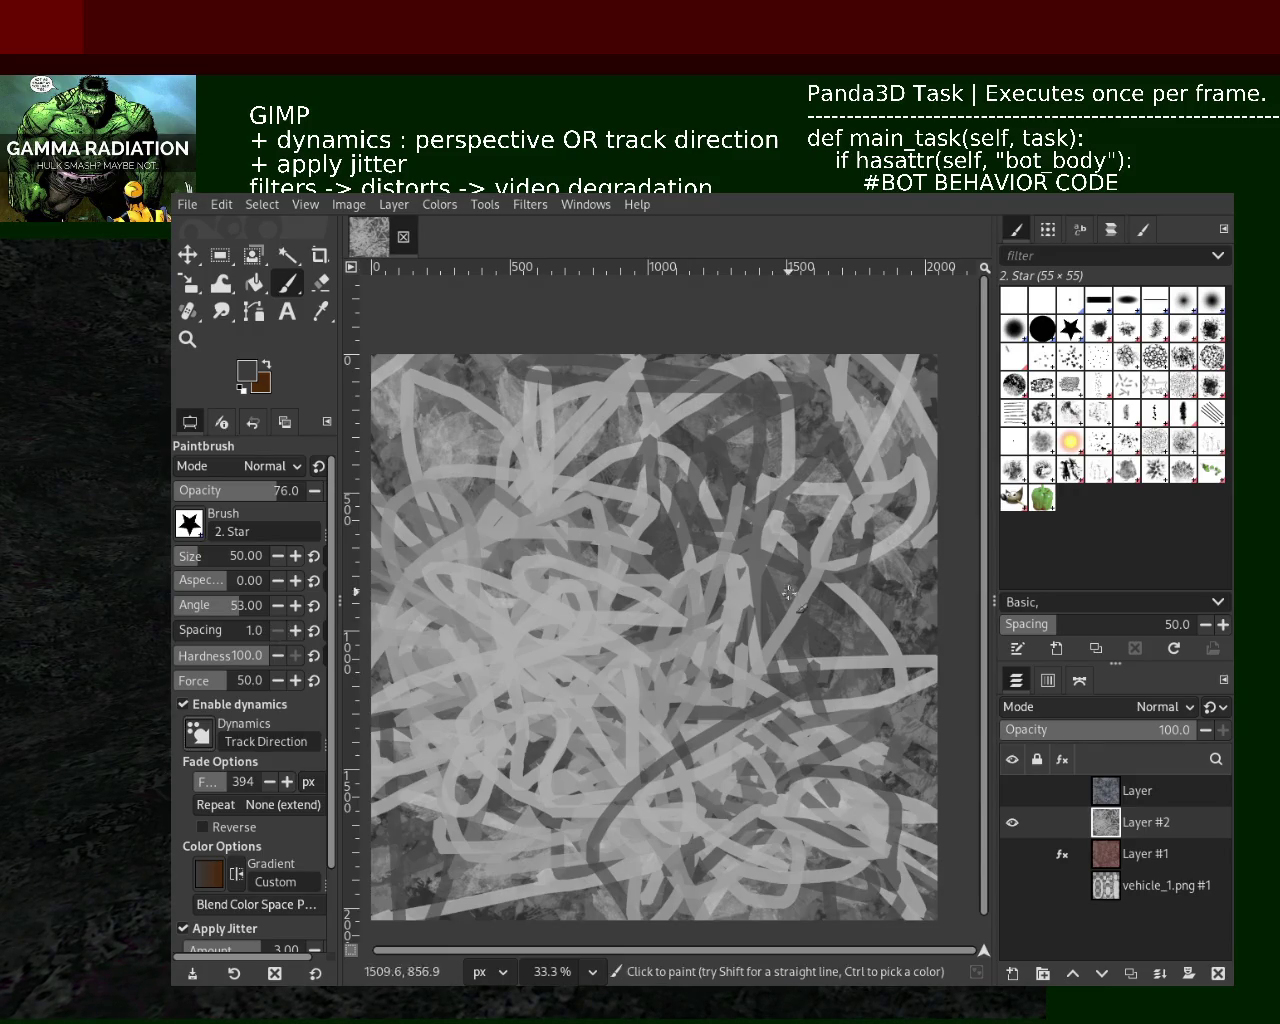
pyautogui.moveTo(640, 830); pyautogui.dragTo(470, 505)
pyautogui.hotkey('ctrl', 'z')
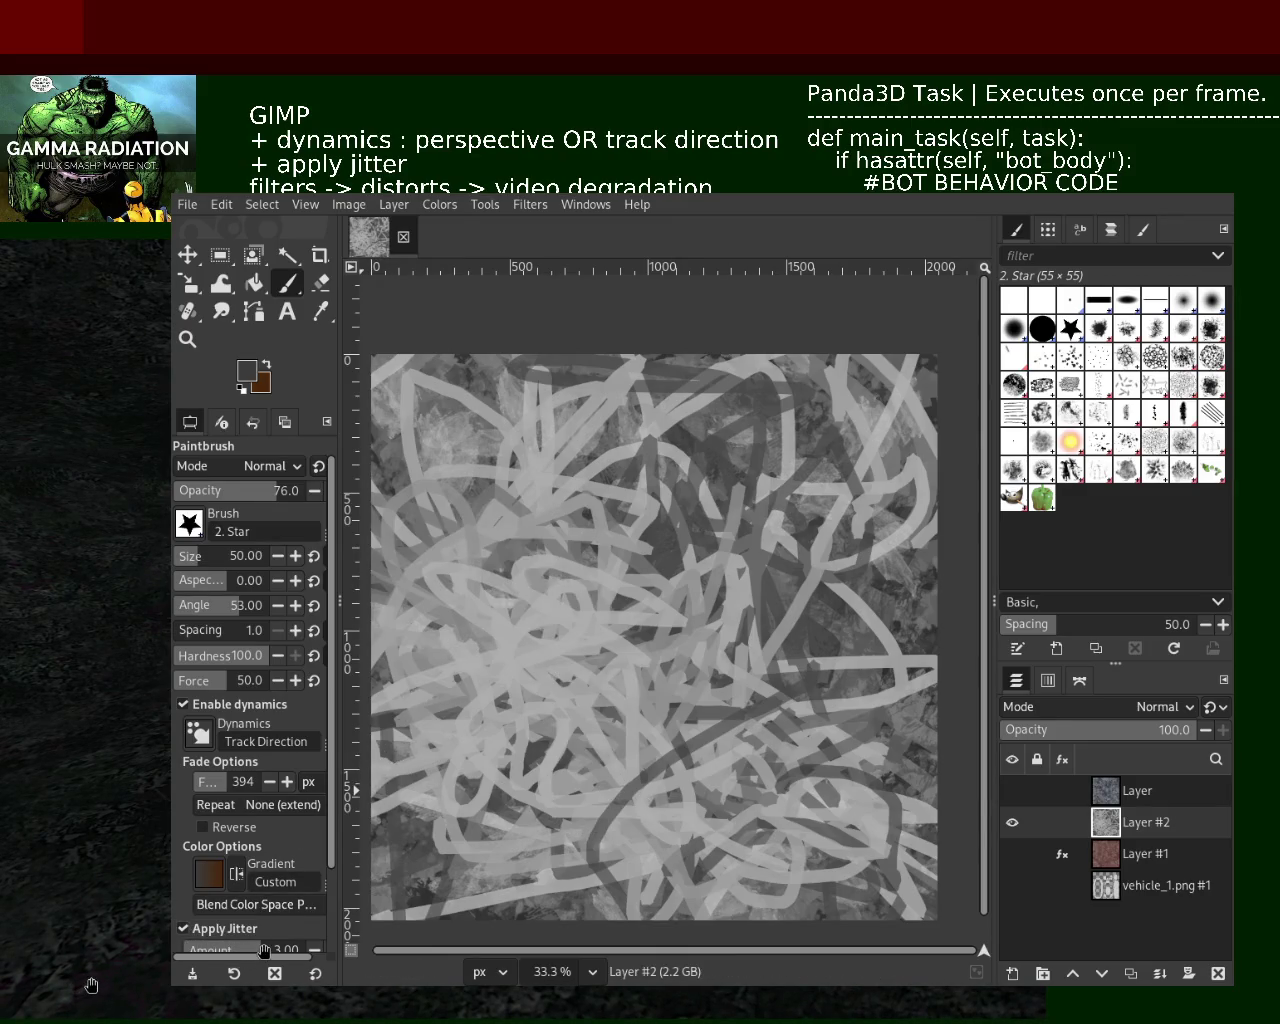
# Nudge the jitter amount up and try several dark test strokes, undoing each
pyautogui.moveTo(265, 948); pyautogui.dragTo(265, 944)
pyautogui.moveTo(716, 700); pyautogui.dragTo(516, 770)
pyautogui.hotkey('ctrl', 'z')
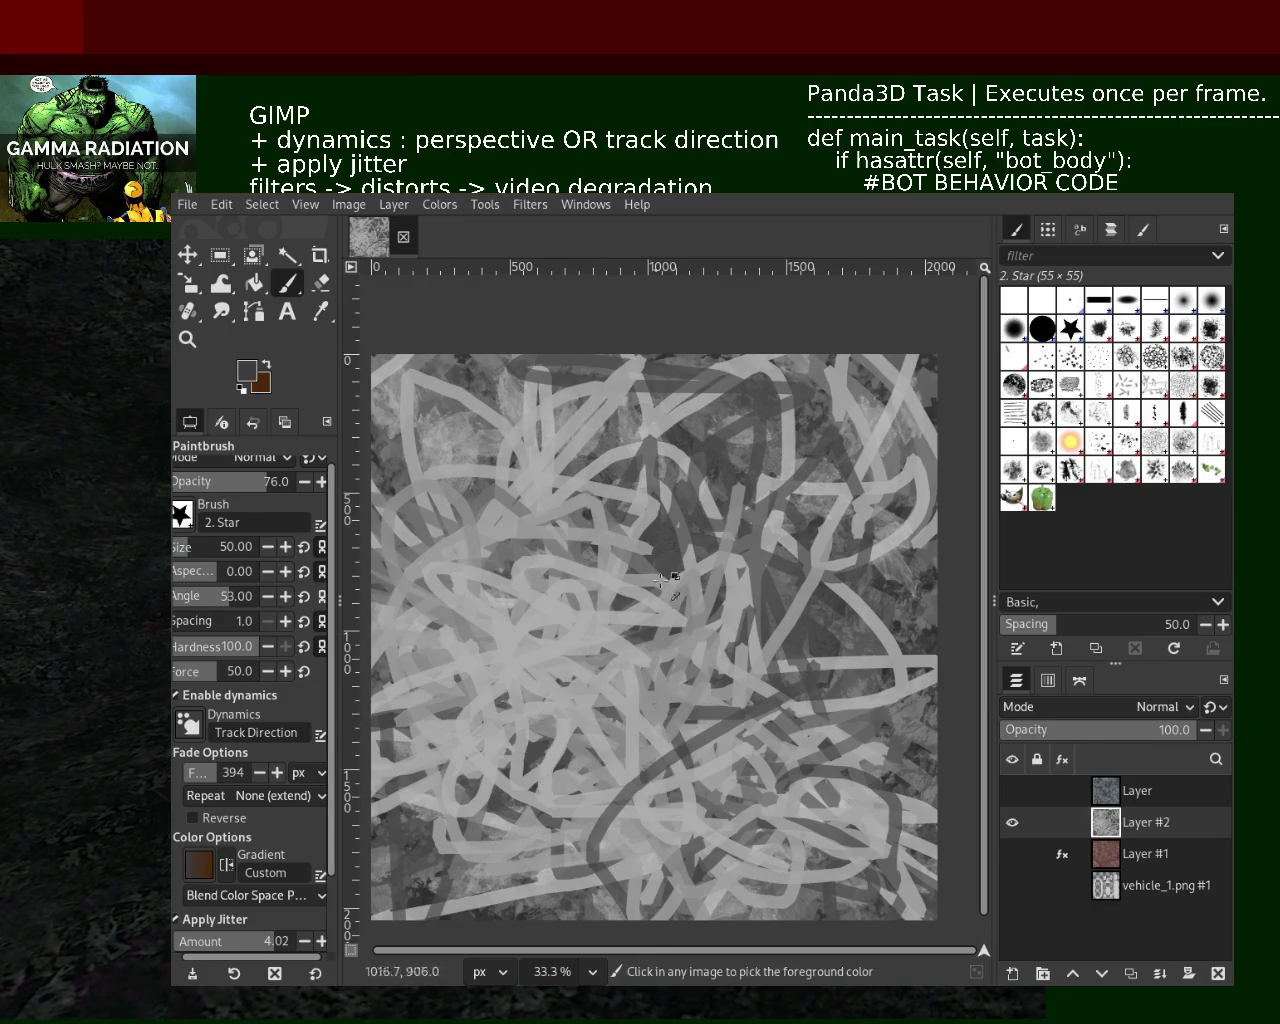
pyautogui.moveTo(640, 550); pyautogui.dragTo(645, 760)
pyautogui.hotkey('ctrl', 'z')
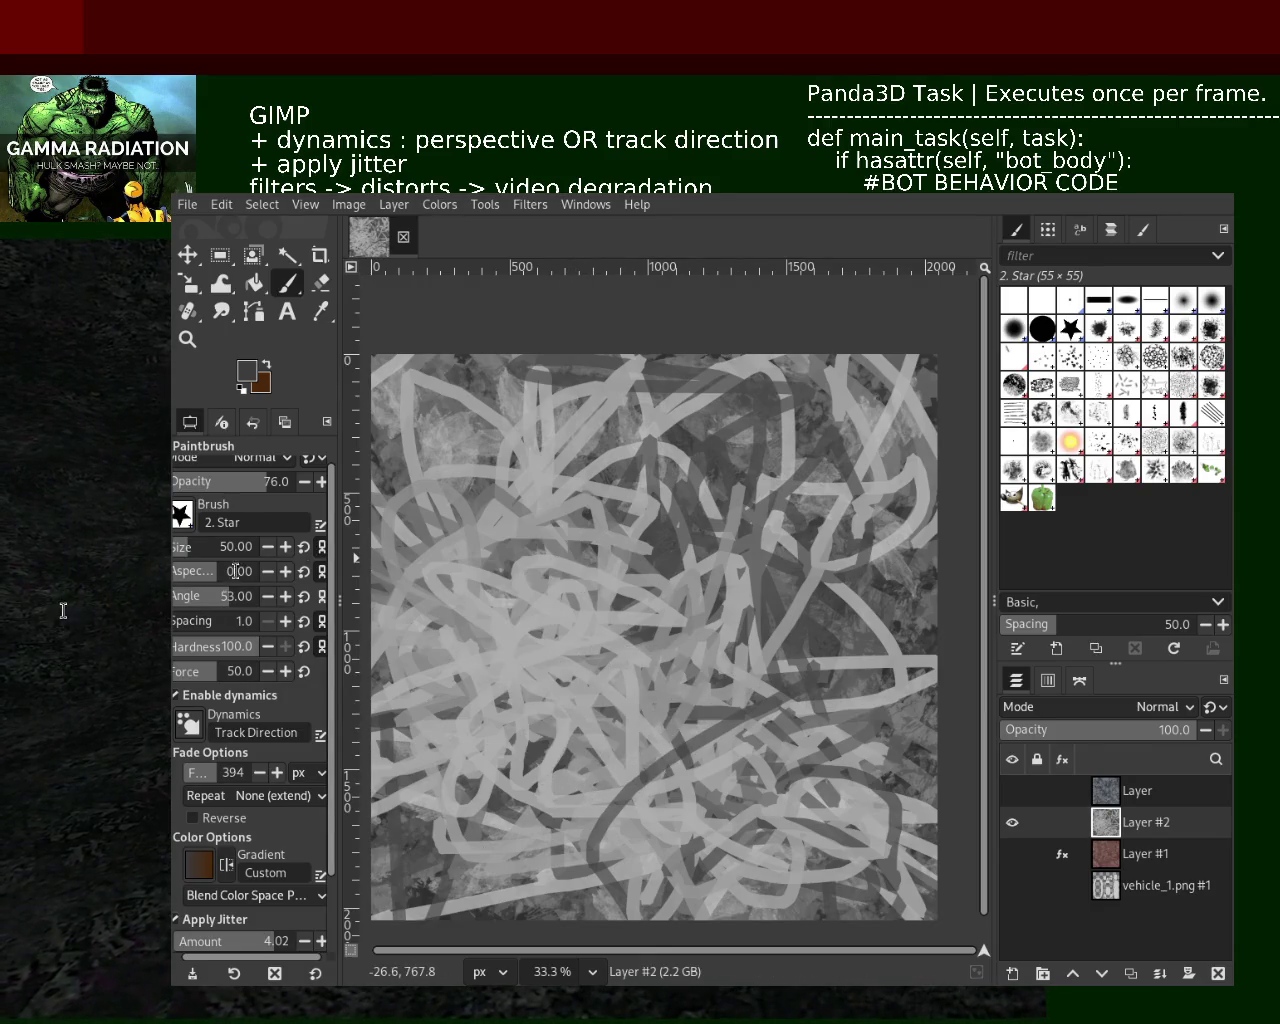
pyautogui.moveTo(535, 510); pyautogui.dragTo(550, 556)
pyautogui.hotkey('ctrl', 'z')
pyautogui.moveTo(600, 640); pyautogui.dragTo(585, 740)
pyautogui.hotkey('ctrl', 'z')
pyautogui.hotkey('ctrl', 'z')
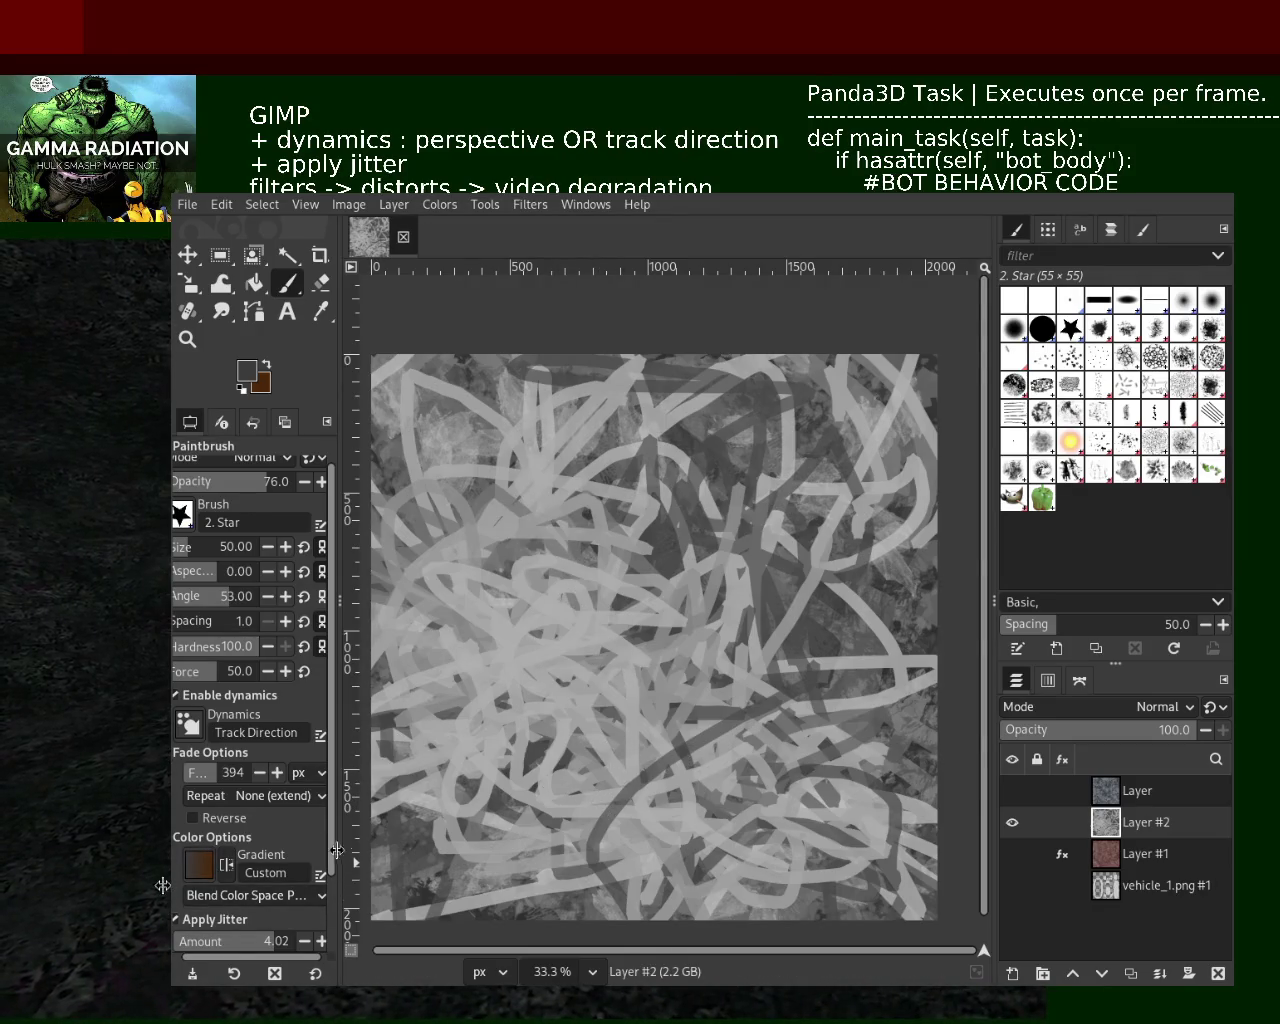
# Raise jitter to 5.55 and paint a dark star stroke near the centre
pyautogui.scroll(-3, 307, 917)
pyautogui.moveTo(262, 882); pyautogui.dragTo(280, 882)
pyautogui.moveTo(680, 780)
pyautogui.mouseDown()
pyautogui.moveTo(520, 680)
pyautogui.moveTo(679, 786)
pyautogui.mouseUp()
pyautogui.hotkey('ctrl', 'z')
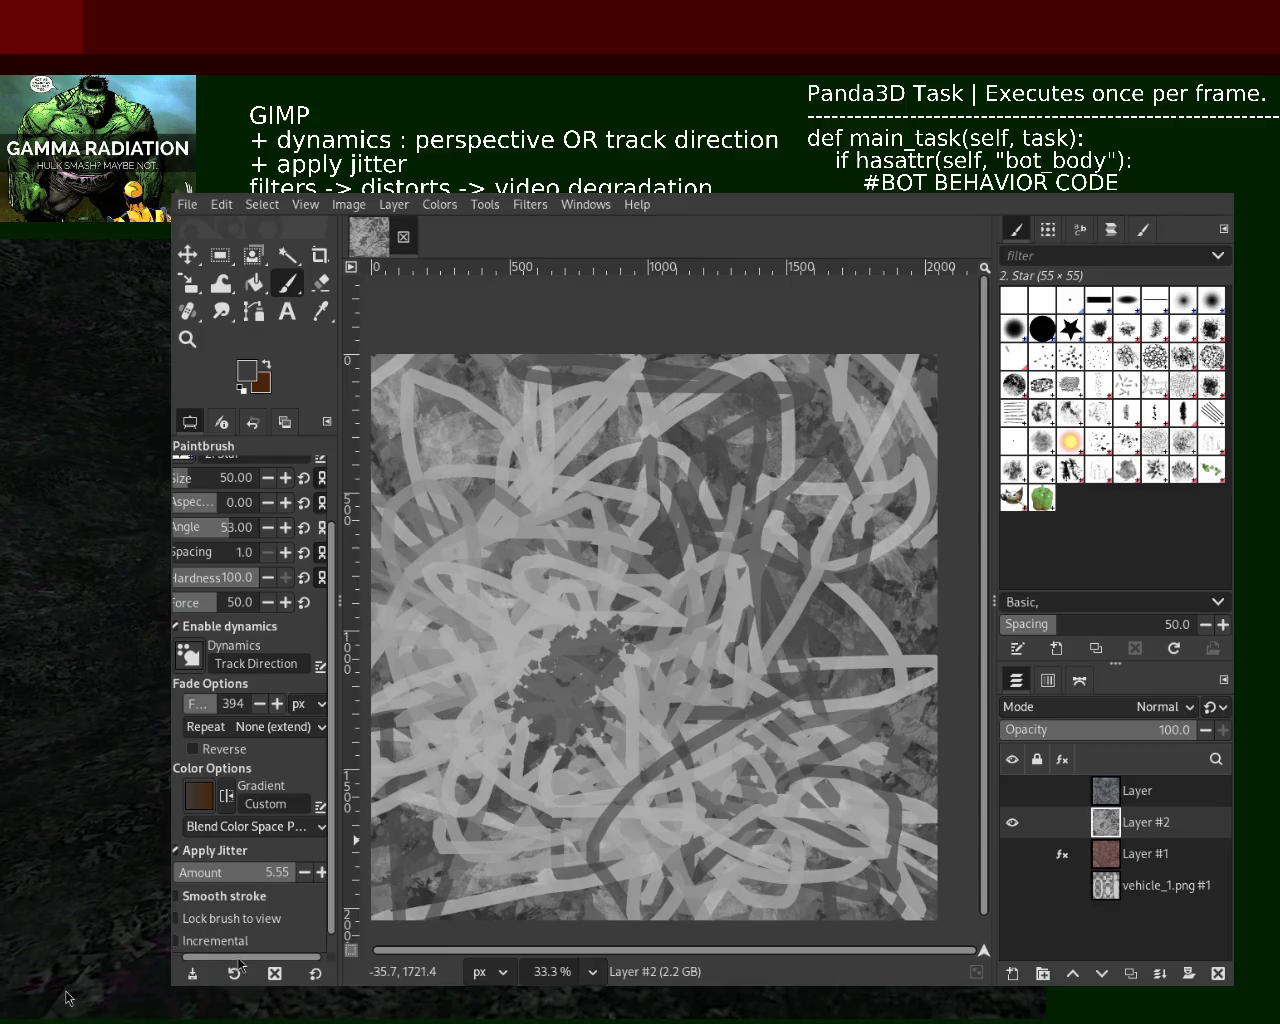
pyautogui.moveTo(228, 956); pyautogui.dragTo(210, 958)
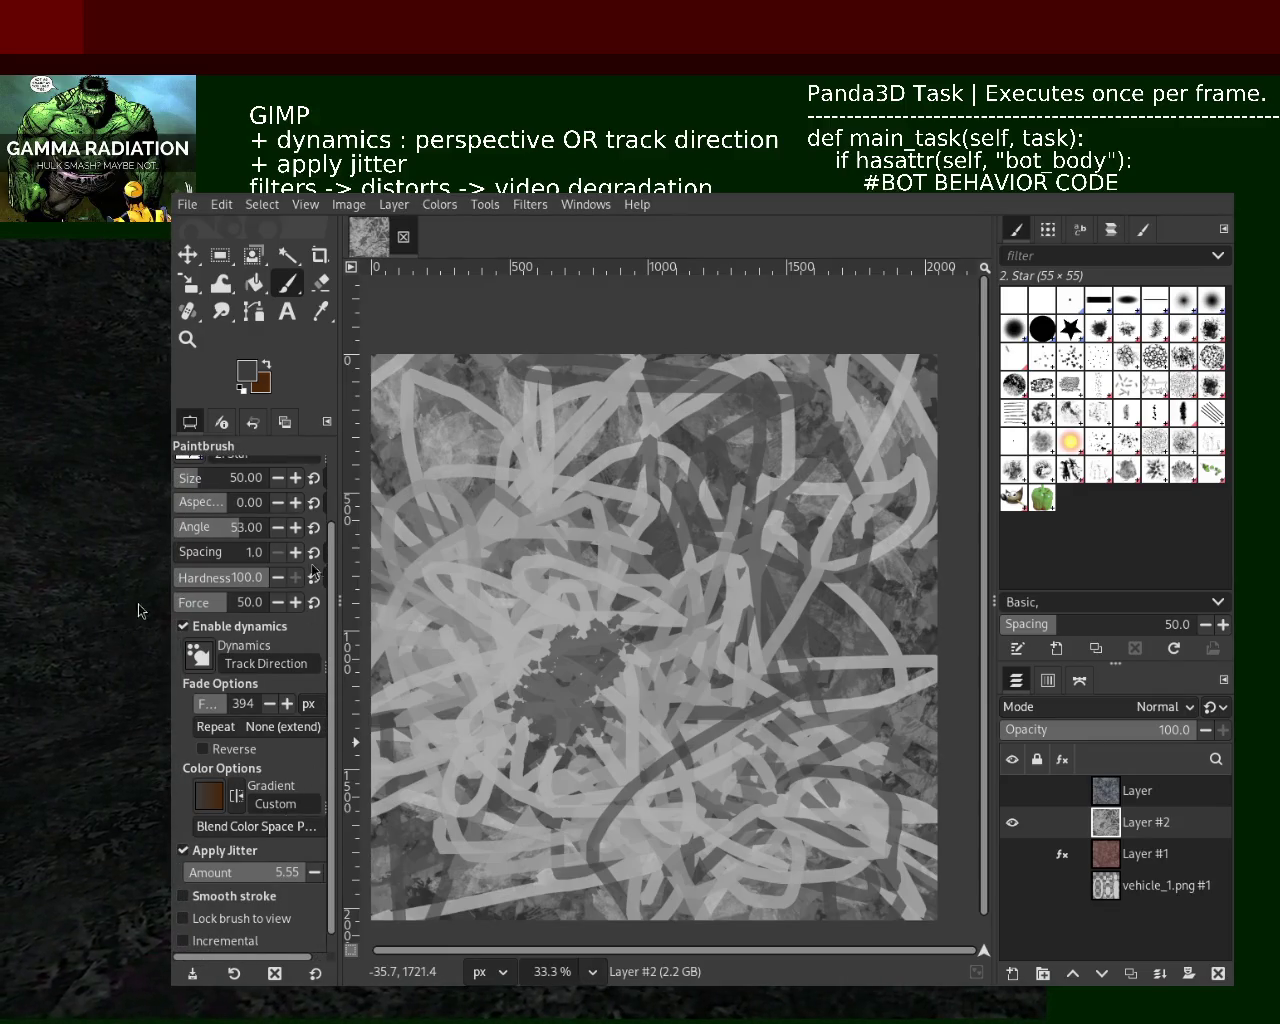
pyautogui.scroll(3, 332, 567)
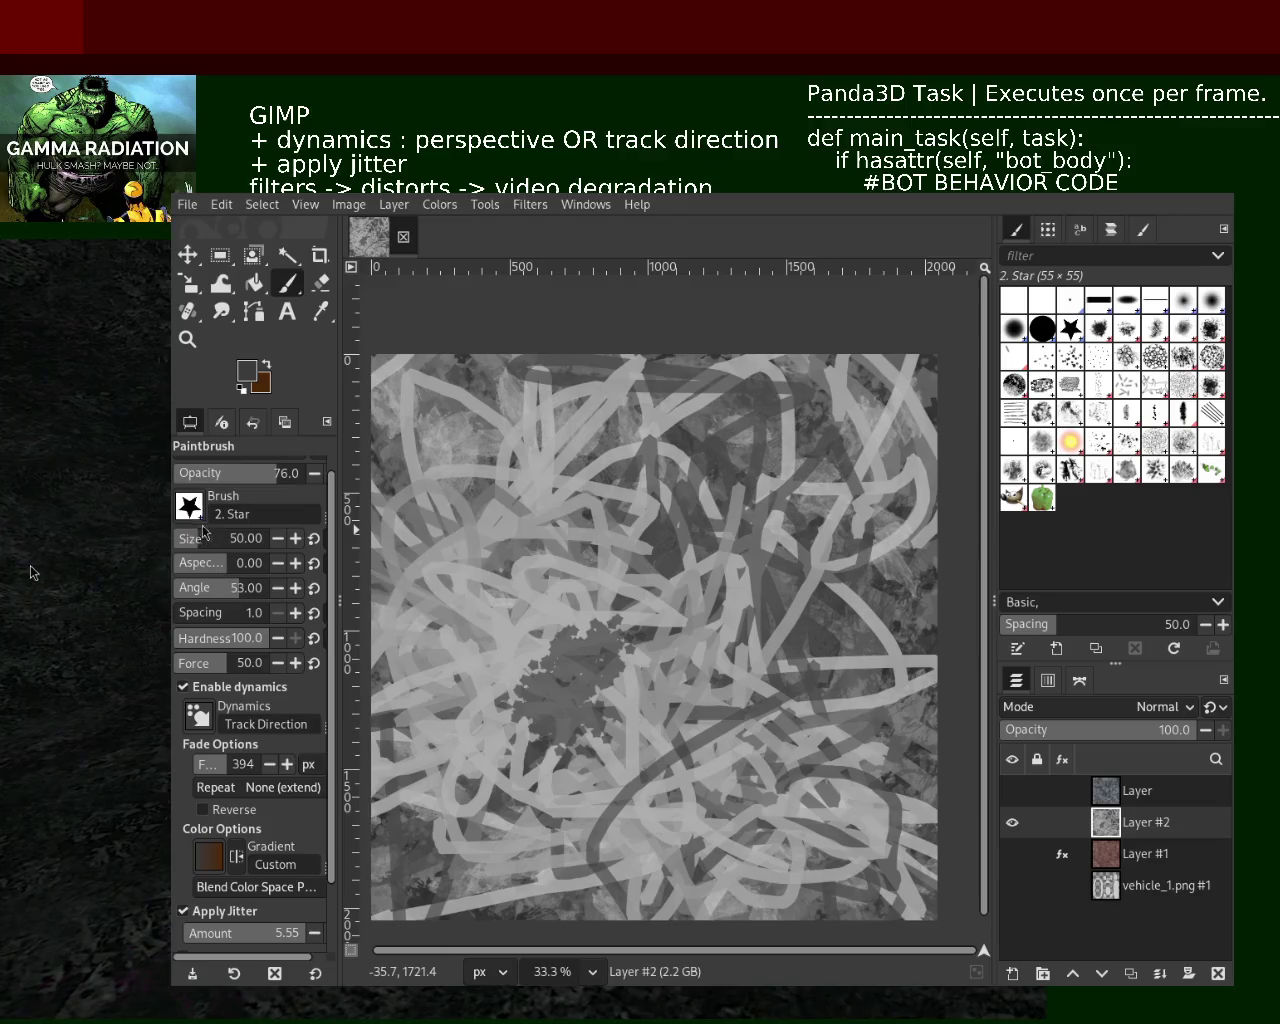
pyautogui.moveTo(617, 614); pyautogui.dragTo(450, 570)
# Paint broad light-grey star strokes over the centre at brush size 135
pyautogui.keyDown('ctrl'); pyautogui.click(520, 560); pyautogui.keyUp('ctrl')
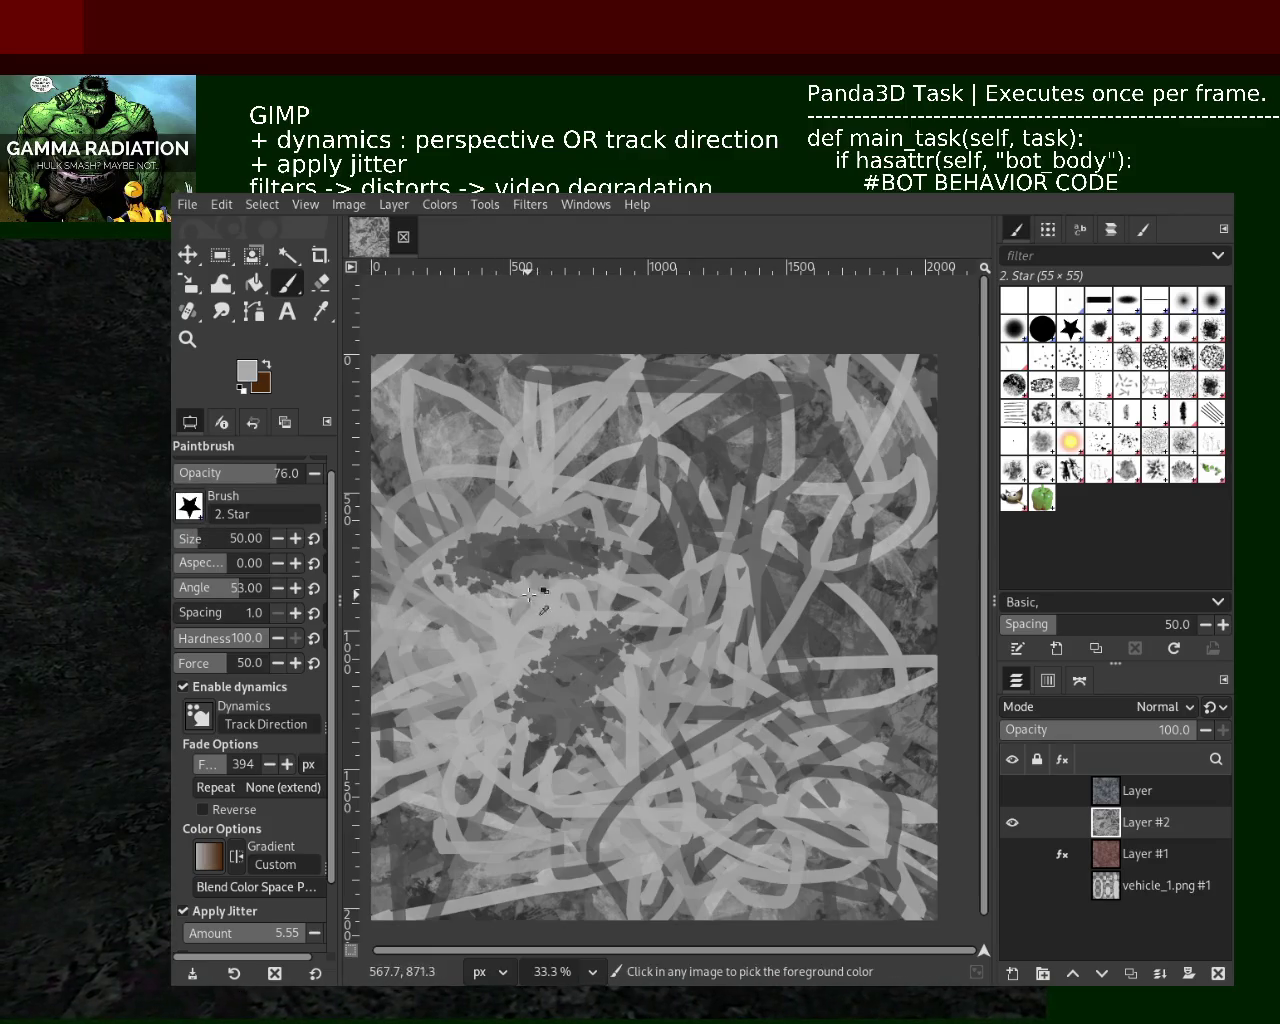
pyautogui.moveTo(240, 538); pyautogui.dragTo(262, 538)
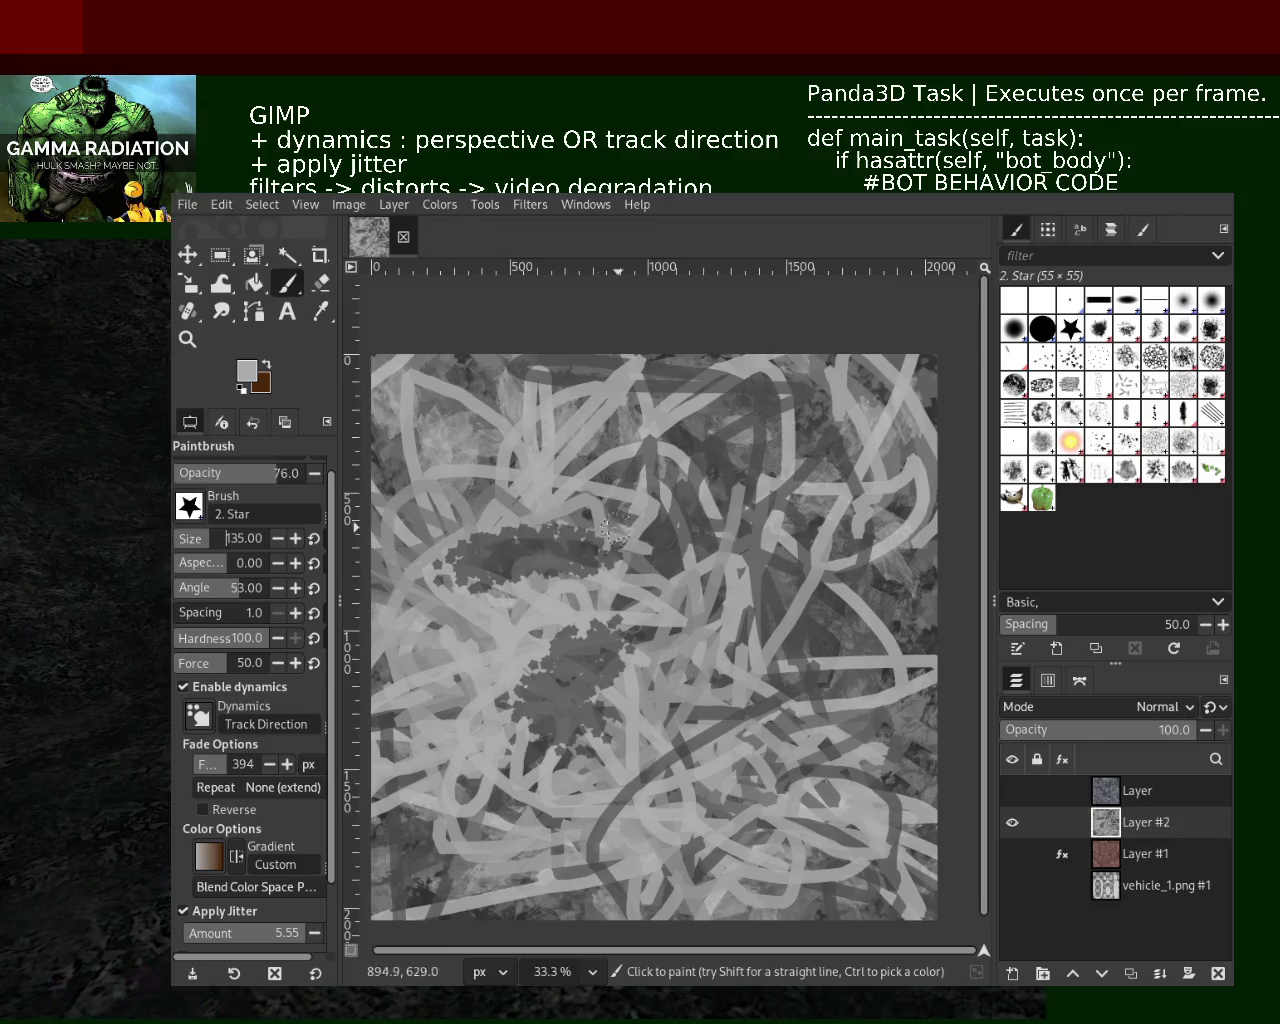
pyautogui.moveTo(761, 714)
pyautogui.mouseDown()
pyautogui.moveTo(490, 513)
pyautogui.moveTo(474, 687)
pyautogui.mouseUp()
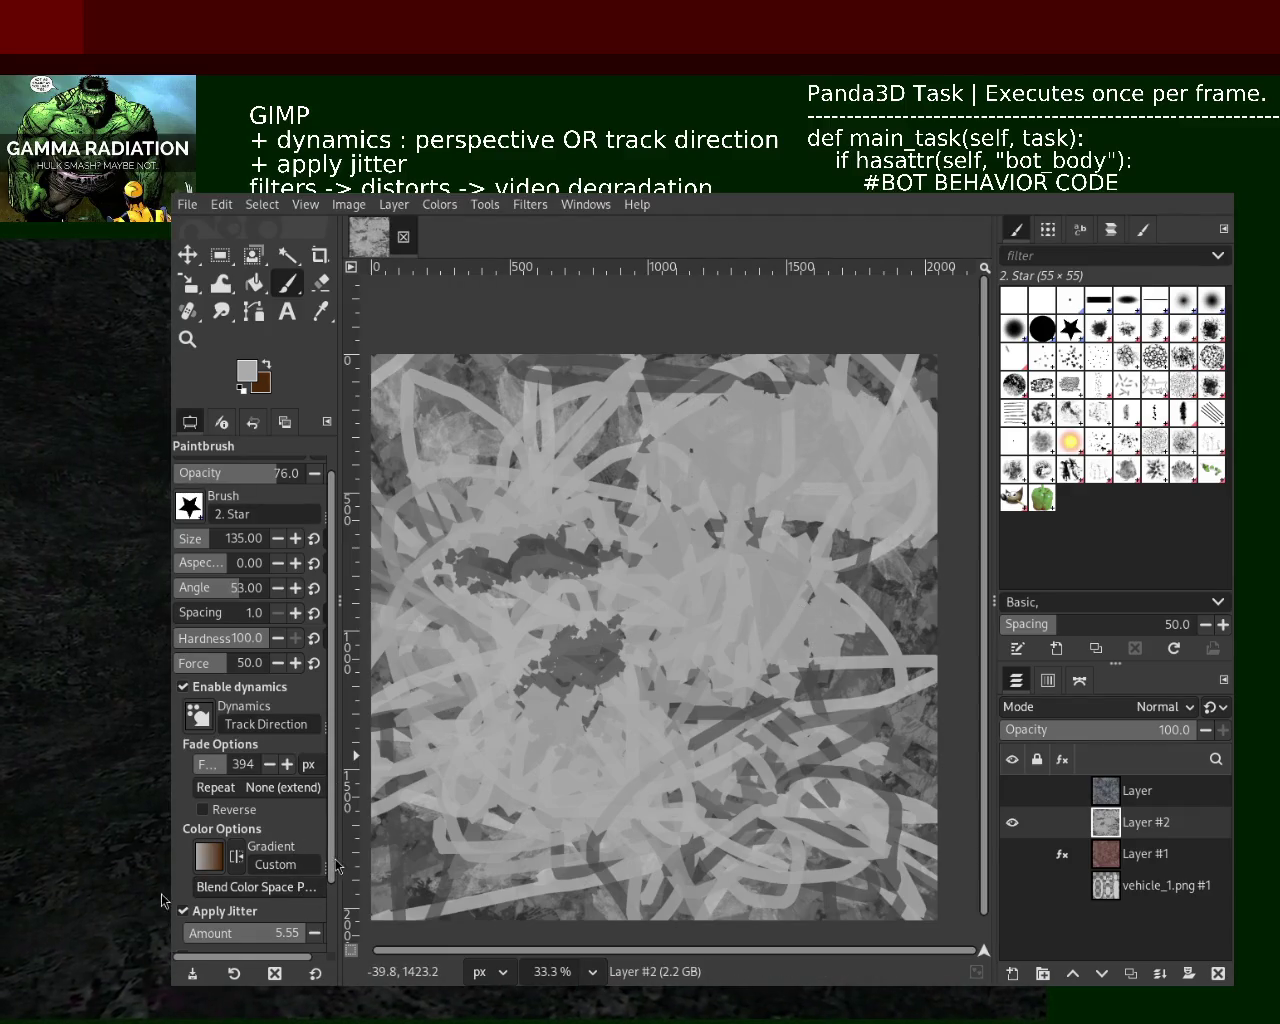
pyautogui.scroll(-3, 298, 940)
# Raise brush jitter to 11.22 and paint jittered star strokes on the right side
pyautogui.moveTo(298, 952); pyautogui.dragTo(345, 962)
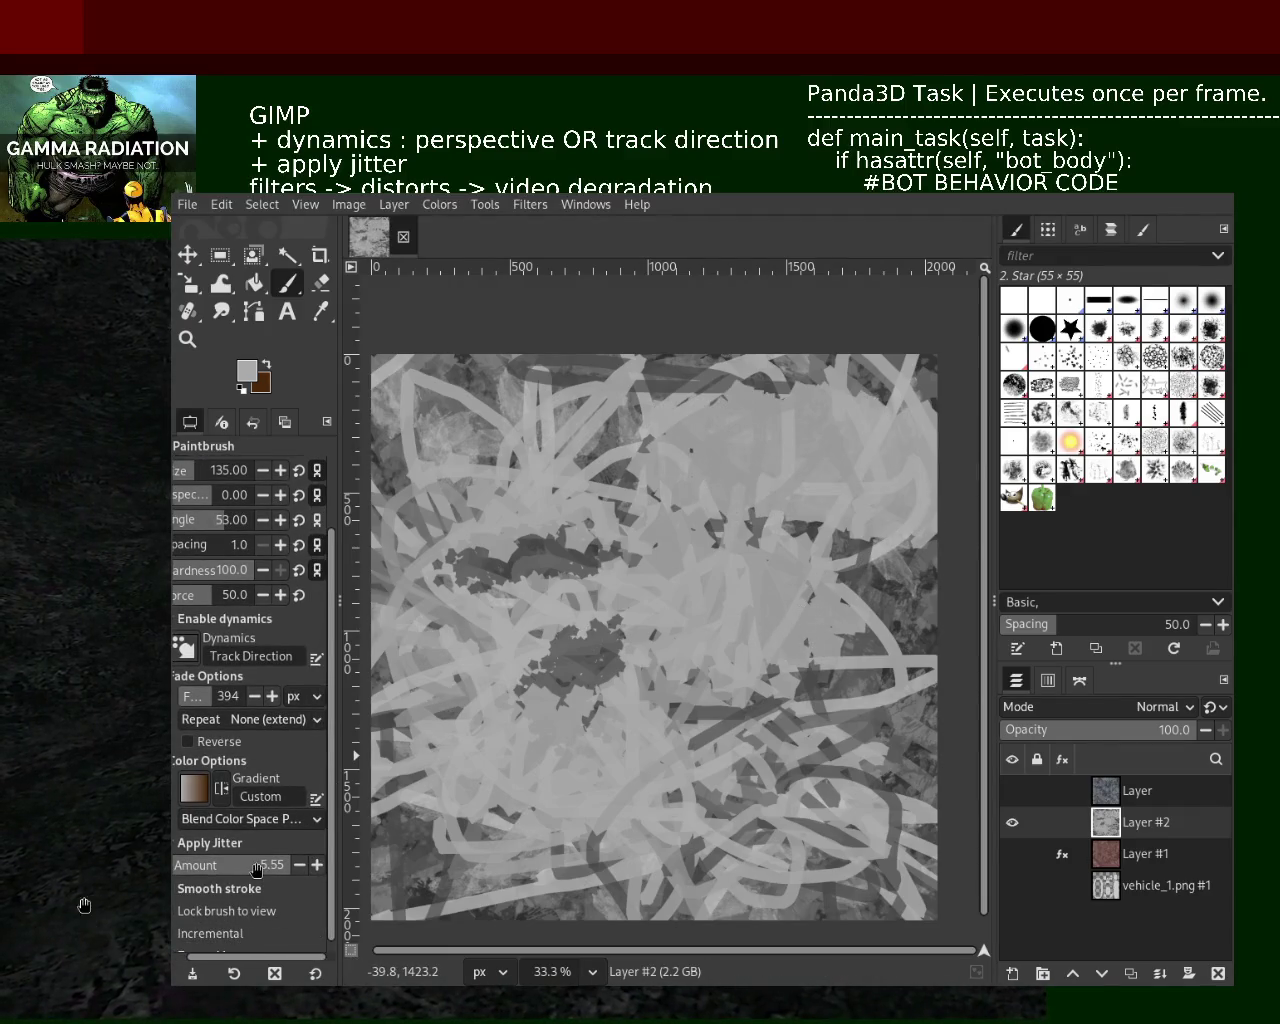
pyautogui.moveTo(256, 868); pyautogui.dragTo(378, 870)
pyautogui.moveTo(511, 881); pyautogui.dragTo(436, 876)
pyautogui.moveTo(700, 740); pyautogui.dragTo(920, 642)
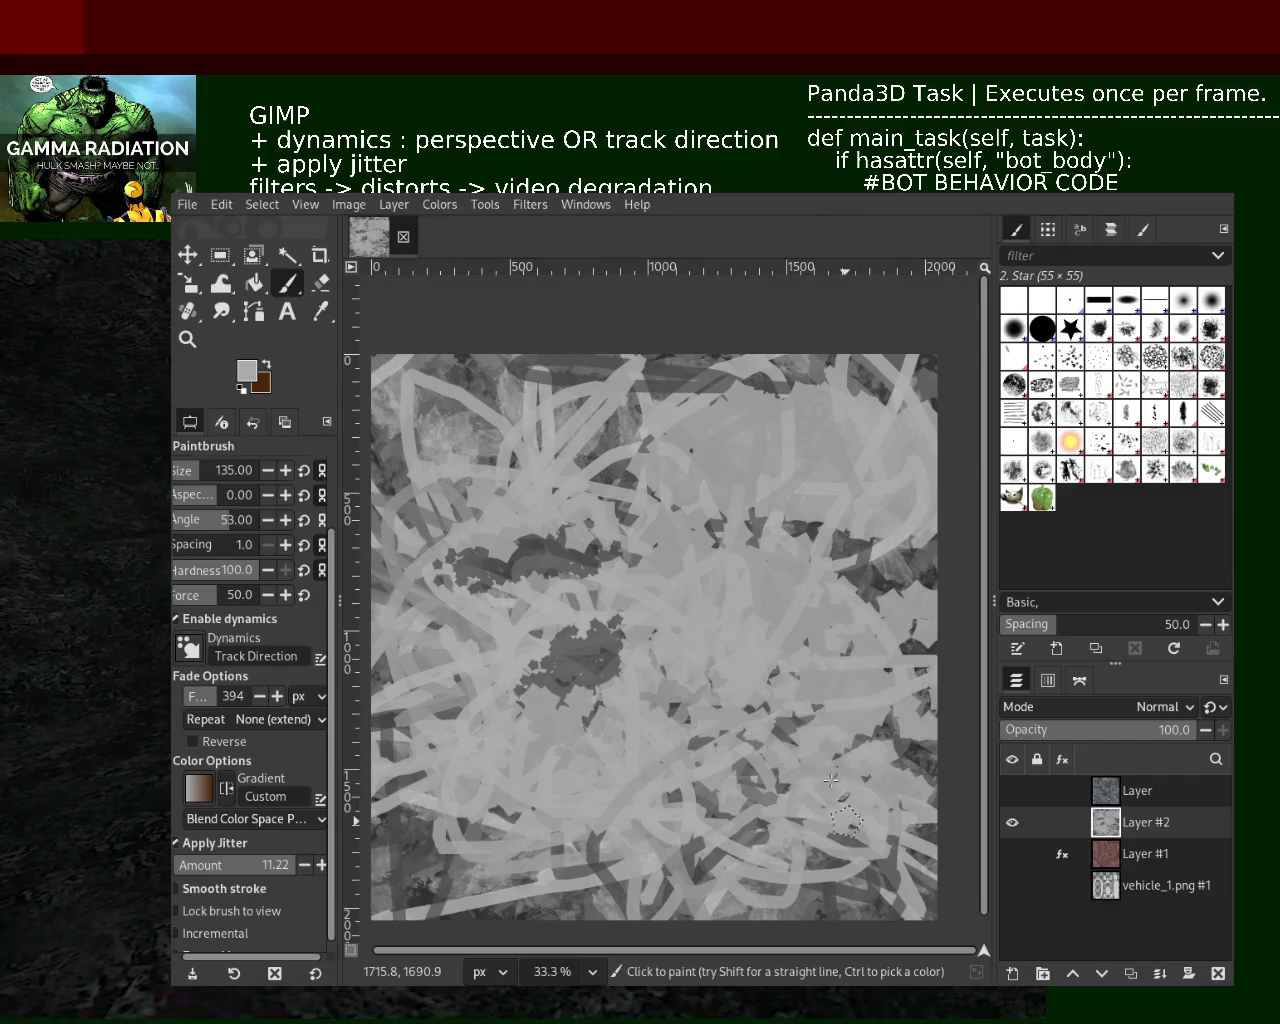
# Stamp dark stars across the centre, lower left and top, plus light-grey strokes upper right
pyautogui.keyDown('ctrl'); pyautogui.click(920, 642); pyautogui.keyUp('ctrl')
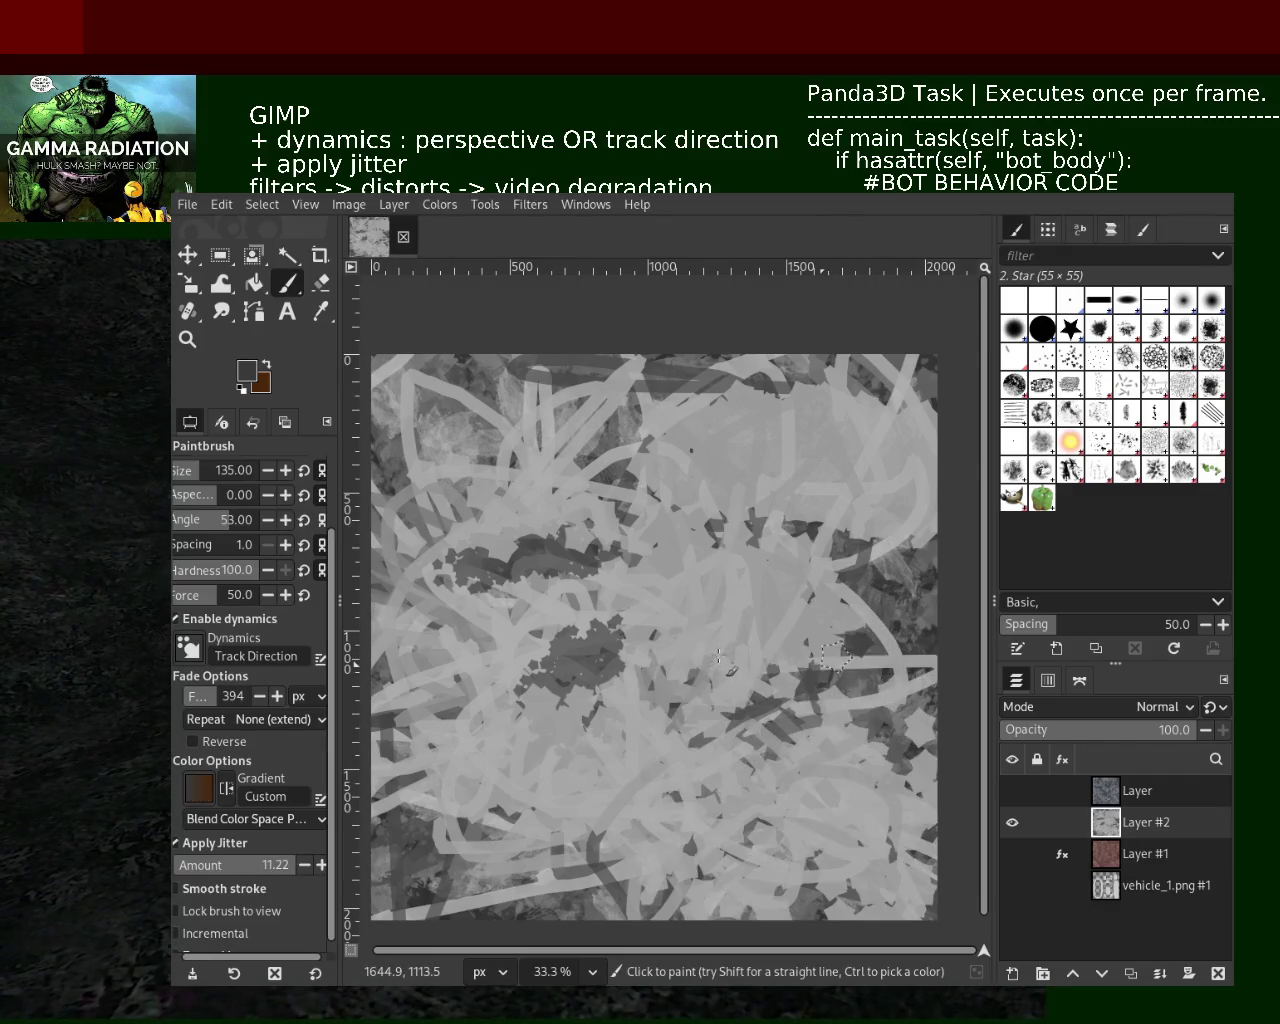
pyautogui.moveTo(718, 658); pyautogui.dragTo(514, 852)
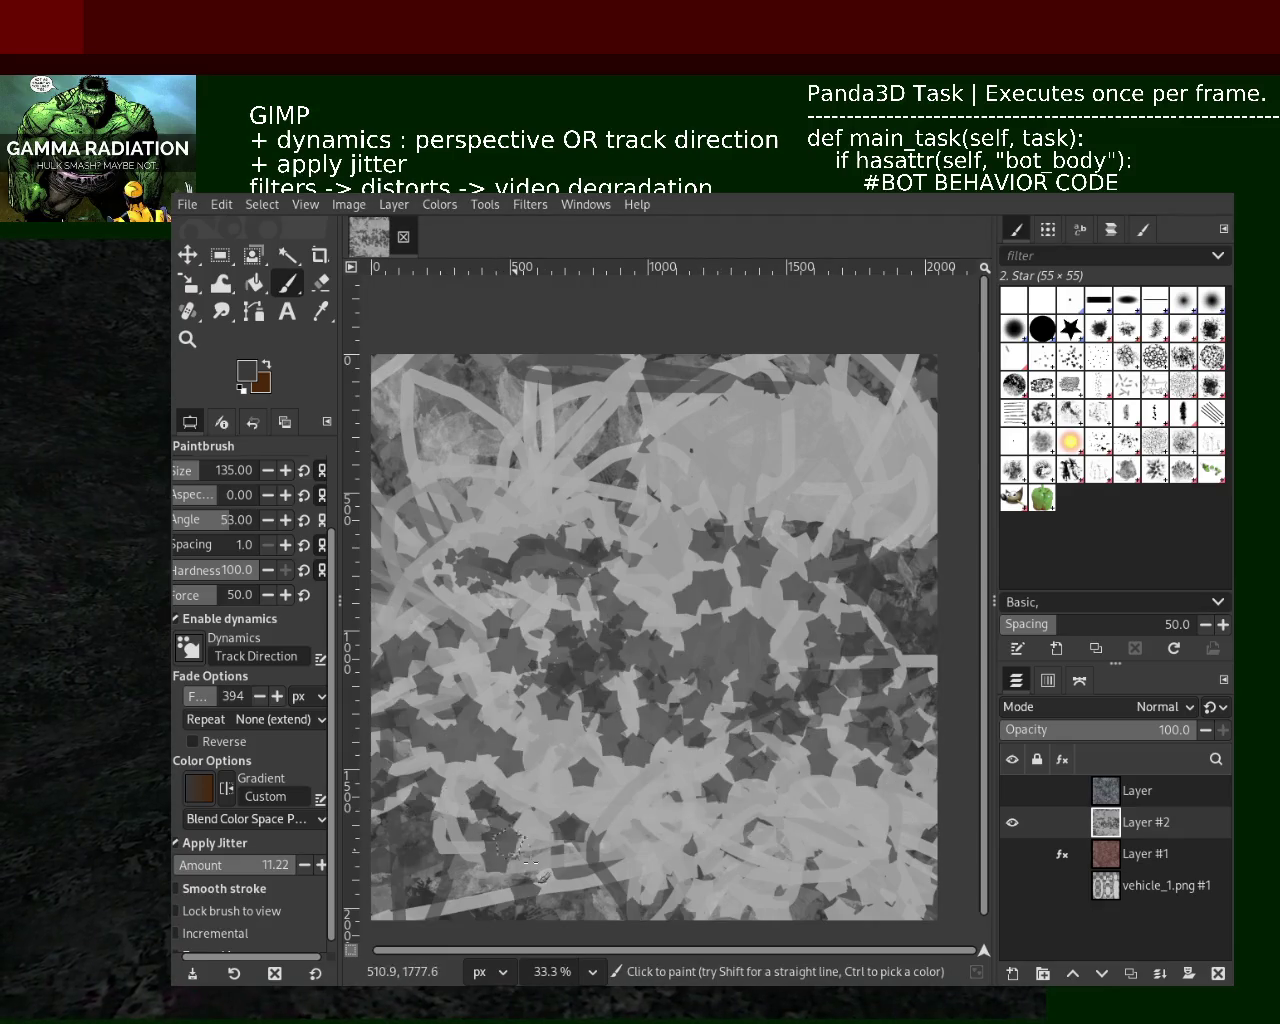
pyautogui.moveTo(420, 400)
pyautogui.mouseDown()
pyautogui.moveTo(880, 430)
pyautogui.moveTo(880, 520)
pyautogui.mouseUp()
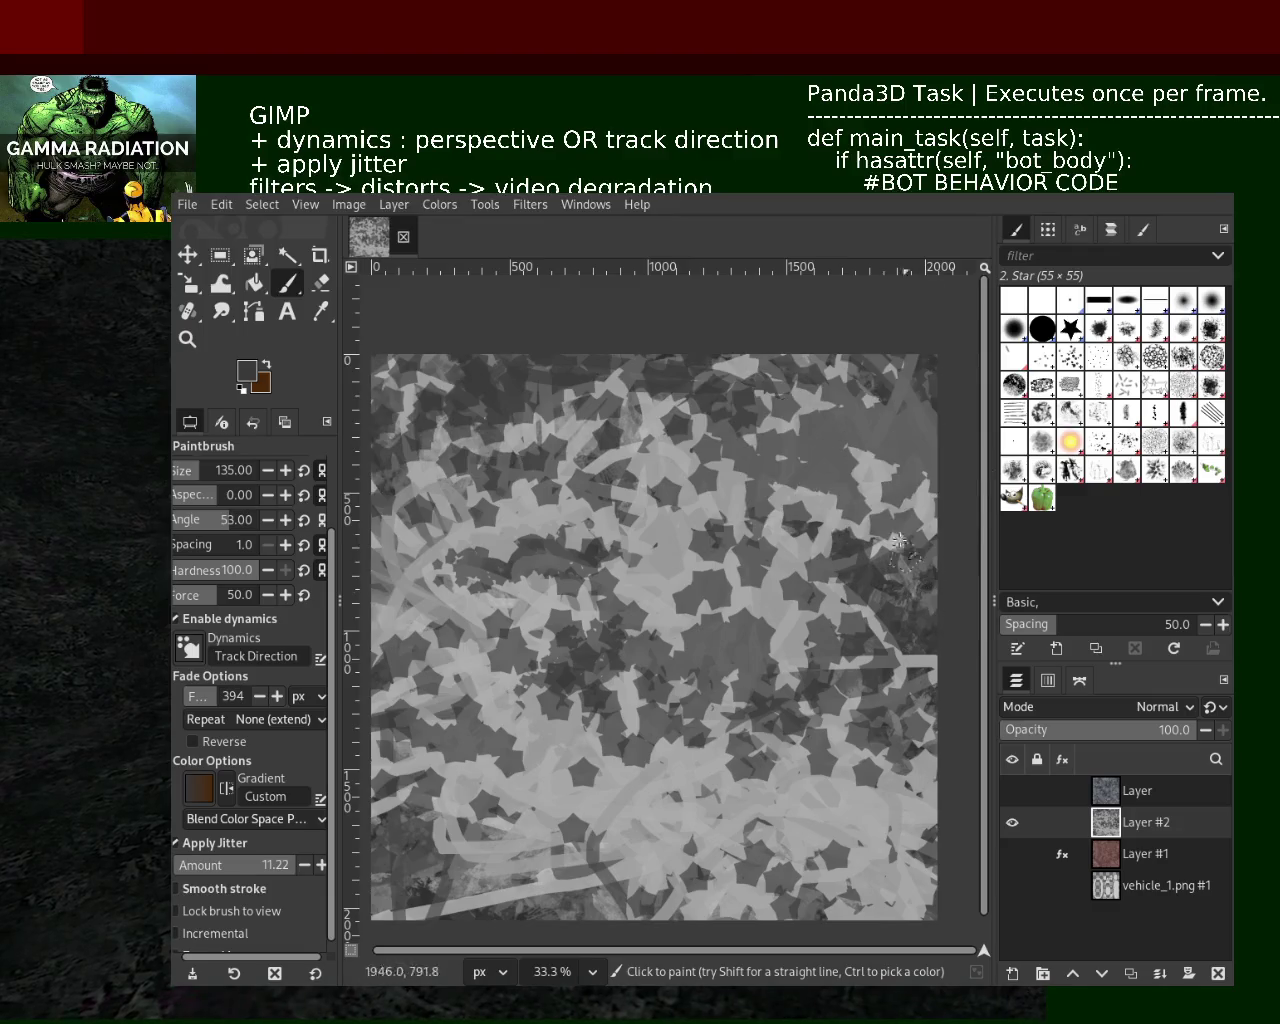
pyautogui.keyDown('ctrl'); pyautogui.click(716, 506); pyautogui.keyUp('ctrl')
pyautogui.moveTo(716, 506); pyautogui.dragTo(880, 560)
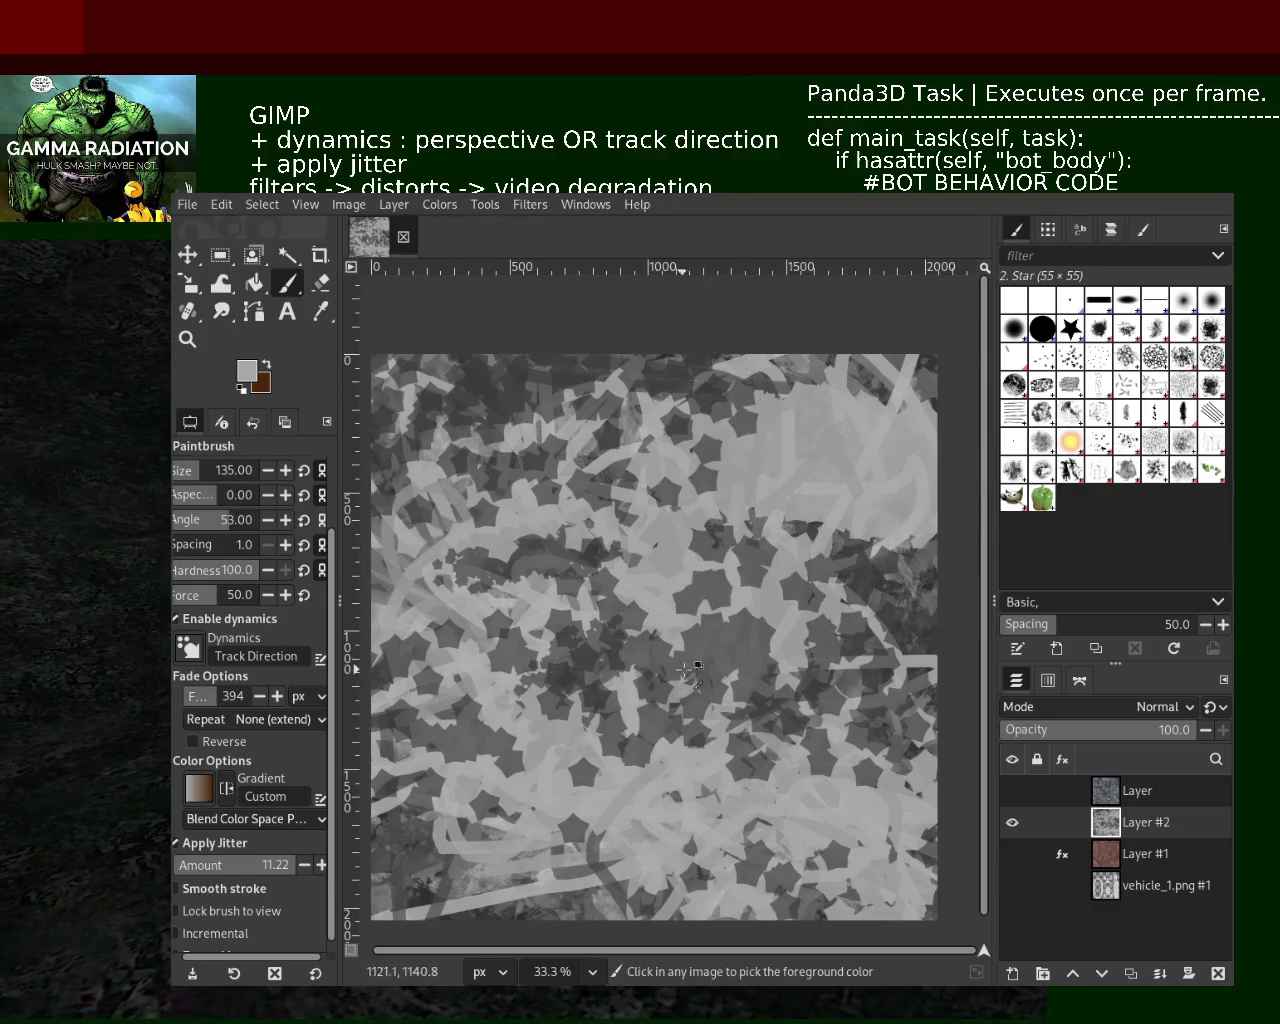
# Undo most of the star stamps, keeping a few, then zoom in on the canvas
pyautogui.hotkey('ctrl', 'z')
pyautogui.hotkey('ctrl', 'z')
pyautogui.hotkey('ctrl', 'z')
pyautogui.hotkey('ctrl', 'z')
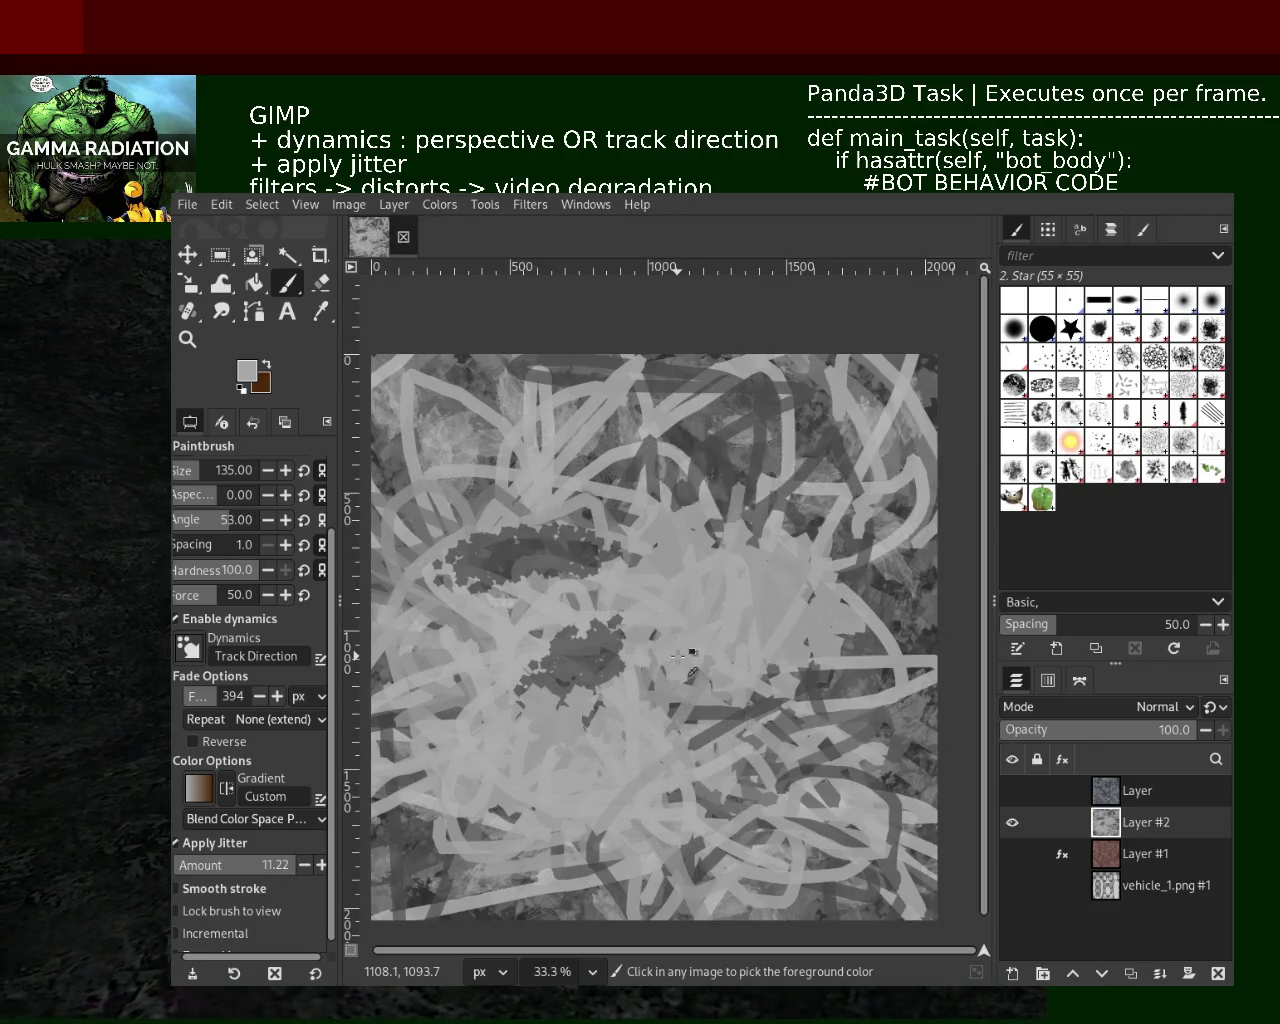
pyautogui.hotkey('ctrl', 'z')
pyautogui.hotkey('ctrl', 'z')
pyautogui.hotkey('ctrl', 'z')
pyautogui.hotkey('ctrl', 'z')
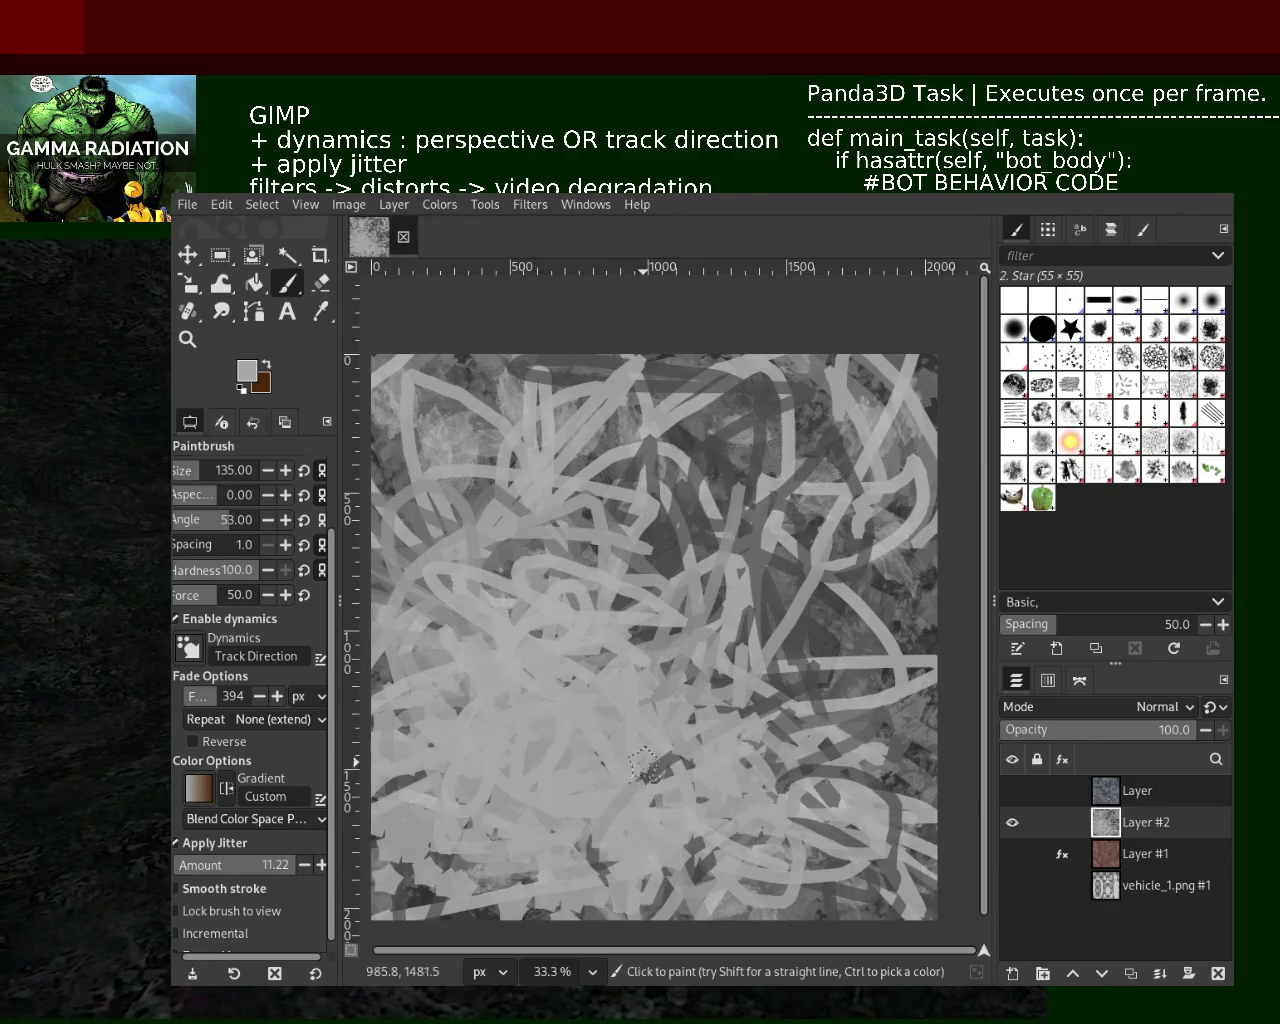
pyautogui.hotkey('ctrl', 'z')
pyautogui.hotkey('ctrl', 'y')
pyautogui.hotkey('ctrl', 'z')
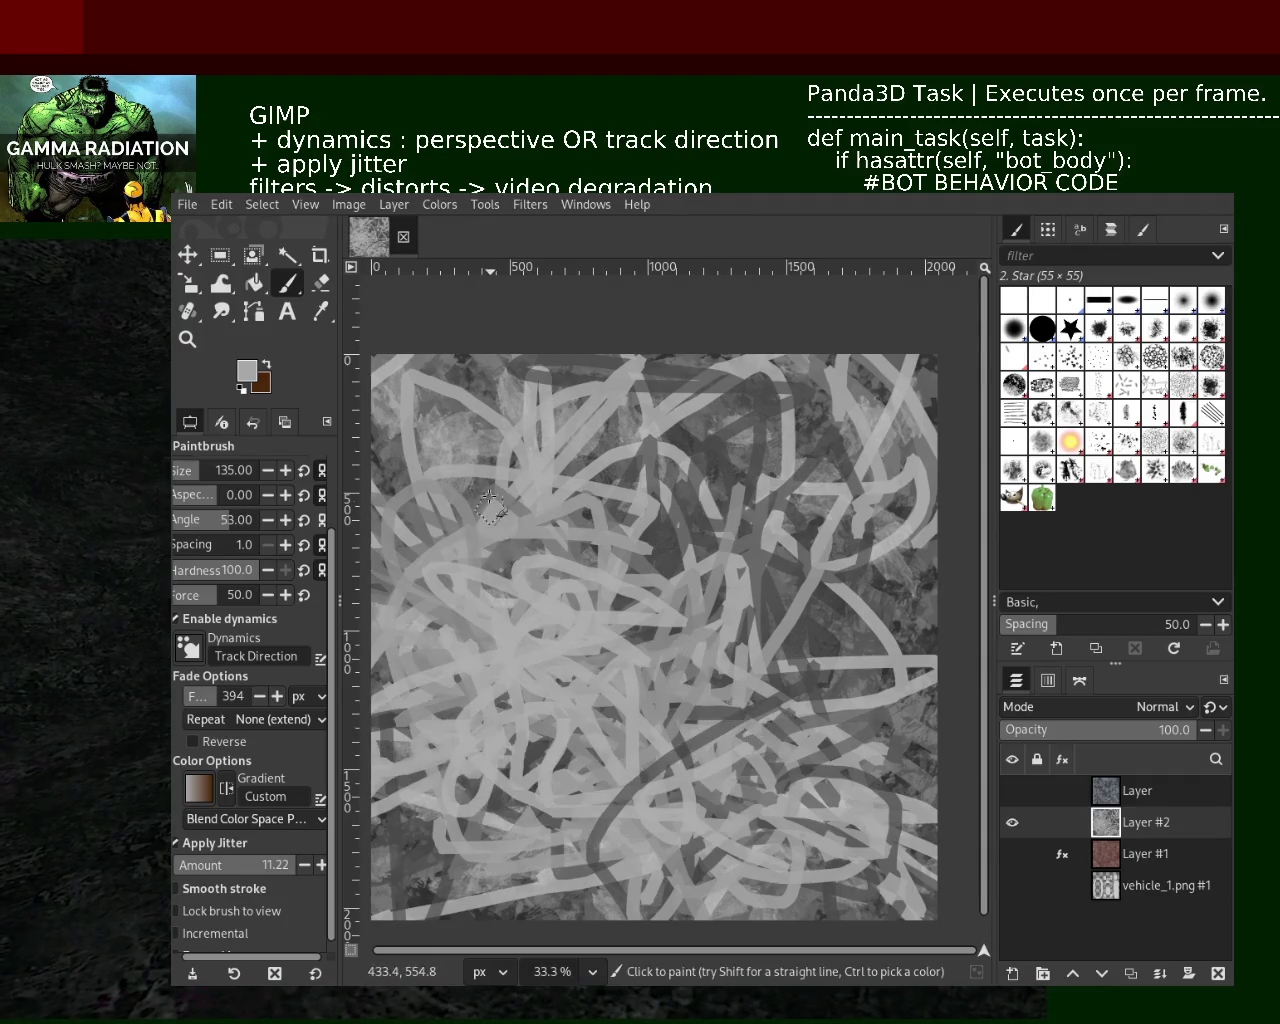
pyautogui.hotkey('ctrl', 'z')
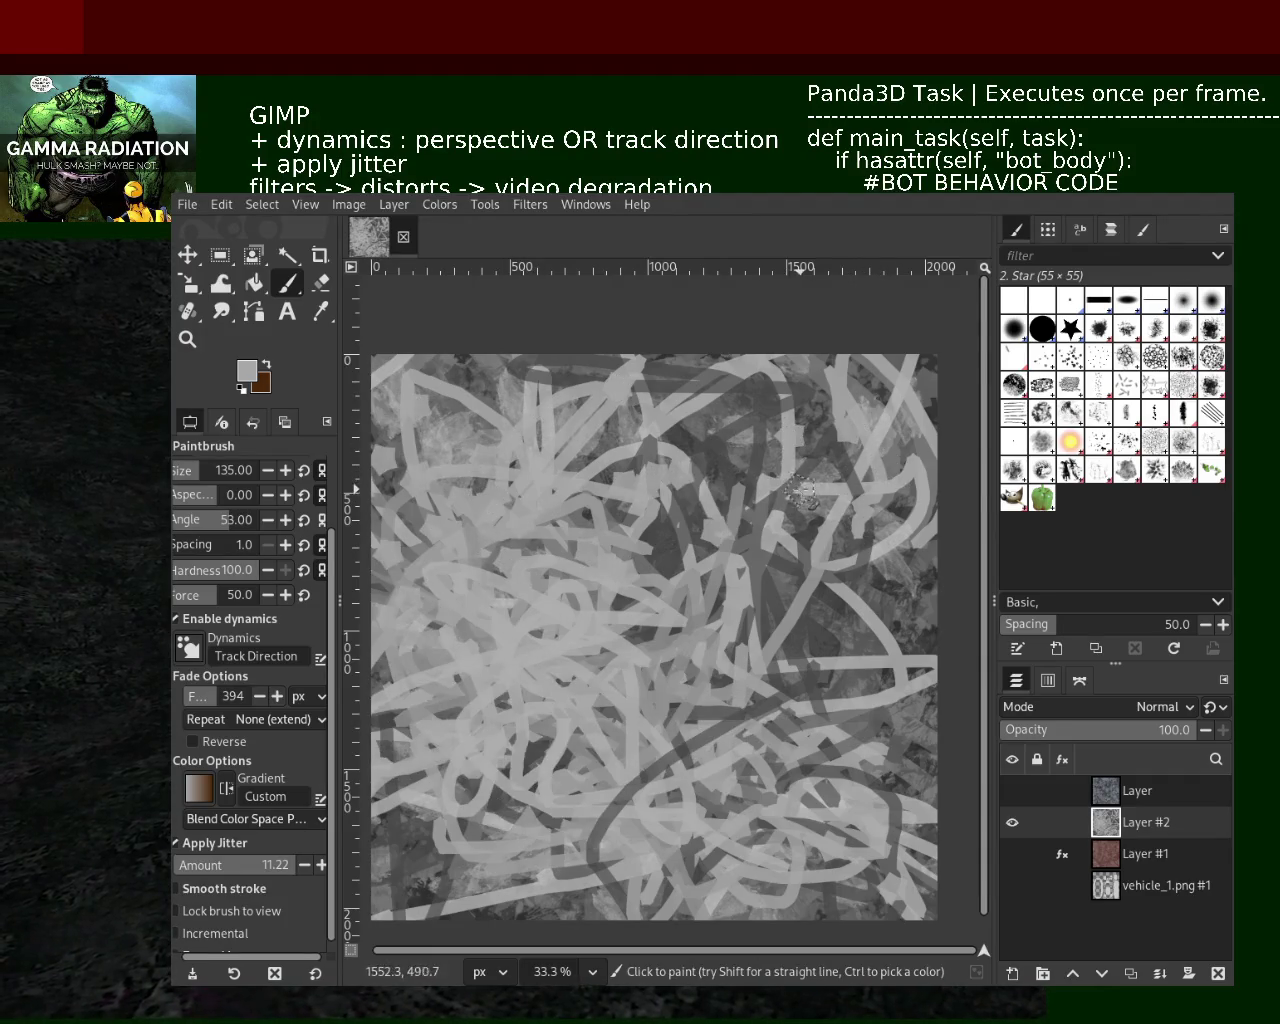
pyautogui.hotkey('ctrl', 'y')
pyautogui.hotkey('ctrl', 'y')
pyautogui.hotkey('ctrl', 'y')
pyautogui.hotkey('ctrl', 'y')
pyautogui.hotkey('ctrl', 'y')
pyautogui.hotkey('ctrl', 'y')
pyautogui.hotkey('ctrl', 'z')
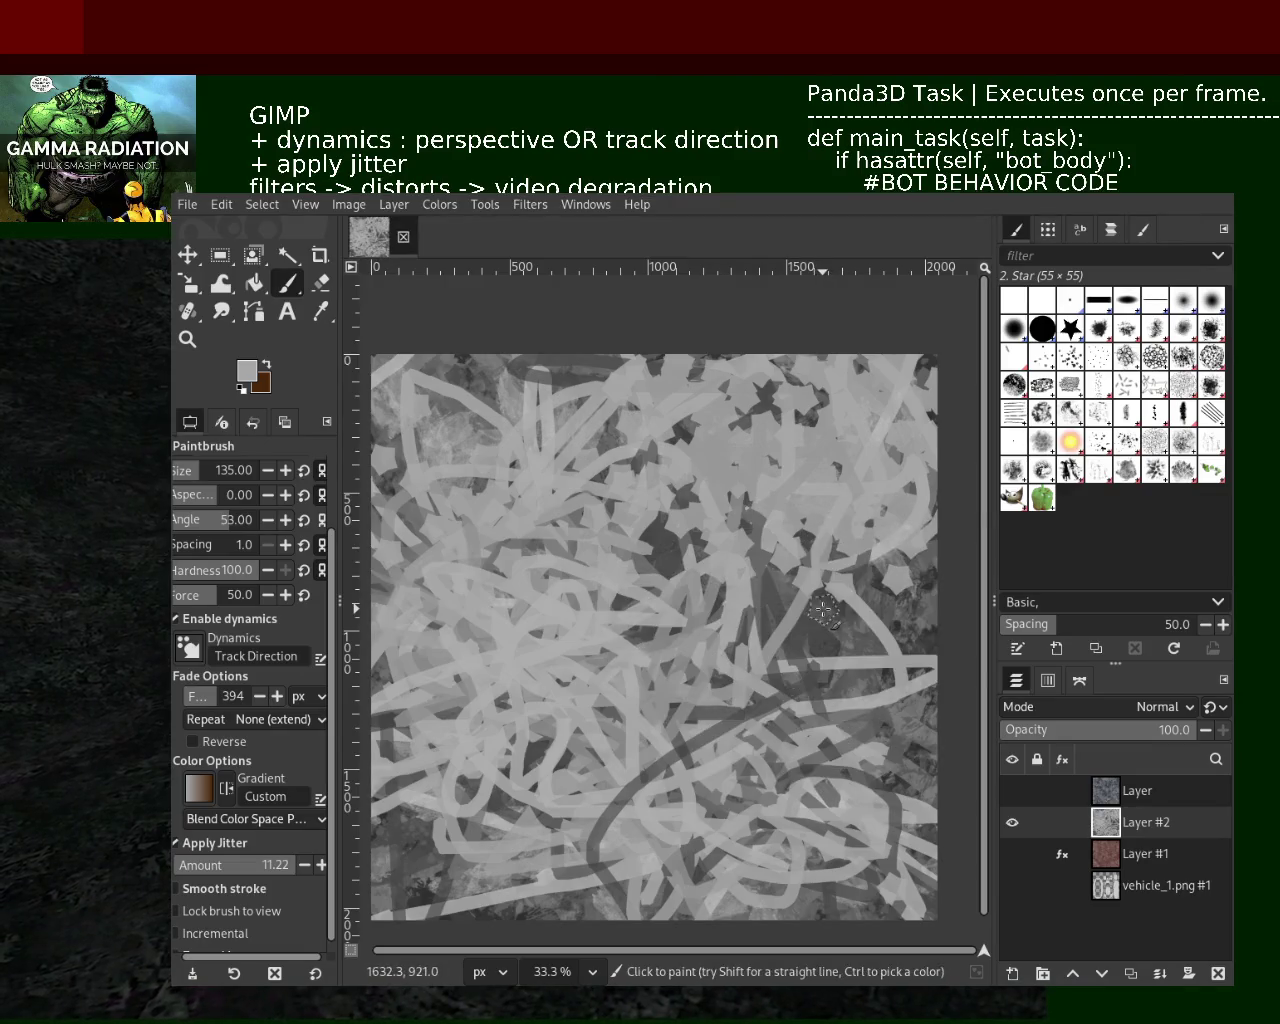
pyautogui.hotkey('ctrl', 'z')
pyautogui.hotkey('ctrl', 'y')
pyautogui.hotkey('ctrl', 'y')
pyautogui.hotkey('ctrl', 'y')
pyautogui.hotkey('ctrl', 'z')
pyautogui.hotkey('ctrl', 'z')
pyautogui.hotkey('ctrl', 'z')
pyautogui.hotkey('ctrl', 'y')
pyautogui.hotkey('ctrl', 'y')
pyautogui.hotkey('ctrl', 'y')
pyautogui.hotkey('ctrl', 'z')
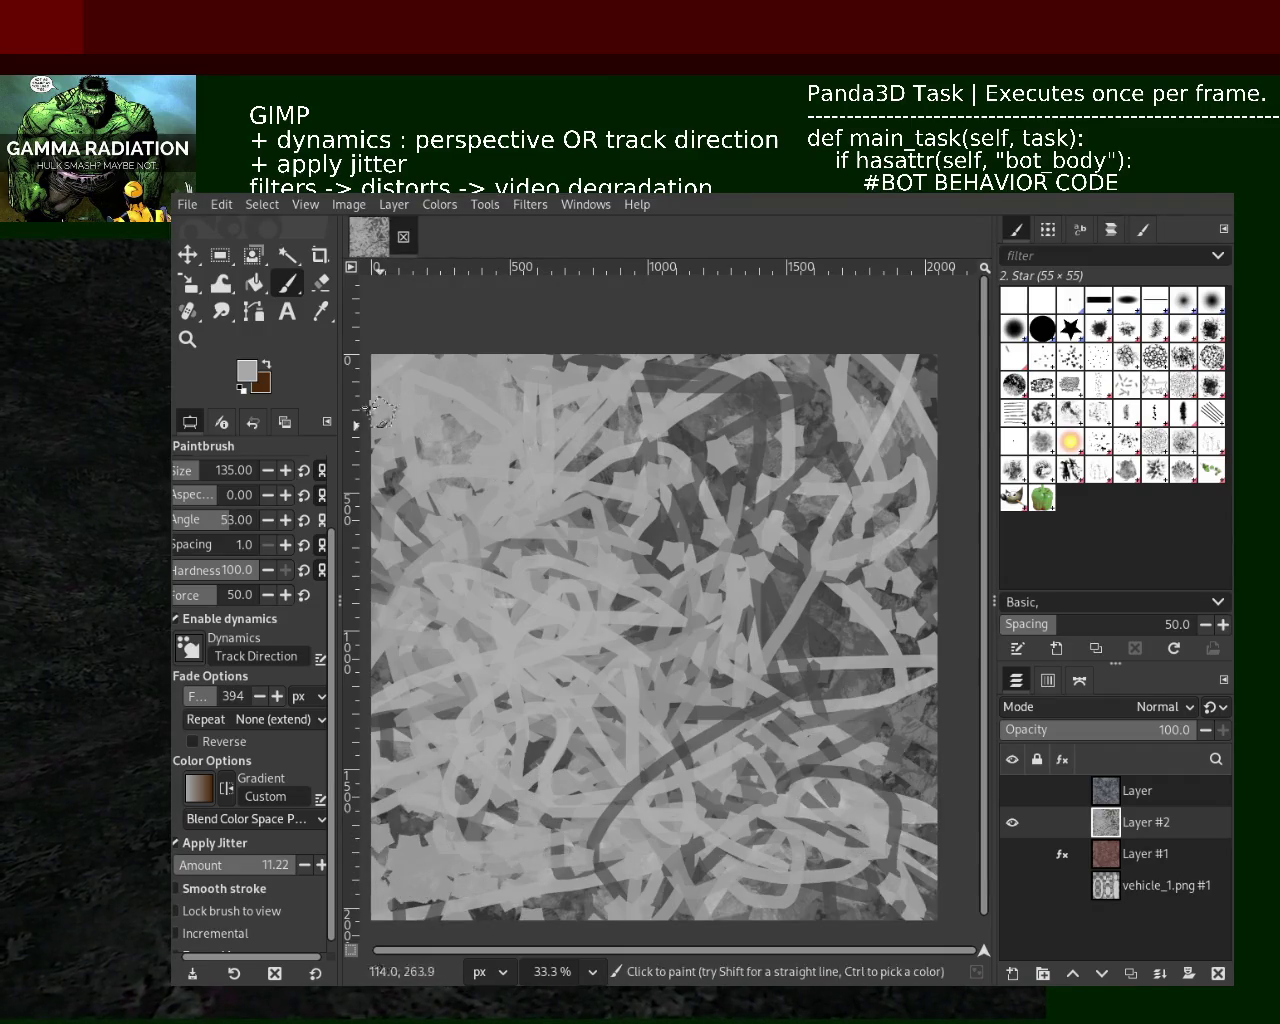
pyautogui.press('z')
pyautogui.click(628, 452)
# Stamp dark grey star dabs over the lower left, undoing the two later dark dabs
pyautogui.scroll(-2, 628, 452)
pyautogui.scroll(-1, 650, 480)
pyautogui.scroll(1, 670, 505)
pyautogui.scroll(-1, 692, 532)
pyautogui.scroll(1, 596, 536)
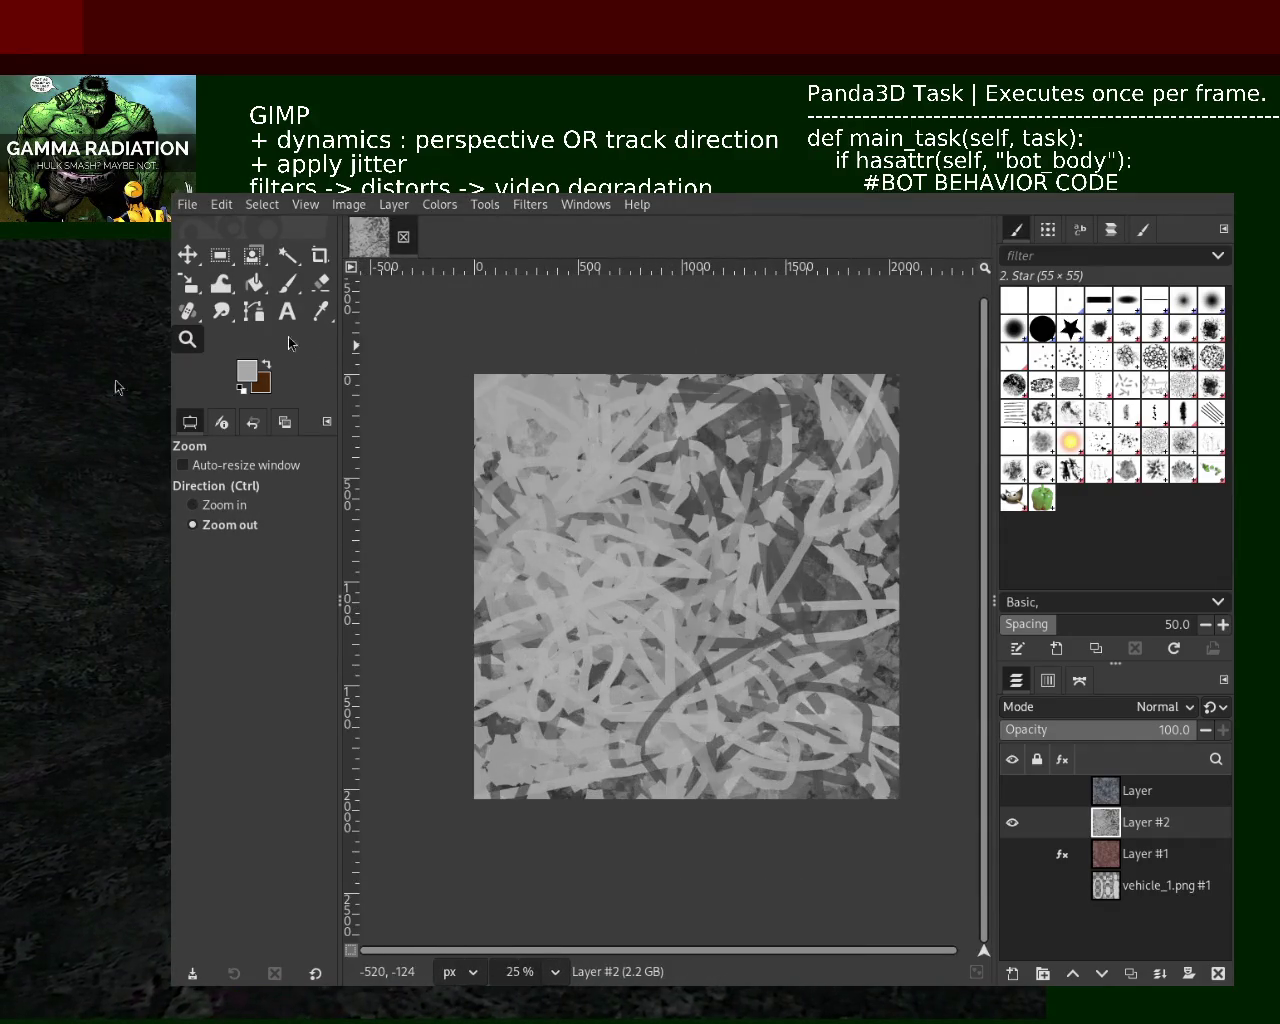
pyautogui.click(288, 283)
pyautogui.keyDown('ctrl'); pyautogui.click(740, 443); pyautogui.keyUp('ctrl')
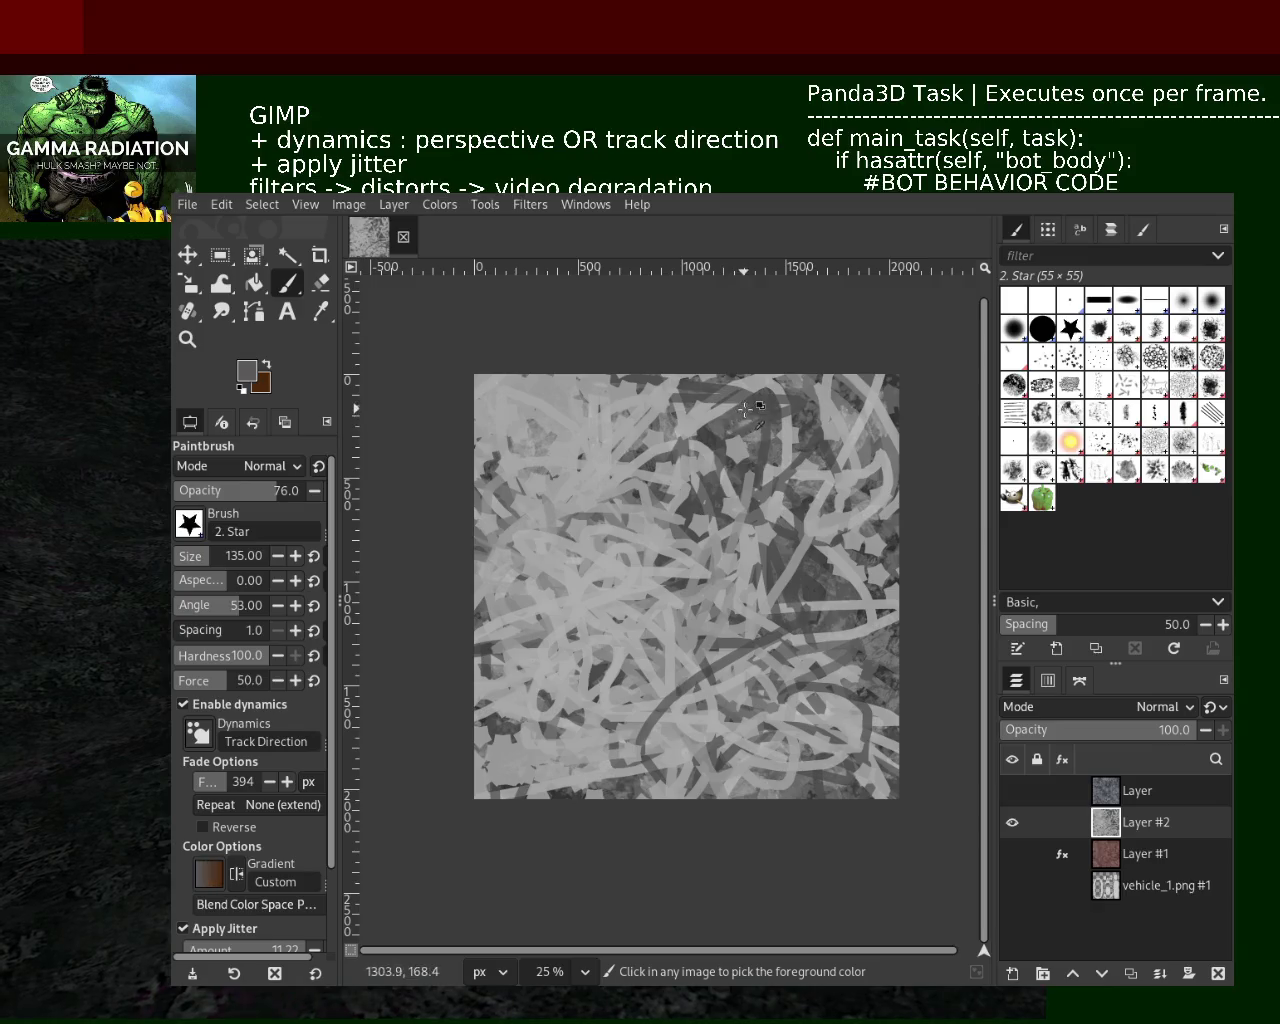
pyautogui.moveTo(646, 675)
pyautogui.mouseDown()
pyautogui.moveTo(542, 533)
pyautogui.moveTo(572, 425)
pyautogui.mouseUp()
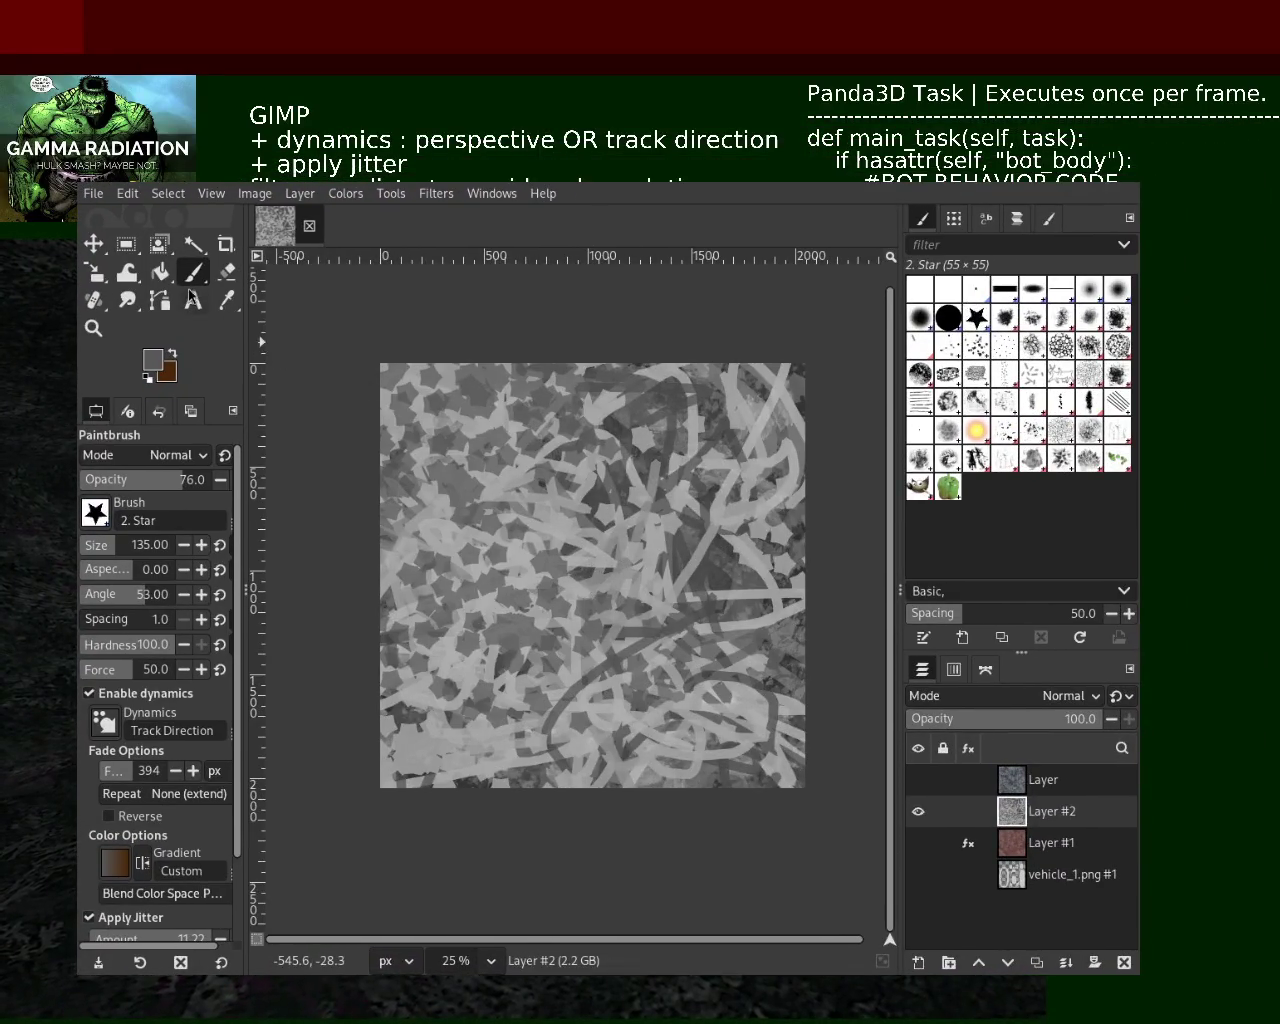
pyautogui.moveTo(662, 617); pyautogui.dragTo(651, 690)
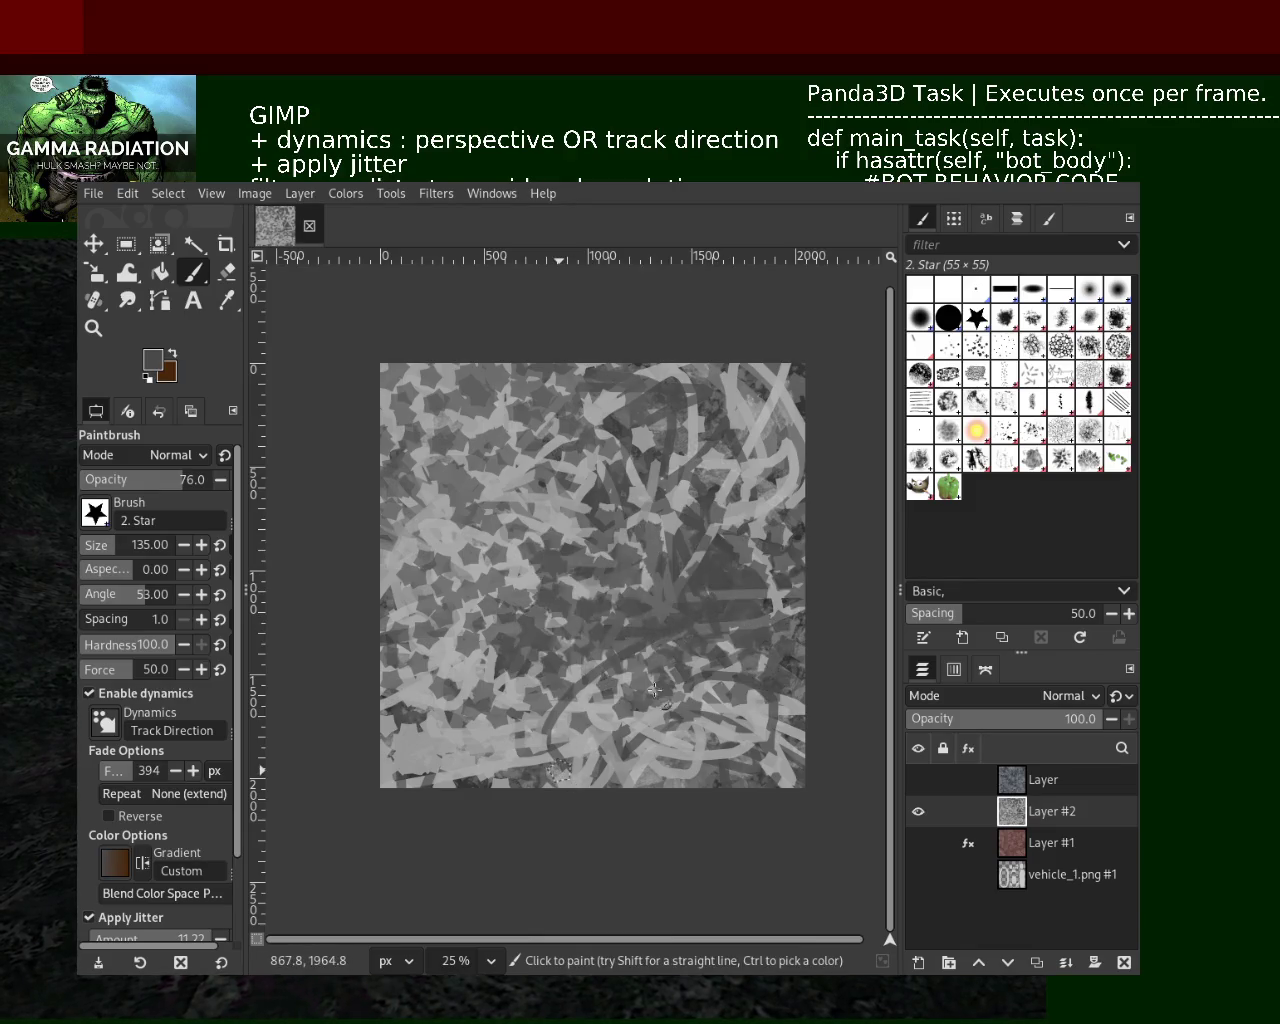
pyautogui.hotkey('ctrl', 'z')
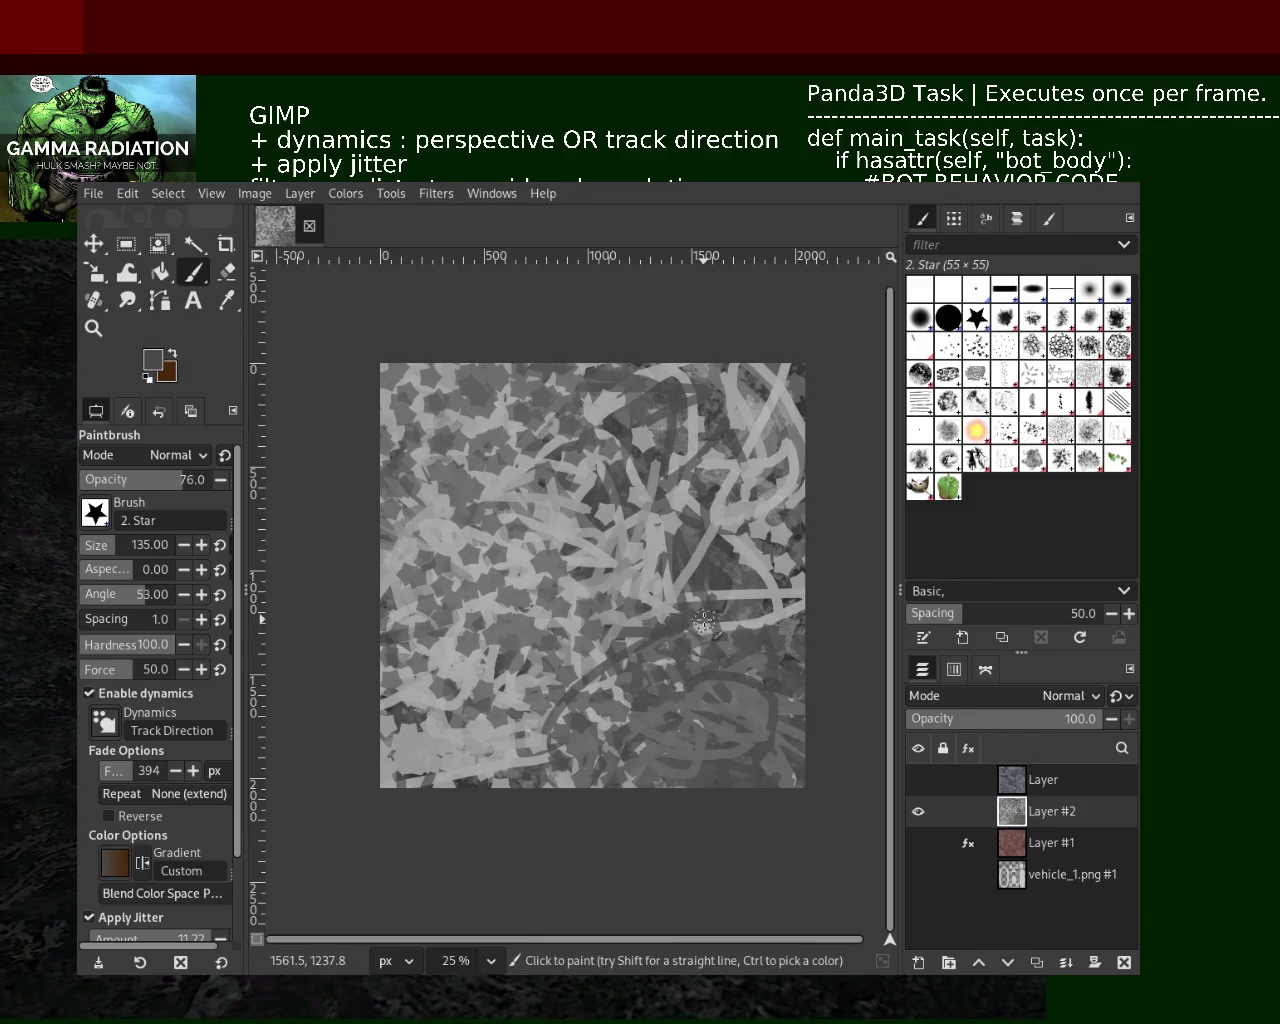
pyautogui.hotkey('ctrl', 'z')
# Sample a light grey and test light dabs in one spot, undoing each
pyautogui.keyDown('ctrl'); pyautogui.click(722, 710); pyautogui.keyUp('ctrl')
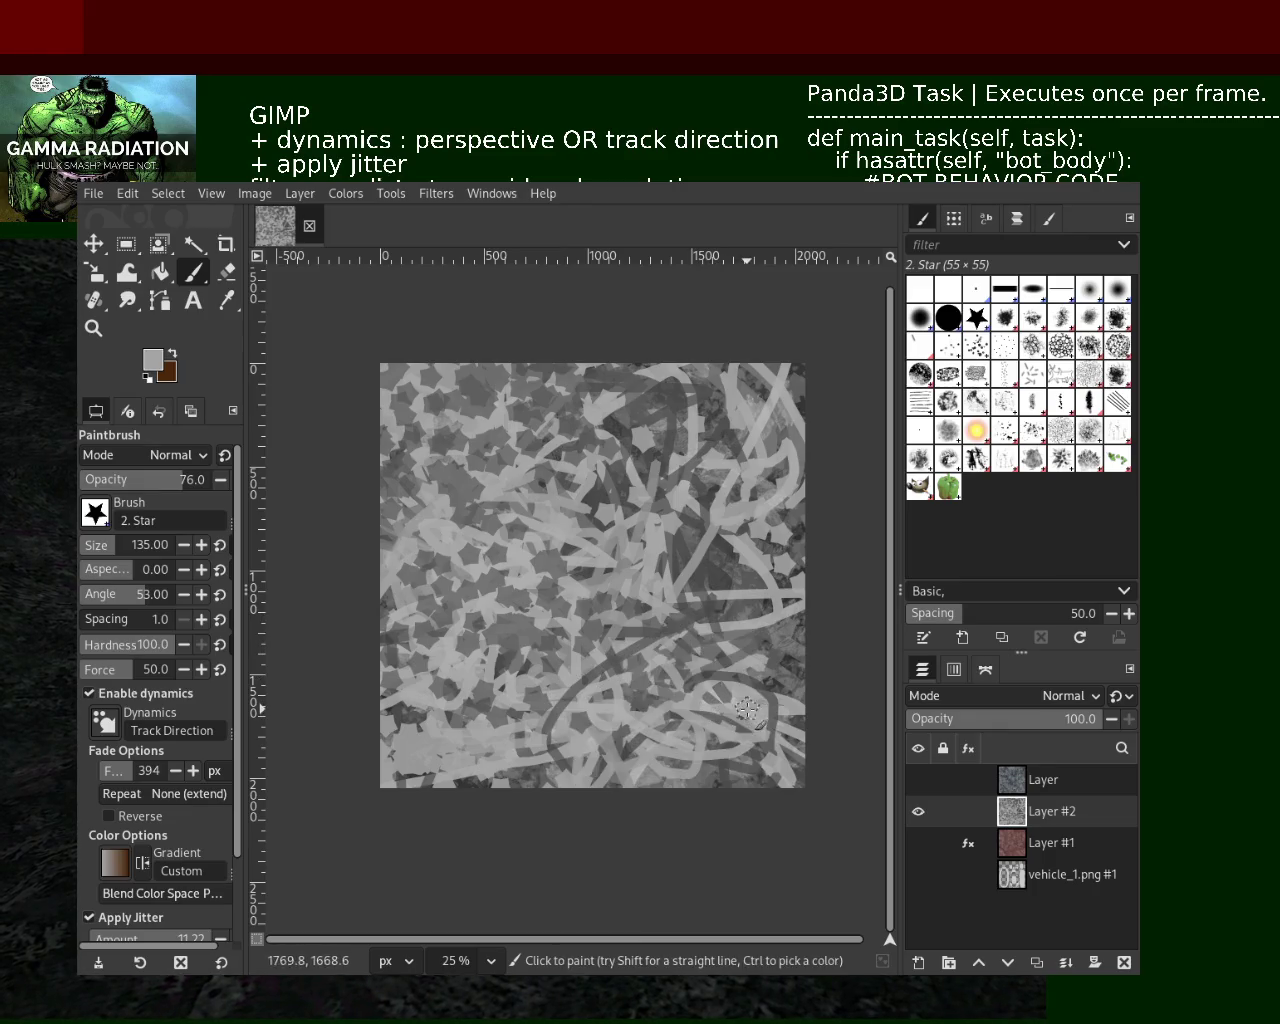
pyautogui.click(725, 698)
pyautogui.hotkey('ctrl', 'z')
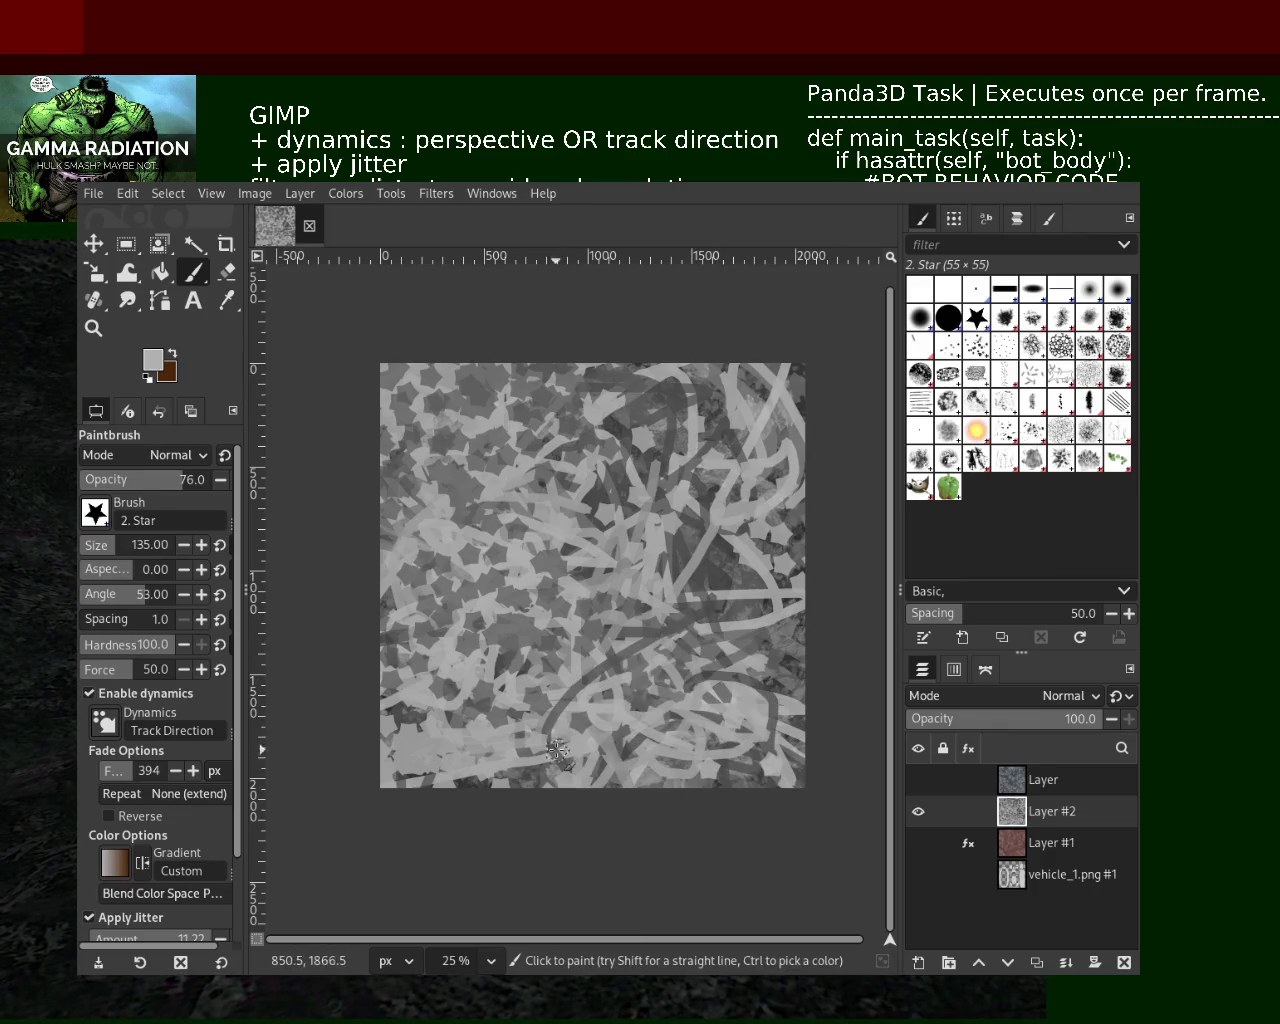
pyautogui.click(724, 697)
pyautogui.hotkey('ctrl', 'z')
pyautogui.click(724, 697)
pyautogui.hotkey('ctrl', 'z')
pyautogui.click(694, 697)
pyautogui.hotkey('ctrl', 'z')
pyautogui.click(694, 697)
pyautogui.hotkey('ctrl', 'z')
# Lower the brush opacity to 49 and stamp dark grey stars over the upper left
pyautogui.moveTo(150, 481); pyautogui.dragTo(66, 529)
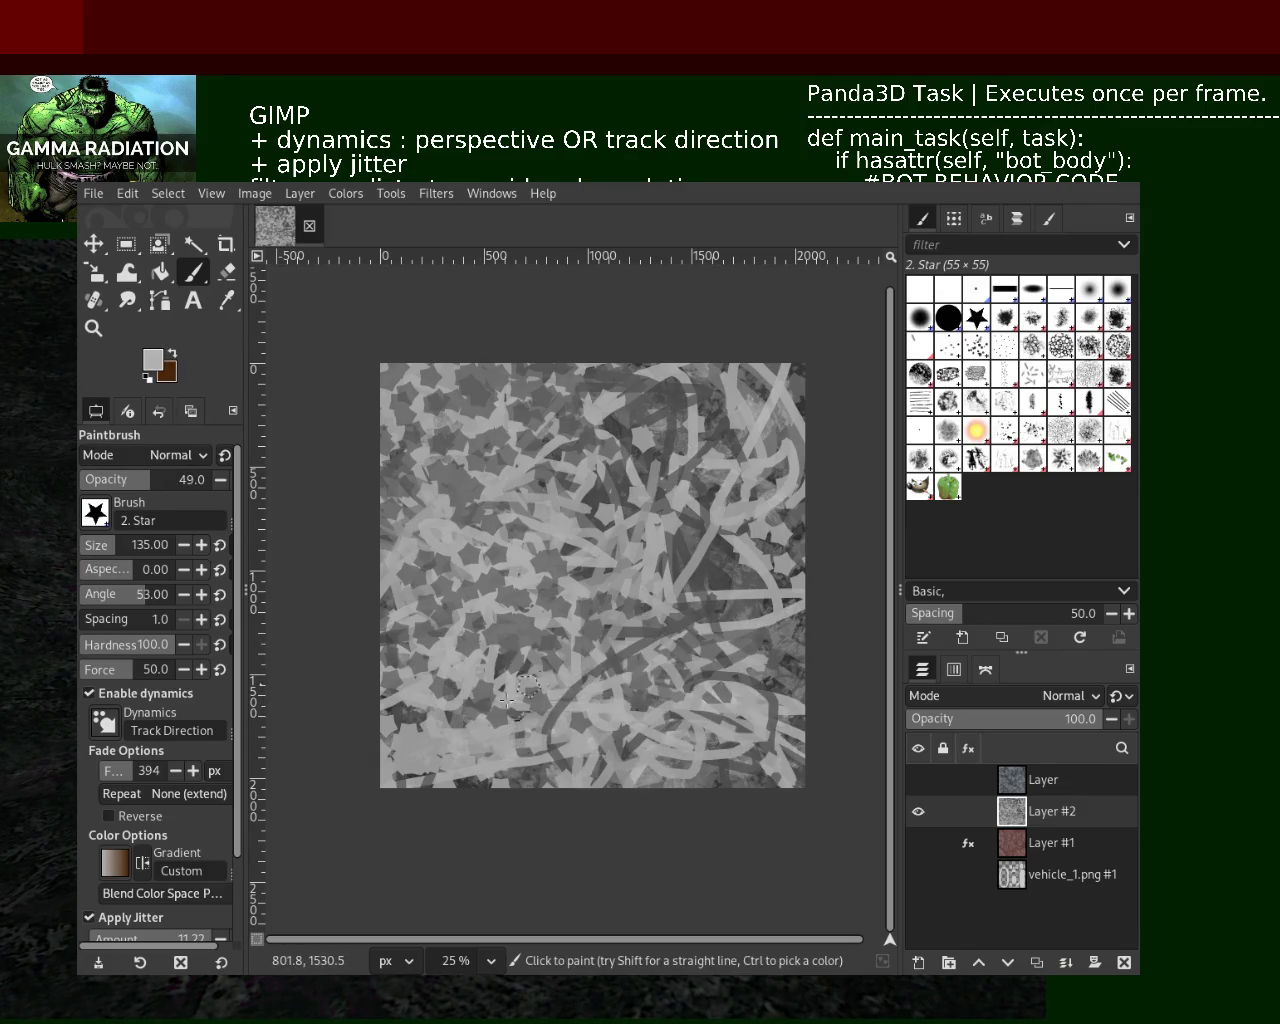
pyautogui.click(540, 681)
pyautogui.hotkey('ctrl', 'z')
pyautogui.moveTo(539, 622)
pyautogui.mouseDown()
pyautogui.moveTo(485, 513)
pyautogui.moveTo(485, 425)
pyautogui.moveTo(535, 398)
pyautogui.moveTo(567, 482)
pyautogui.moveTo(482, 422)
pyautogui.mouseUp()
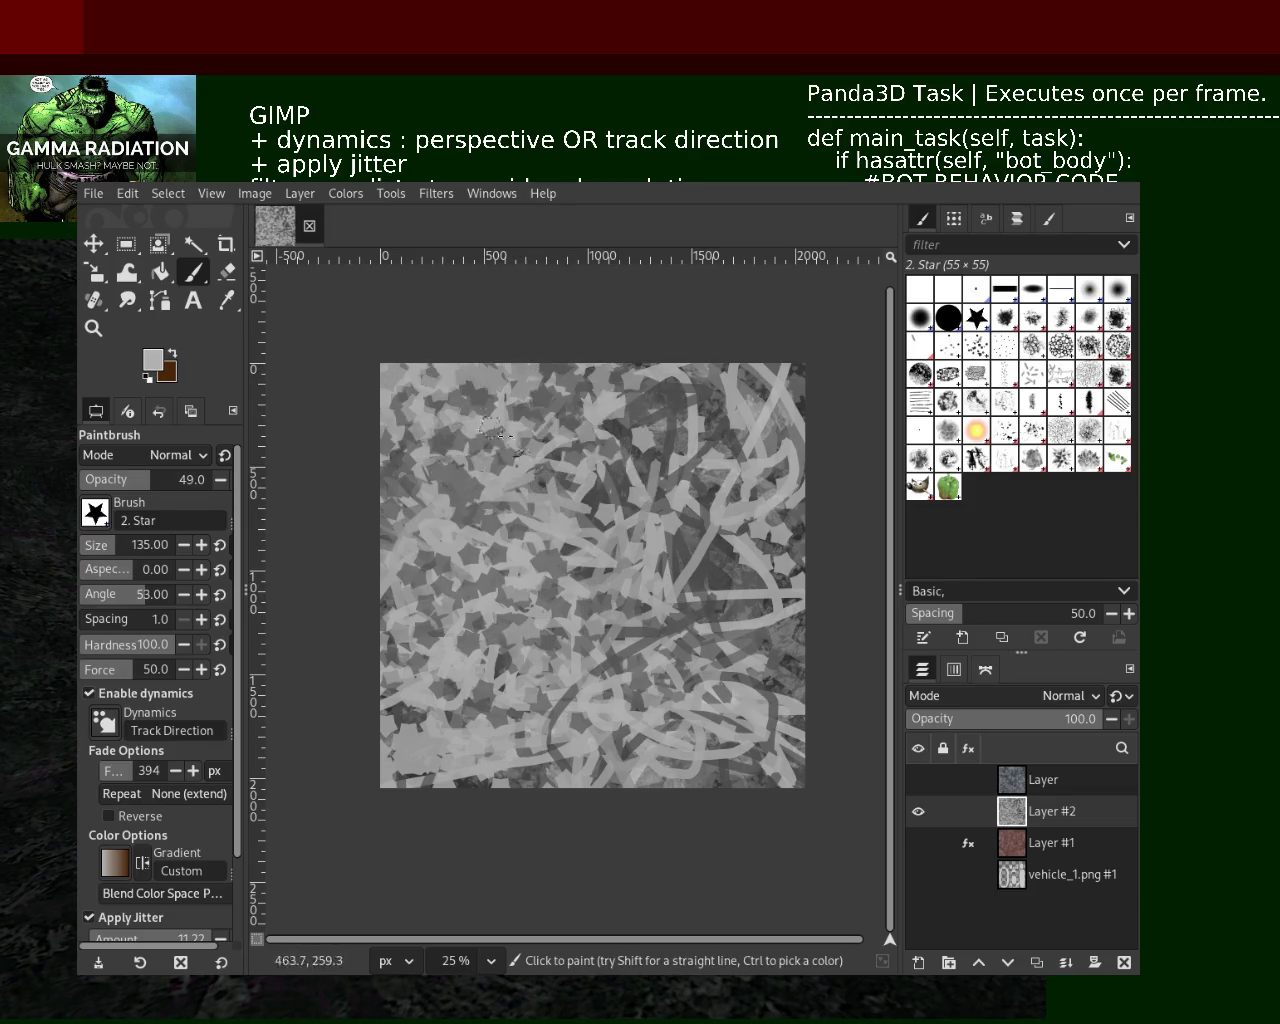
# Sample dark and light greys from the texture and stamp dark stars, comparing with undo/redo
pyautogui.keyDown('ctrl'); pyautogui.click(678, 540); pyautogui.keyUp('ctrl')
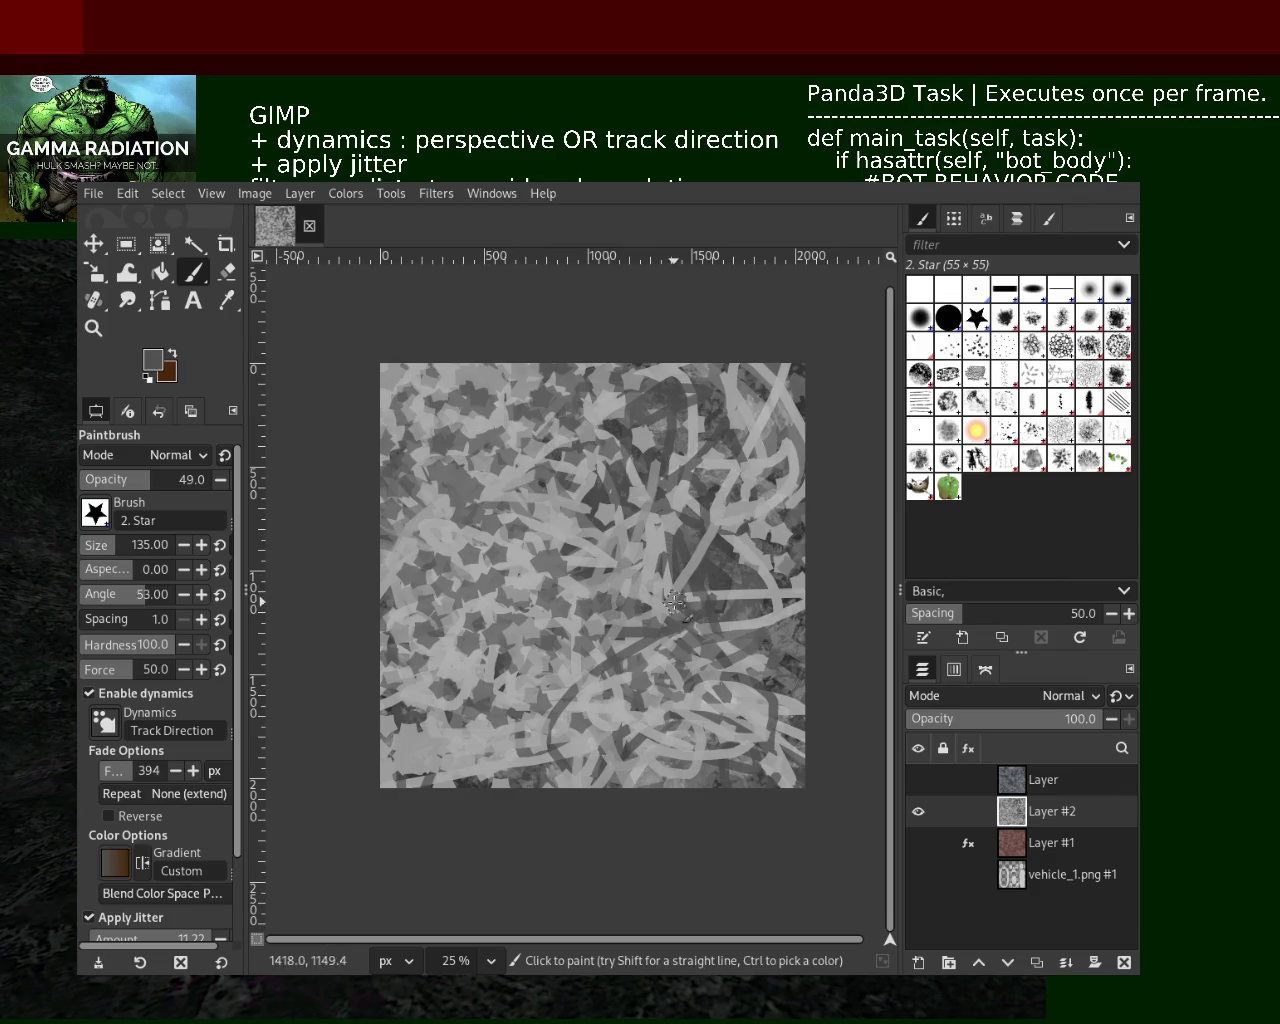
pyautogui.keyDown('ctrl'); pyautogui.click(493, 660); pyautogui.keyUp('ctrl')
pyautogui.hotkey('ctrl', 'z')
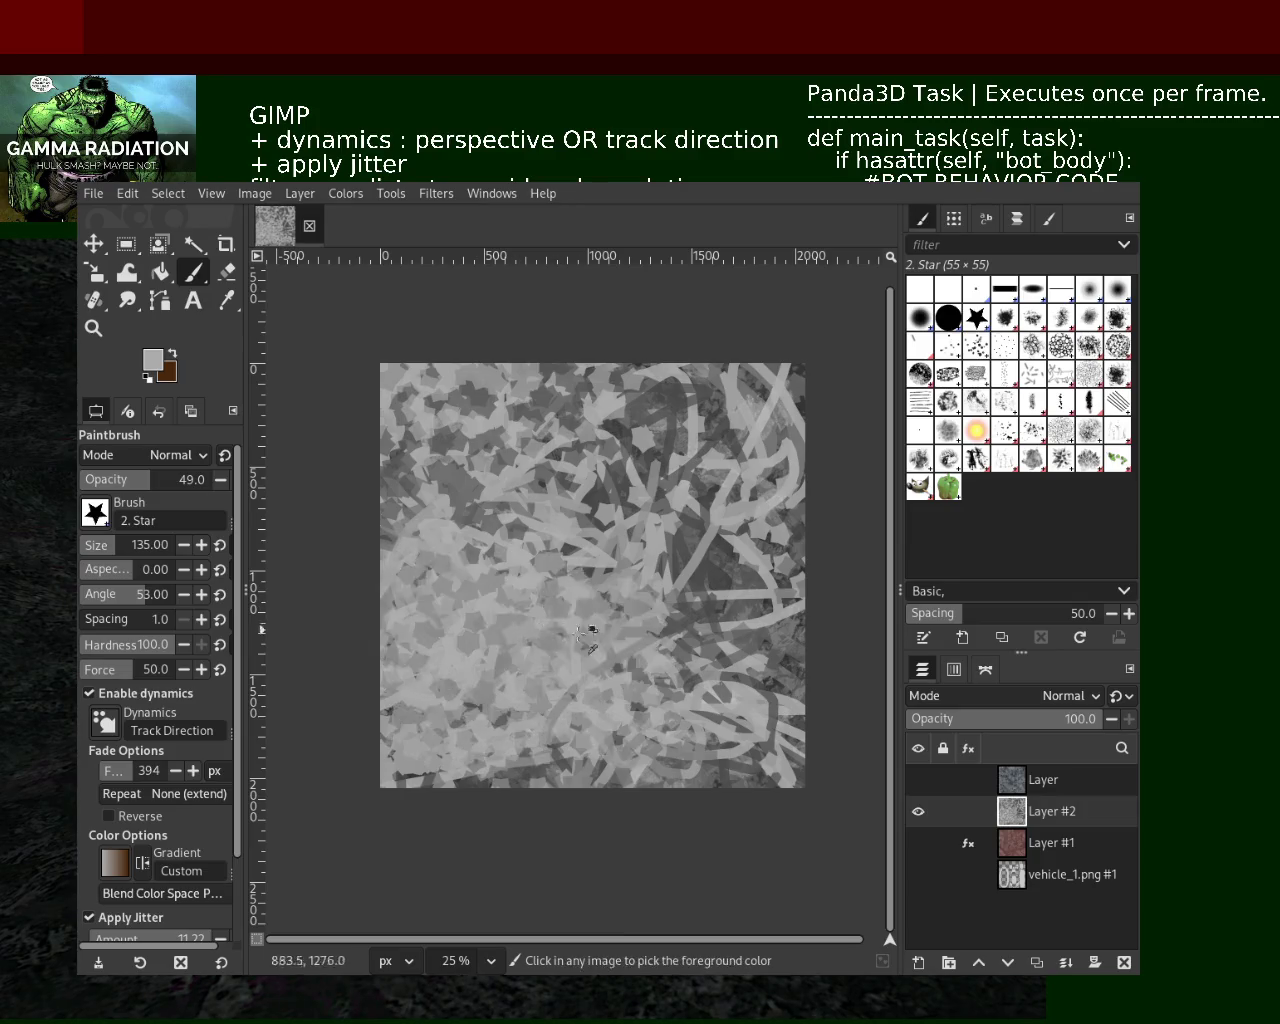
pyautogui.hotkey('ctrl', 'y')
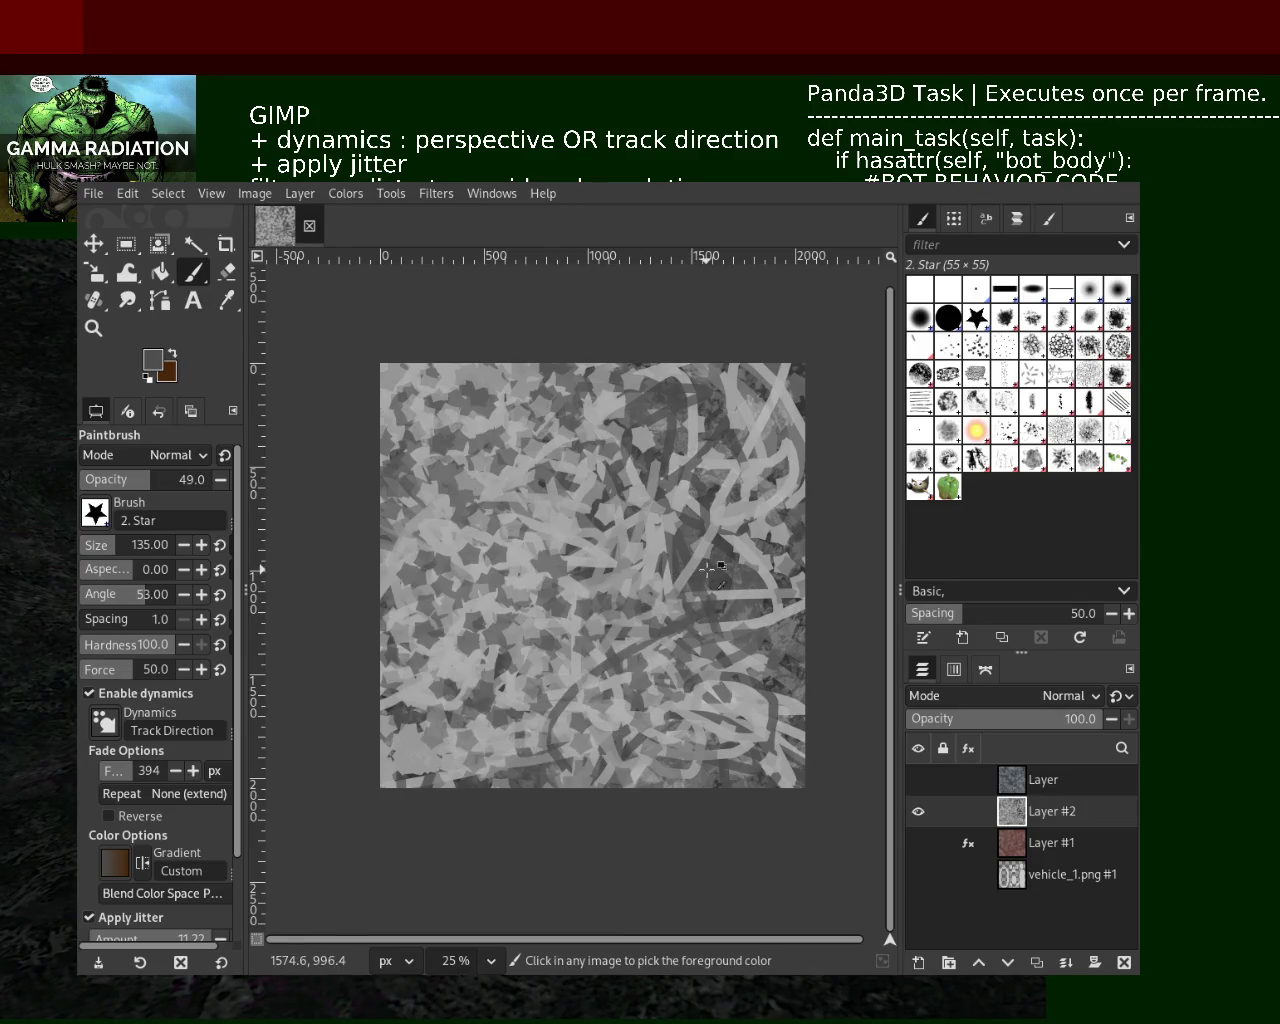
pyautogui.hotkey('ctrl', 'y')
pyautogui.hotkey('ctrl', 'z')
pyautogui.hotkey('ctrl', 'y')
pyautogui.hotkey('ctrl', 'z')
pyautogui.click(742, 606)
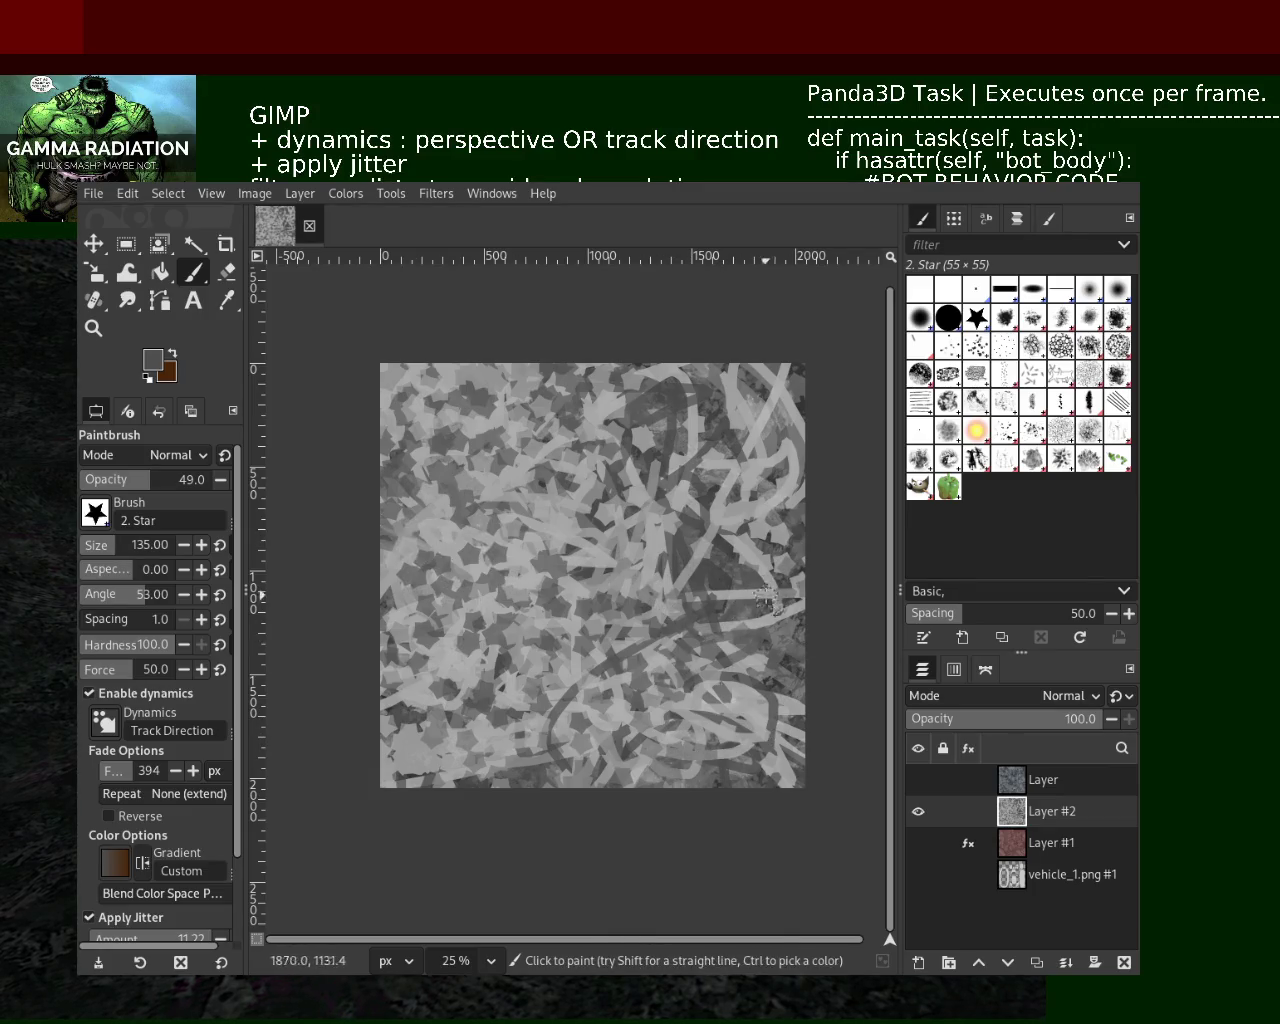
pyautogui.hotkey('ctrl', 'z')
pyautogui.hotkey('ctrl', 'y')
pyautogui.hotkey('ctrl', 'z')
pyautogui.hotkey('ctrl', 'y')
# Step back and forth through the recent lower, lower-left and upper star strokes to compare them
pyautogui.hotkey('ctrl', 'z')
pyautogui.hotkey('ctrl', 'y')
pyautogui.hotkey('ctrl', 'z')
pyautogui.hotkey('ctrl', 'y')
pyautogui.hotkey('ctrl', 'z')
pyautogui.hotkey('ctrl', 'y')
pyautogui.hotkey('ctrl', 'z')
pyautogui.hotkey('ctrl', 'y')
pyautogui.hotkey('ctrl', 'z')
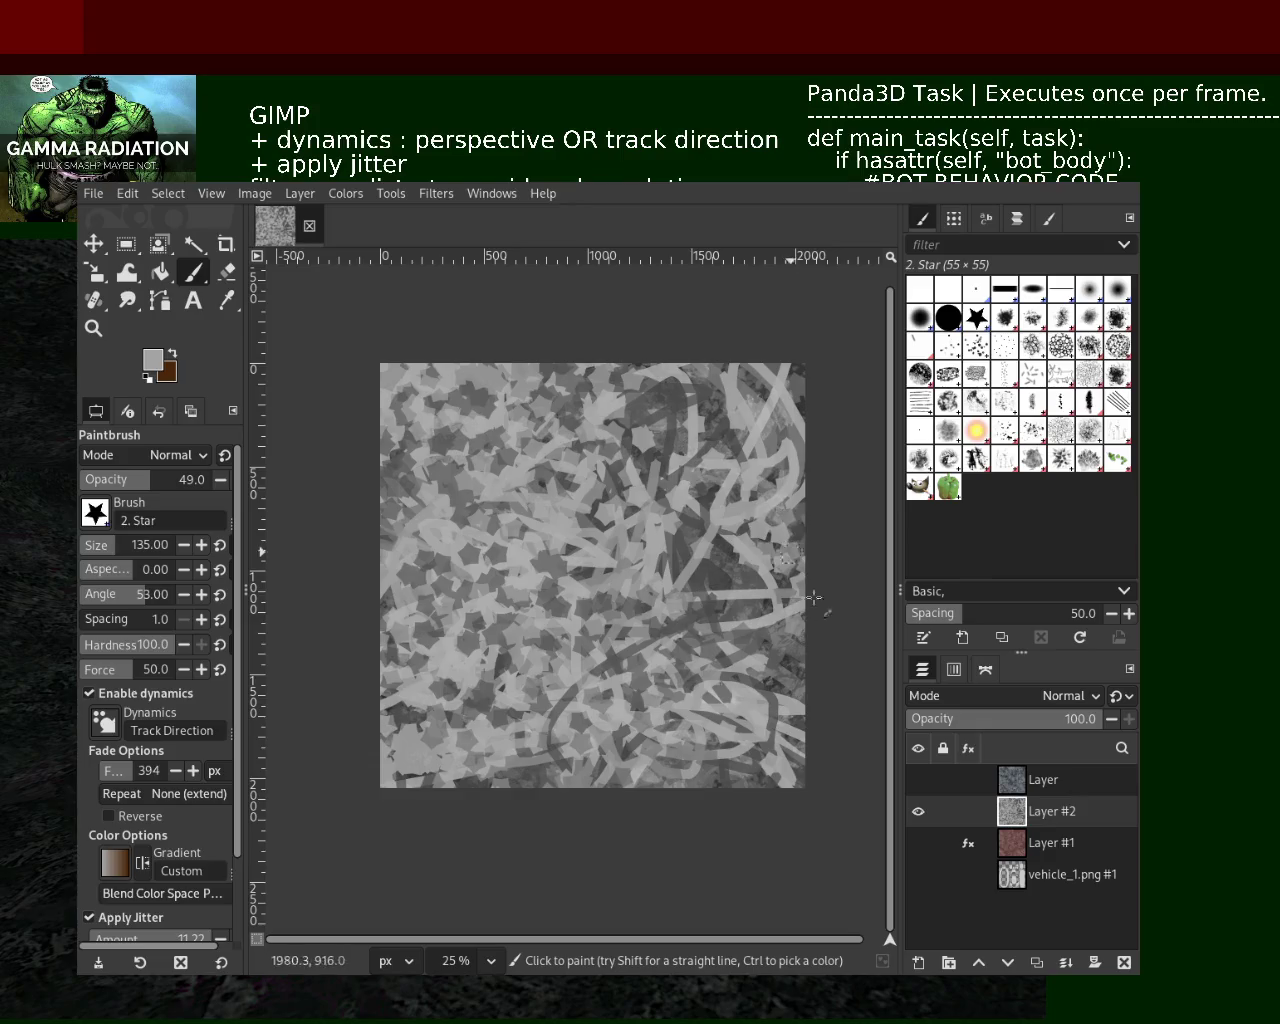
pyautogui.hotkey('ctrl', 'z')
pyautogui.hotkey('ctrl', 'y')
pyautogui.hotkey('ctrl', 'z')
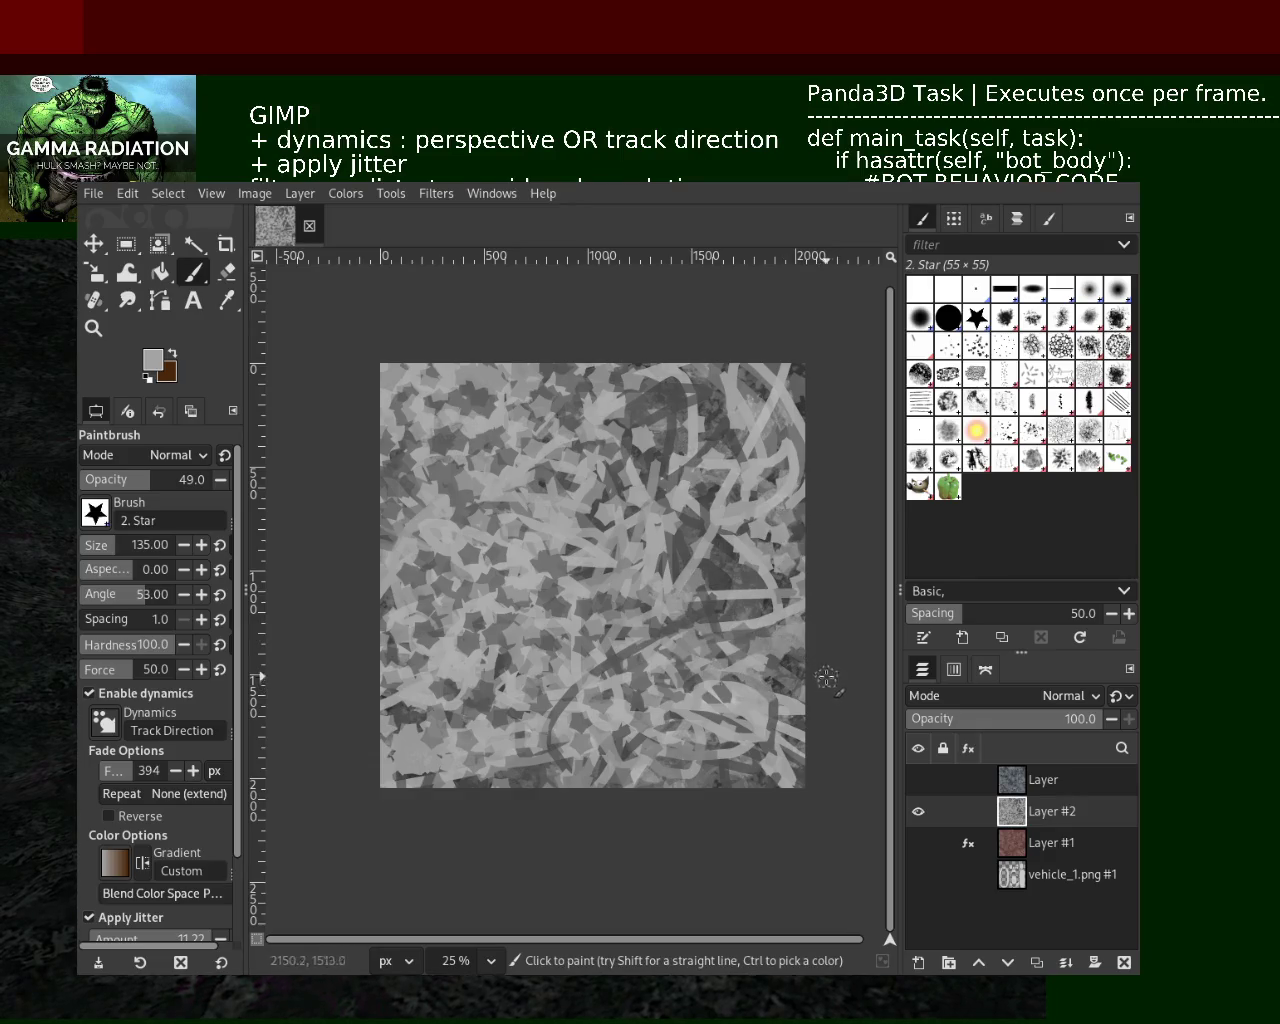
pyautogui.hotkey('ctrl', 'z')
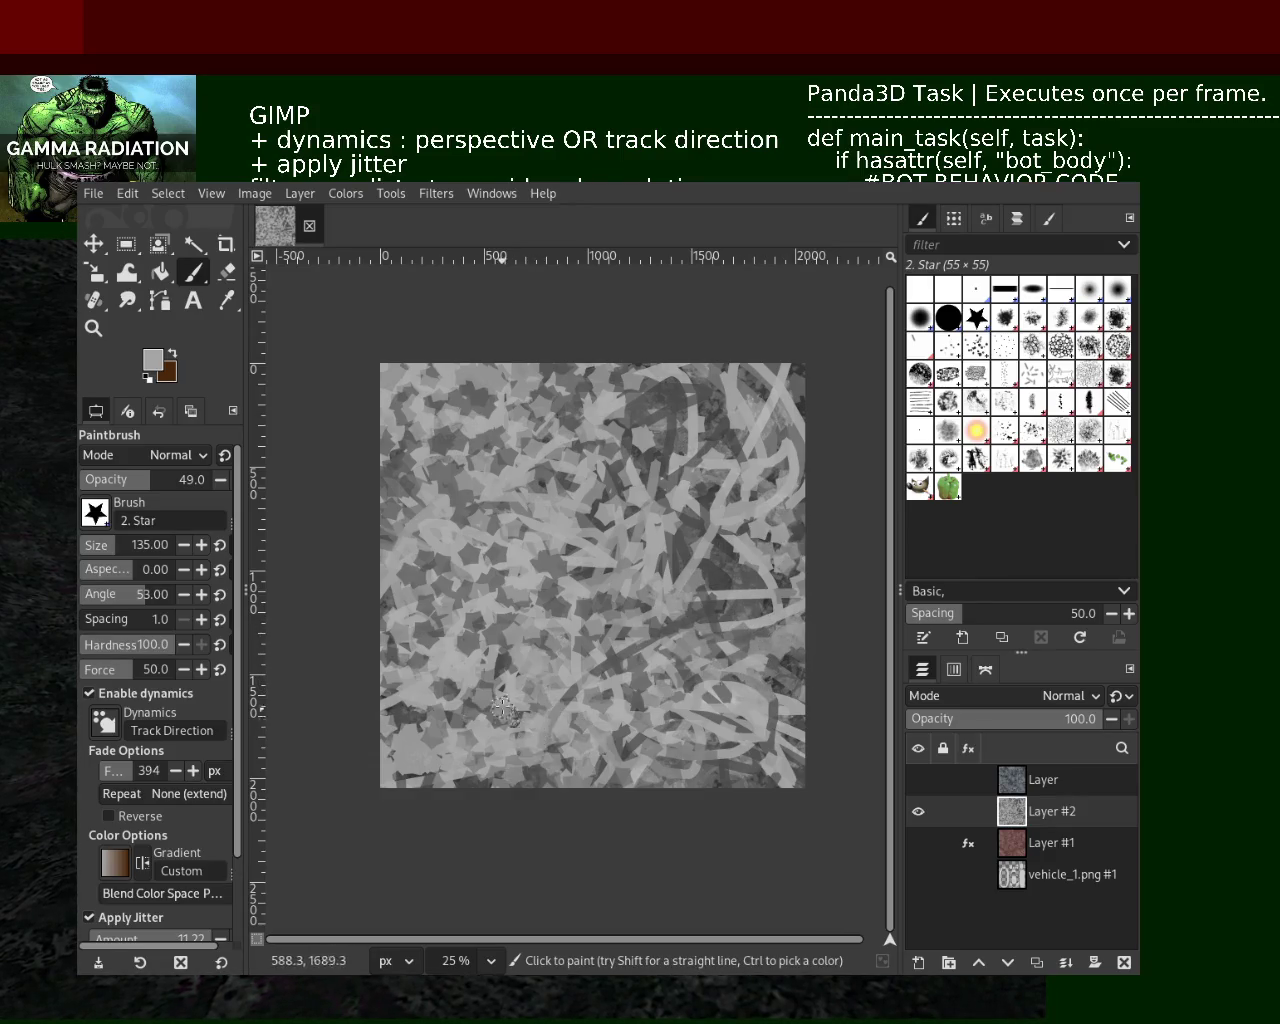
pyautogui.hotkey('ctrl', 'y')
pyautogui.hotkey('ctrl', 'z')
pyautogui.hotkey('ctrl', 'y')
pyautogui.hotkey('ctrl', 'z')
pyautogui.hotkey('ctrl', 'y')
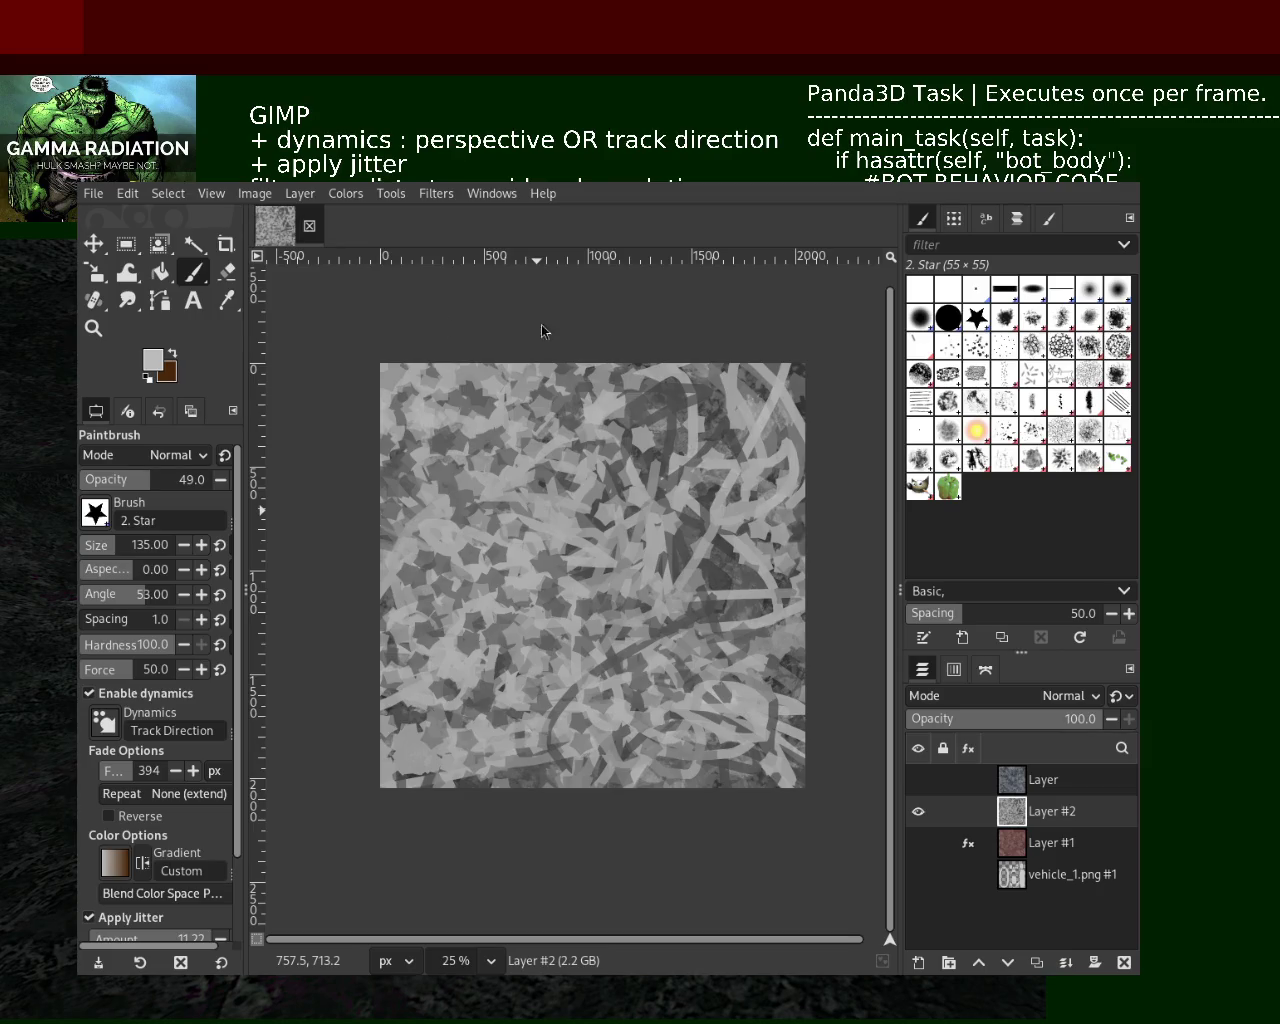
# Paint more dark star strokes over the upper left and across the texture
pyautogui.press('ctrl')
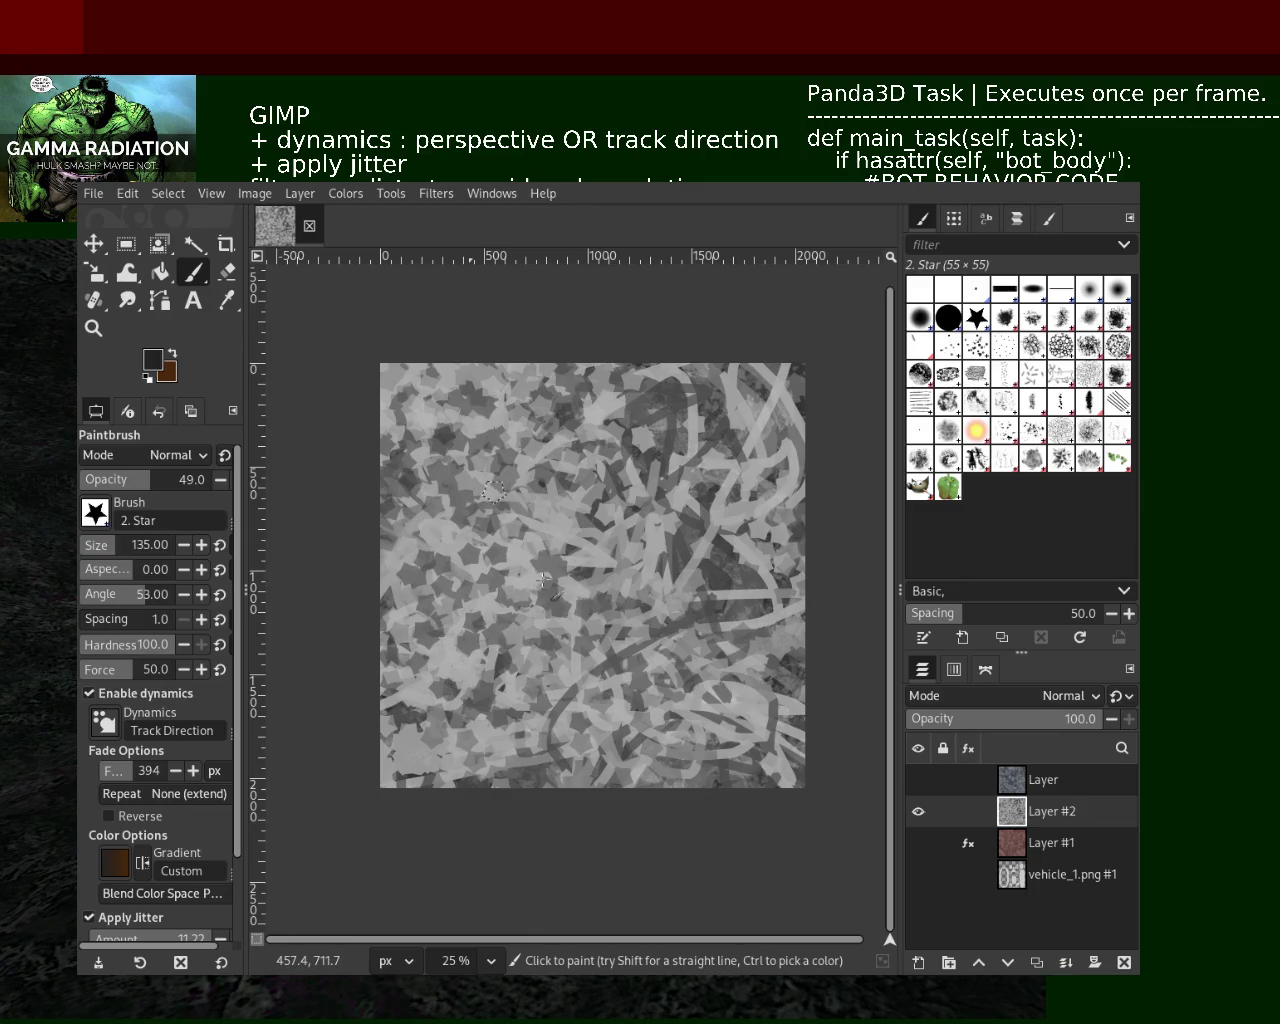
pyautogui.moveTo(575, 668); pyautogui.dragTo(440, 580)
pyautogui.hotkey('ctrl', 'z')
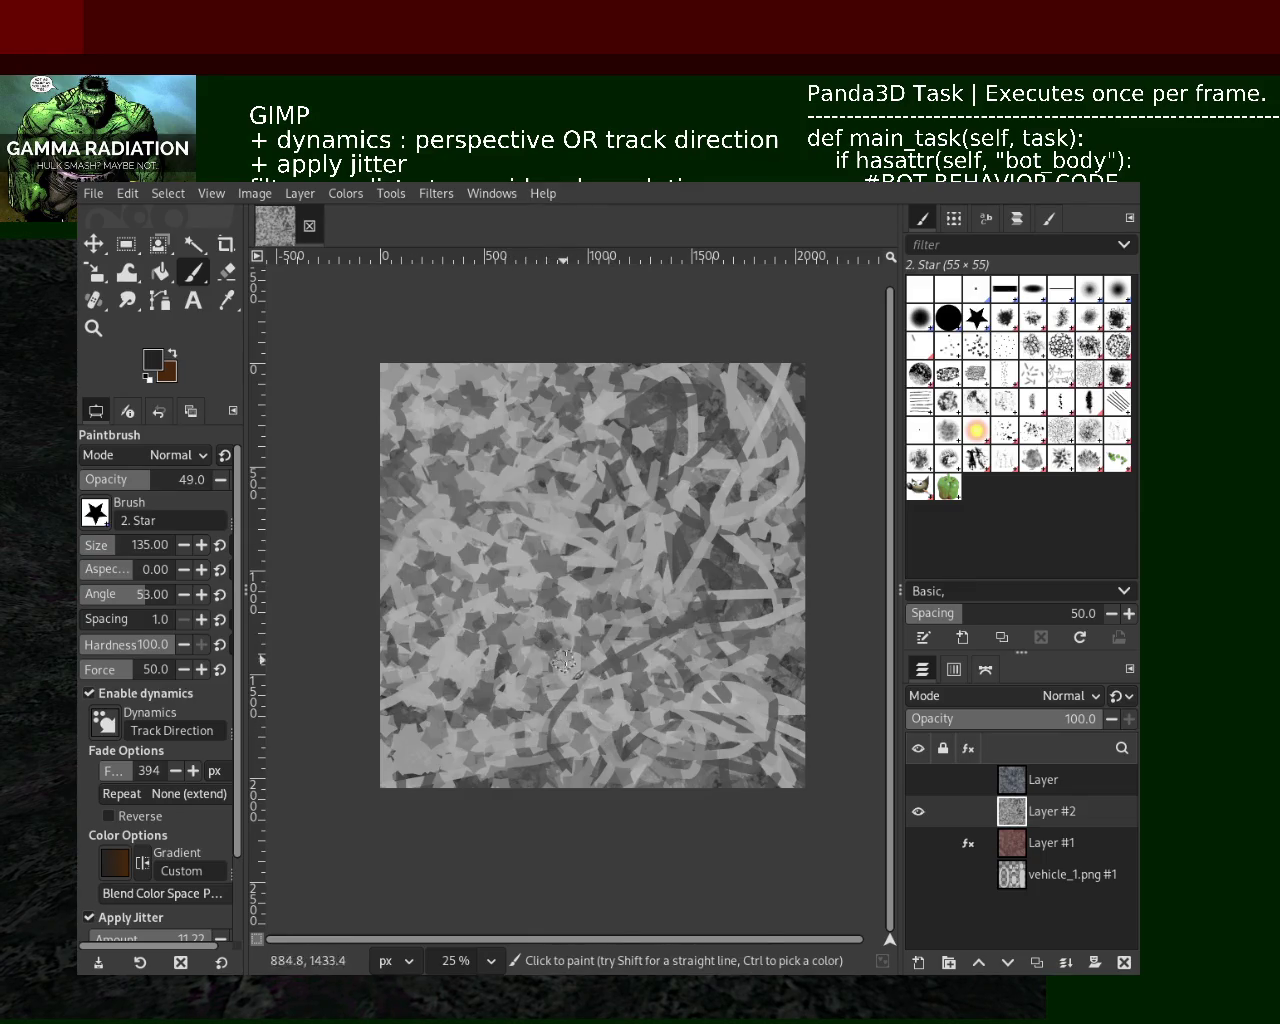
pyautogui.moveTo(540, 450); pyautogui.dragTo(498, 462)
pyautogui.hotkey('ctrl', 'z')
pyautogui.hotkey('ctrl', 'z')
pyautogui.hotkey('ctrl', 'y')
pyautogui.hotkey('ctrl', 'z')
pyautogui.hotkey('ctrl', 'z')
# Sample a light grey and compare the left and upper strokes, keeping the upper stroke
pyautogui.keyDown('ctrl'); pyautogui.click(738, 596); pyautogui.keyUp('ctrl')
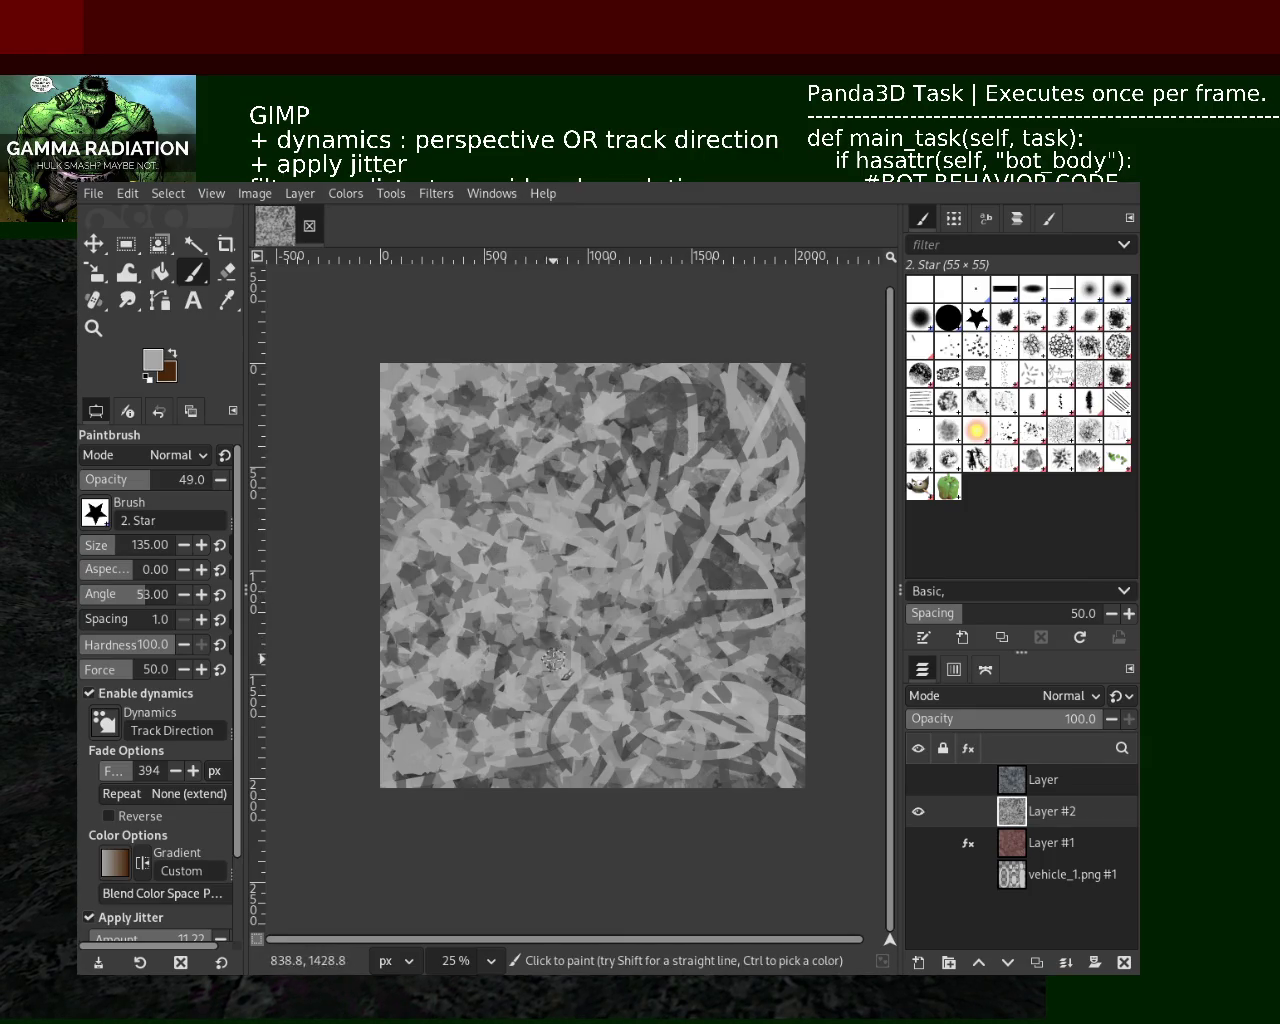
pyautogui.hotkey('ctrl', 'z')
pyautogui.hotkey('ctrl', 'y')
pyautogui.hotkey('ctrl', 'z')
pyautogui.hotkey('ctrl', 'y')
pyautogui.hotkey('ctrl', 'z')
pyautogui.hotkey('ctrl', 'y')
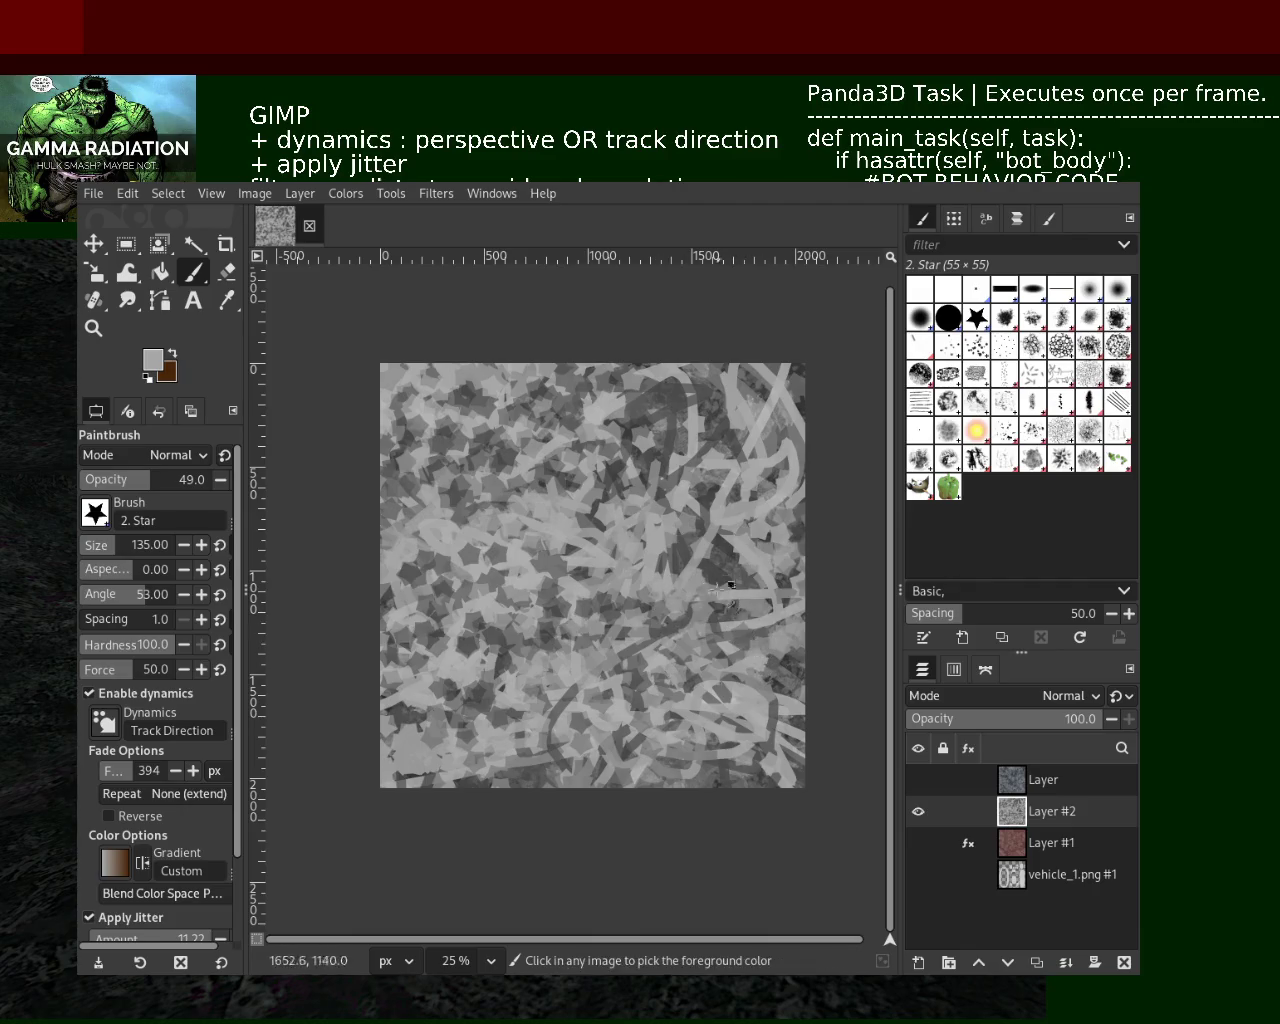
pyautogui.hotkey('ctrl', 'z')
pyautogui.hotkey('ctrl', 'y')
pyautogui.hotkey('ctrl', 'z')
pyautogui.hotkey('ctrl', 'y')
pyautogui.hotkey('ctrl', 'z')
pyautogui.hotkey('ctrl', 'y')
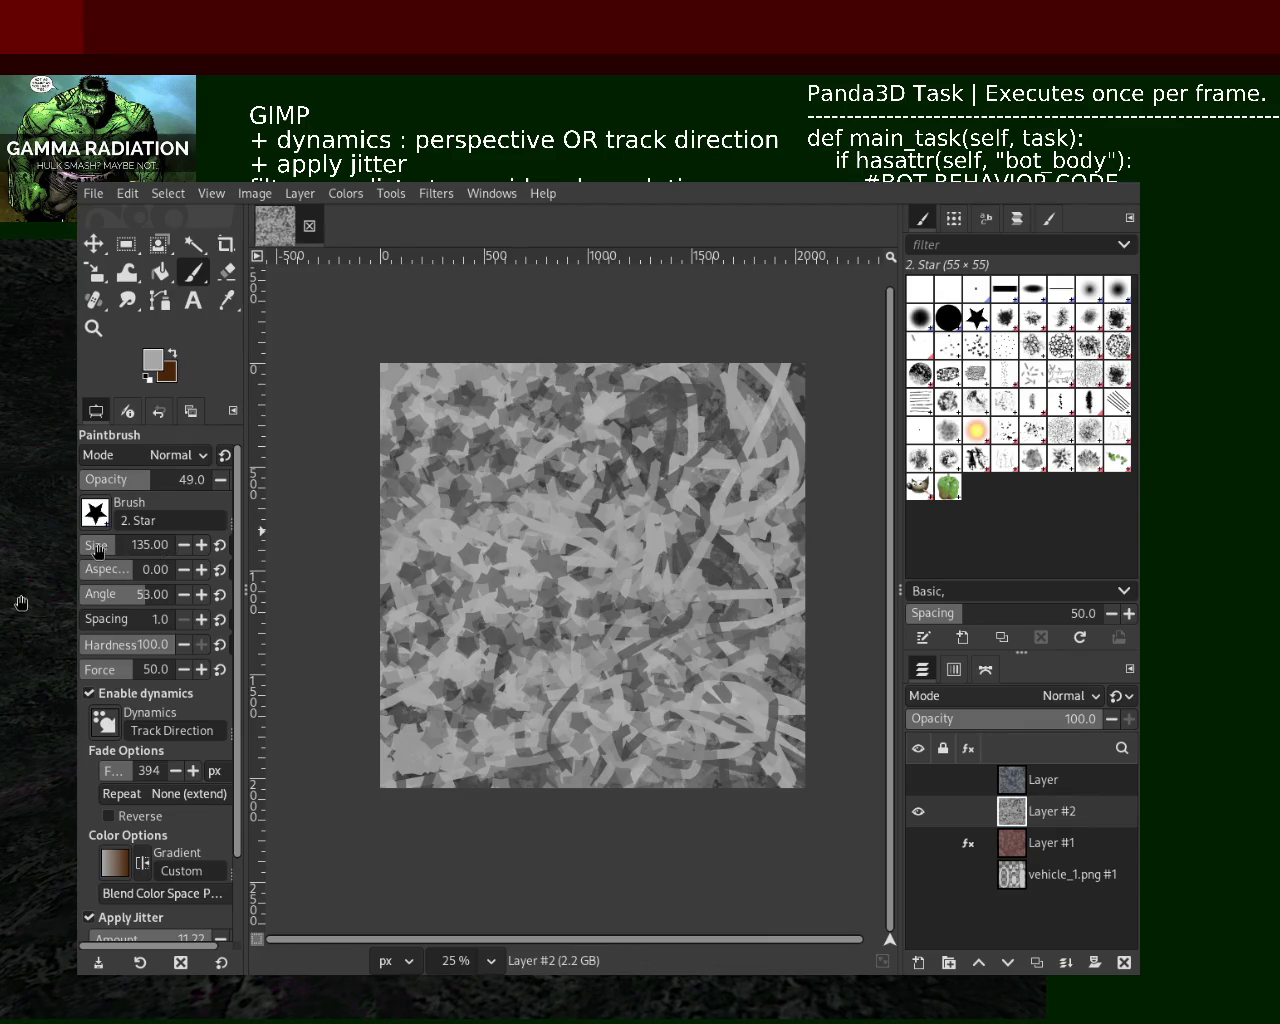
# Set the brush size to 55 and paint small light grey stars across the top, upper left and bottom edge
pyautogui.click(97, 549)
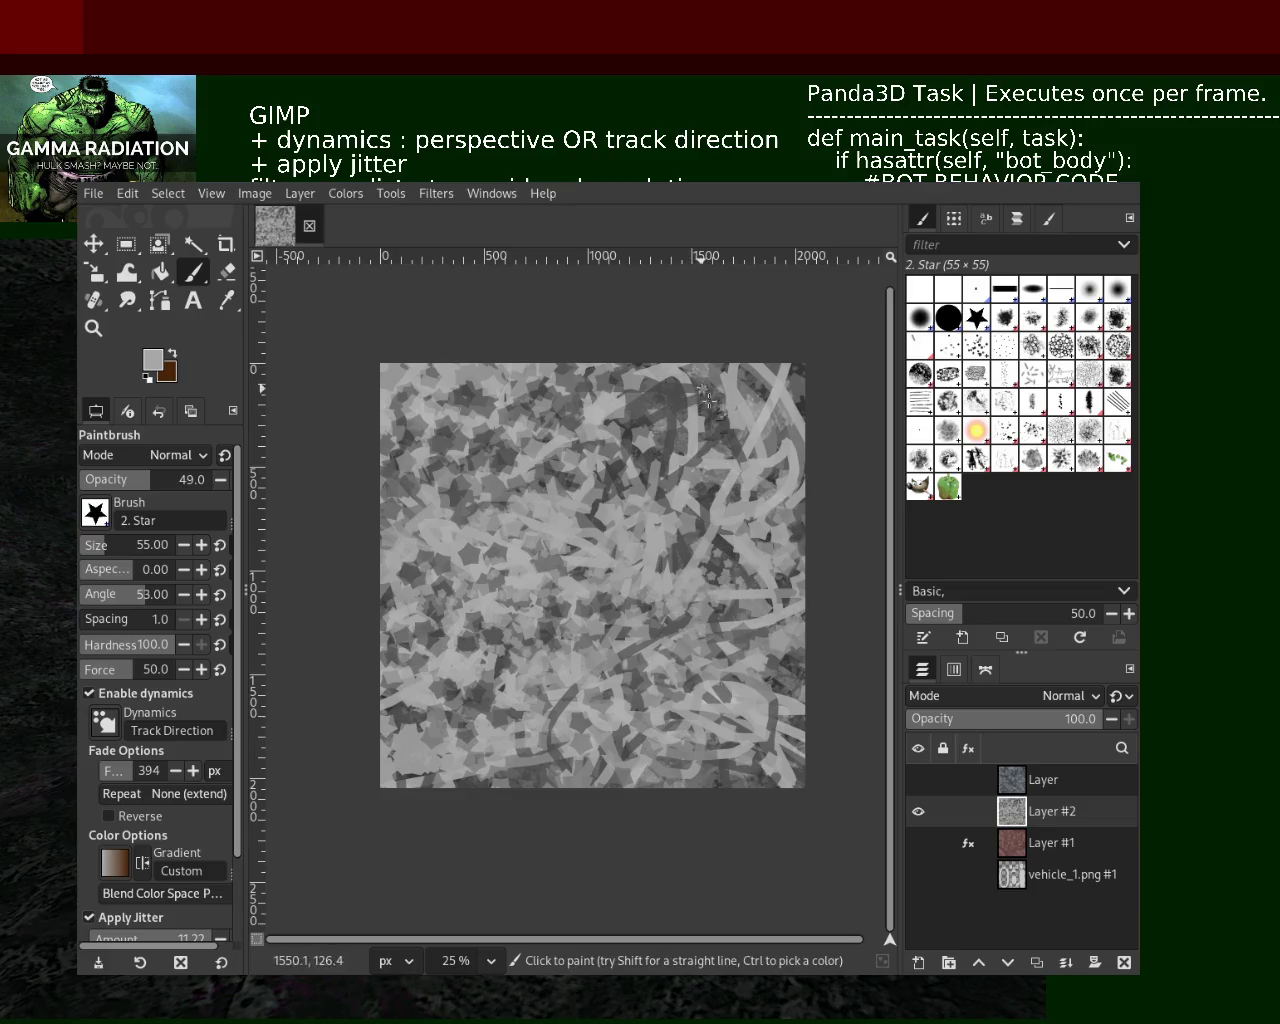
pyautogui.moveTo(728, 586); pyautogui.dragTo(538, 462)
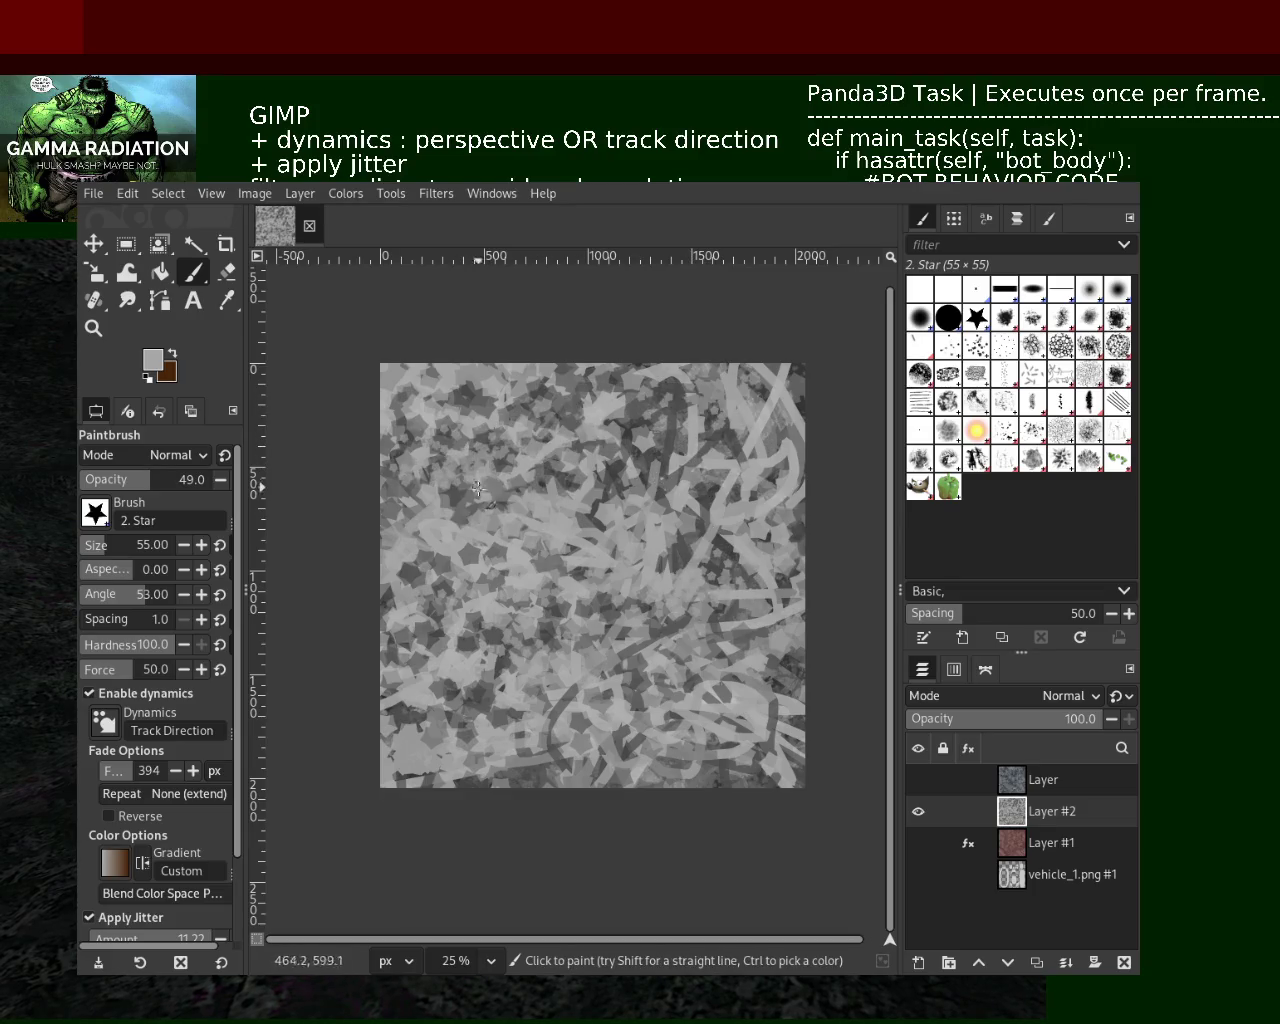
pyautogui.moveTo(468, 469)
pyautogui.mouseDown()
pyautogui.moveTo(498, 472)
pyautogui.moveTo(668, 656)
pyautogui.mouseUp()
pyautogui.moveTo(621, 774); pyautogui.dragTo(597, 806)
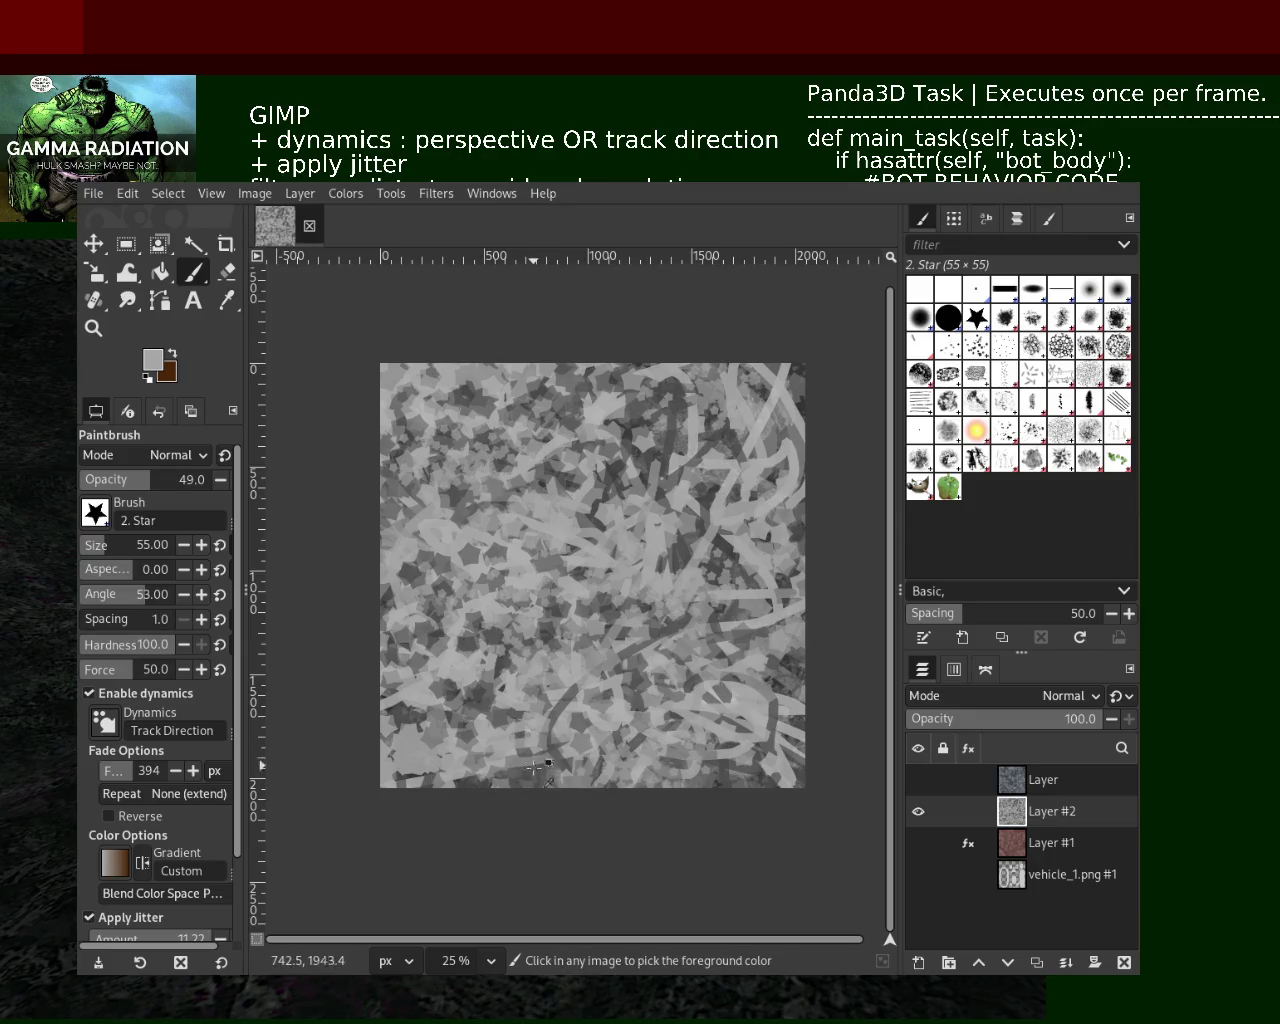
# Alternate sampled darker and lighter greys, painting stars into the lower left, middle and below the middle
pyautogui.keyDown('ctrl'); pyautogui.click(413, 752); pyautogui.keyUp('ctrl')
pyautogui.moveTo(363, 714); pyautogui.dragTo(410, 710)
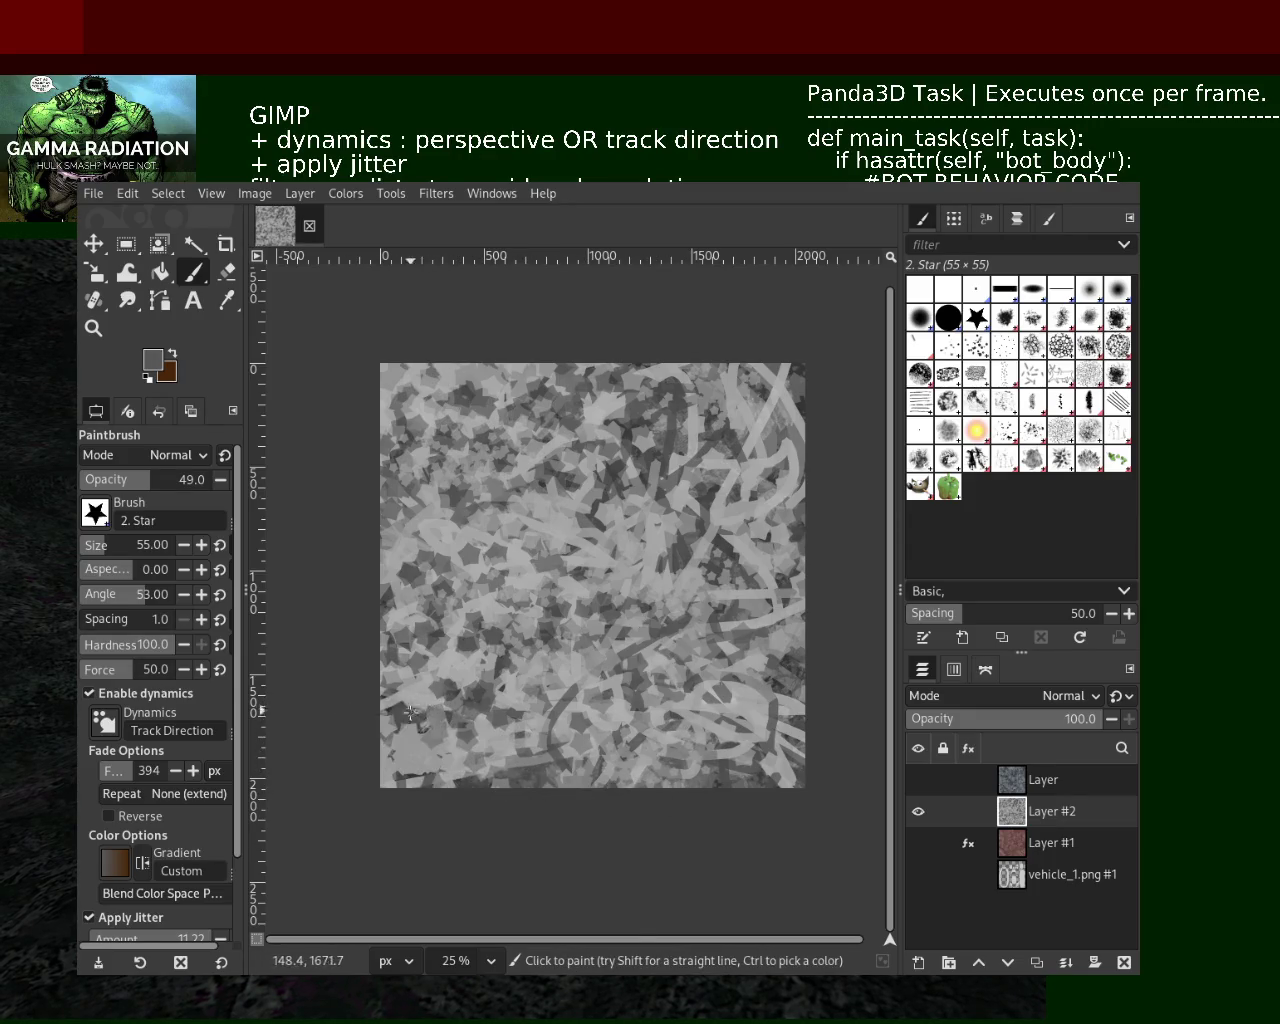
pyautogui.keyDown('ctrl'); pyautogui.click(662, 541); pyautogui.keyUp('ctrl')
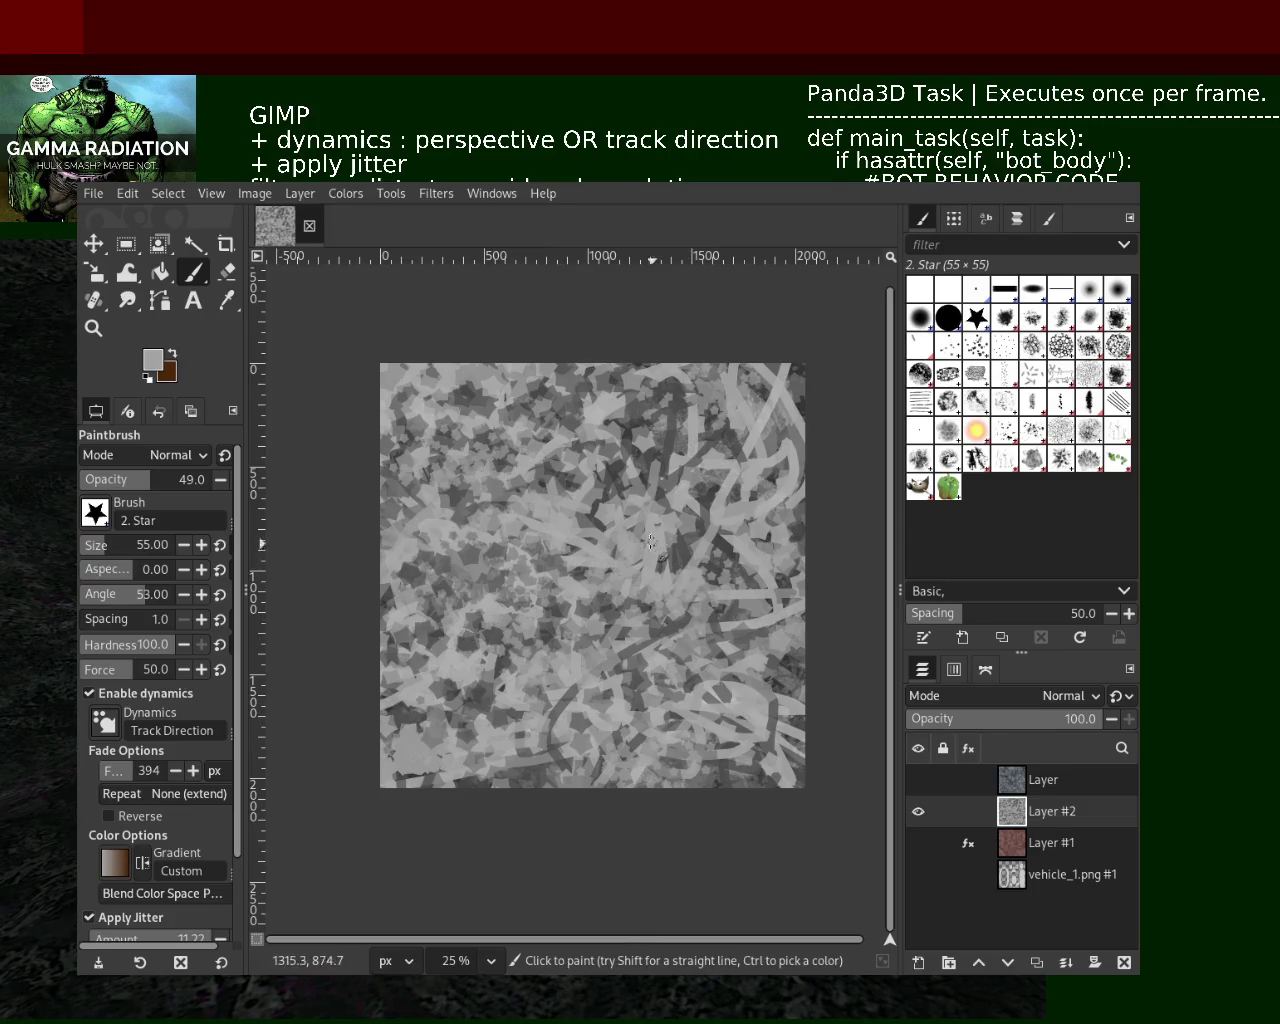
pyautogui.keyDown('ctrl'); pyautogui.click(745, 570); pyautogui.keyUp('ctrl')
pyautogui.moveTo(610, 526); pyautogui.dragTo(434, 508)
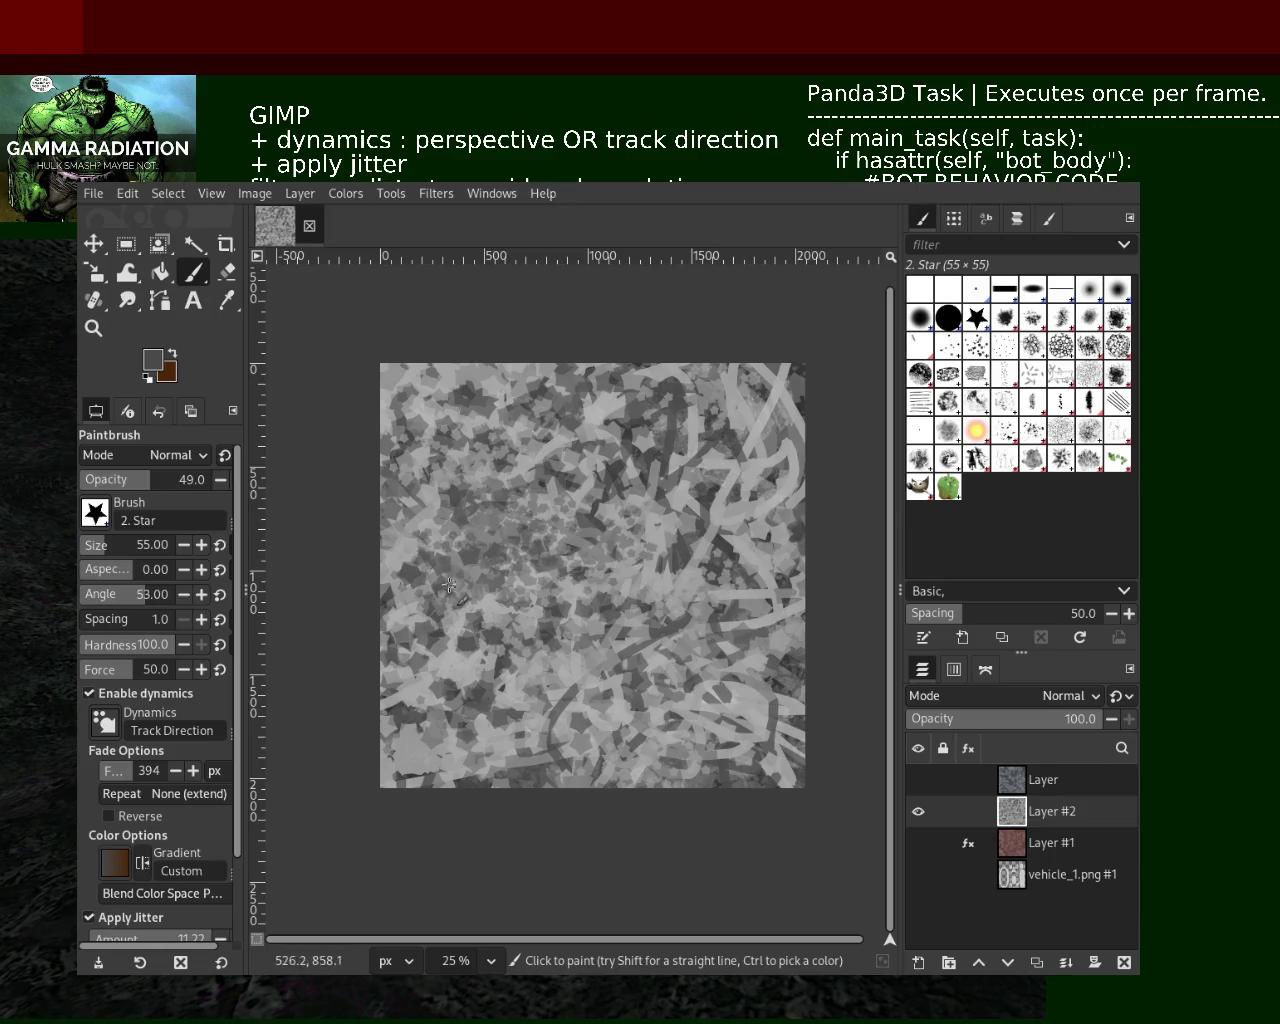
pyautogui.keyDown('ctrl'); pyautogui.click(461, 523); pyautogui.keyUp('ctrl')
pyautogui.moveTo(545, 625)
pyautogui.mouseDown()
pyautogui.moveTo(707, 636)
pyautogui.moveTo(735, 690)
pyautogui.mouseUp()
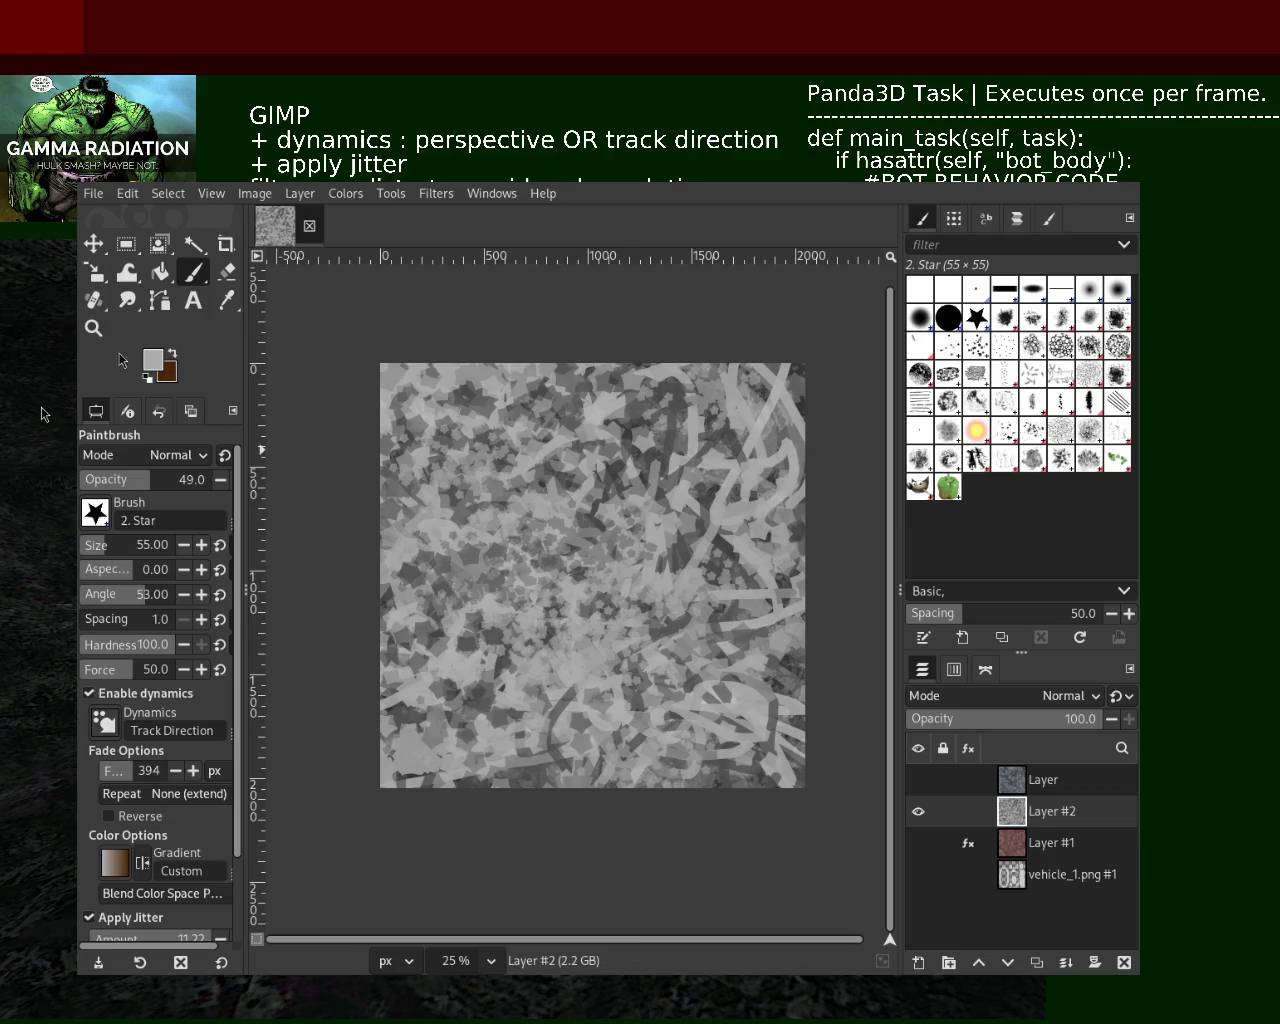
# Inspect the texture at several zoom levels and save the image
pyautogui.click(93, 328)
pyautogui.click(618, 435)
pyautogui.click(618, 435)
pyautogui.keyDown('ctrl'); pyautogui.click(618, 435); pyautogui.keyUp('ctrl')
pyautogui.click(618, 435)
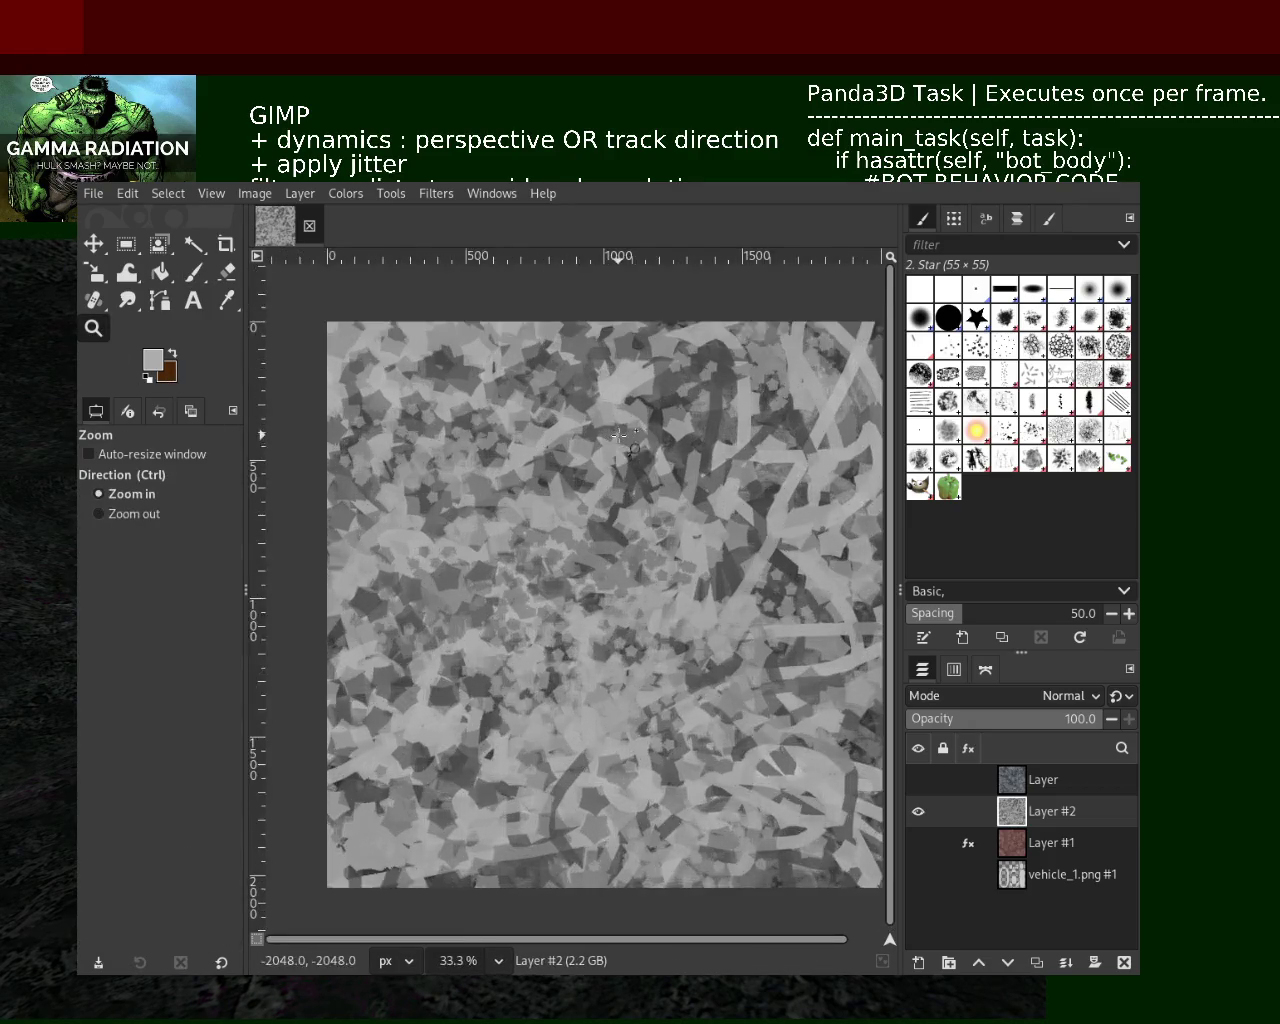
pyautogui.click(618, 435)
pyautogui.keyDown('ctrl'); pyautogui.click(627, 510); pyautogui.keyUp('ctrl')
pyautogui.click(719, 778)
pyautogui.keyDown('ctrl'); pyautogui.click(715, 605); pyautogui.keyUp('ctrl')
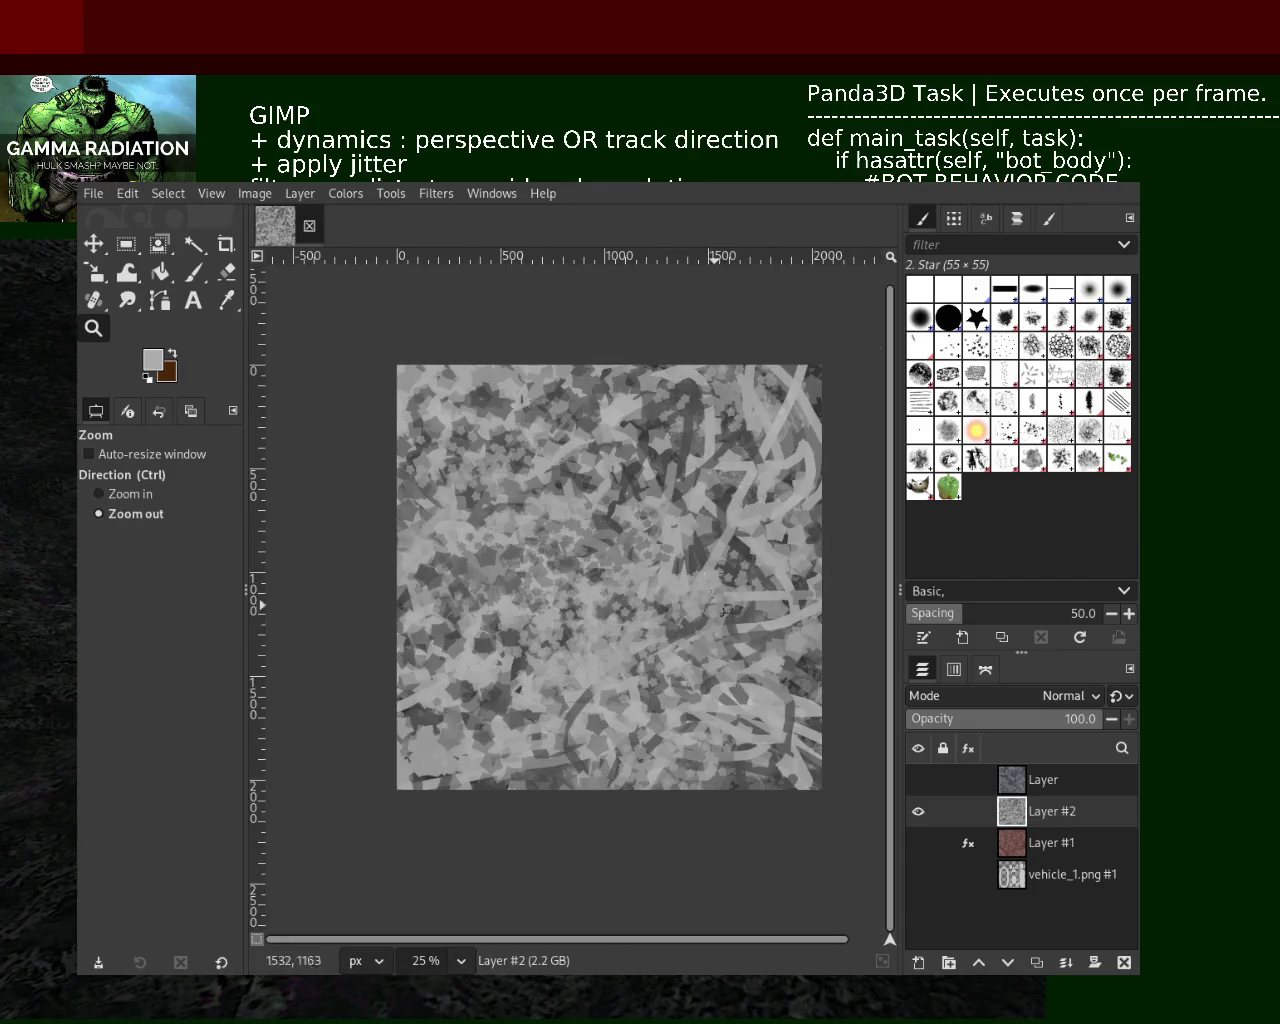
pyautogui.click(665, 516)
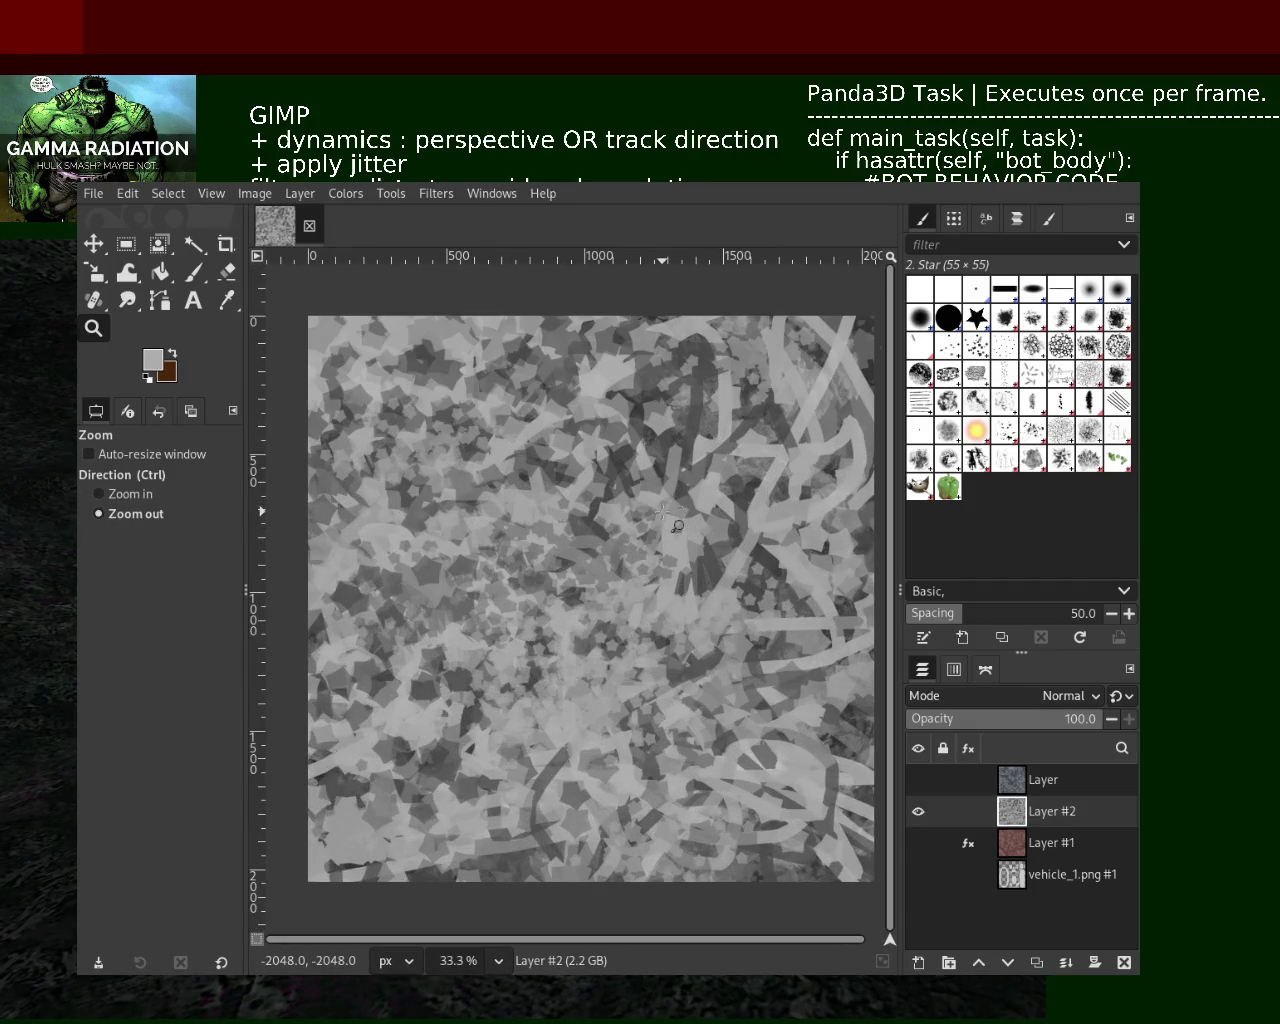
pyautogui.hotkey('ctrl', 's')
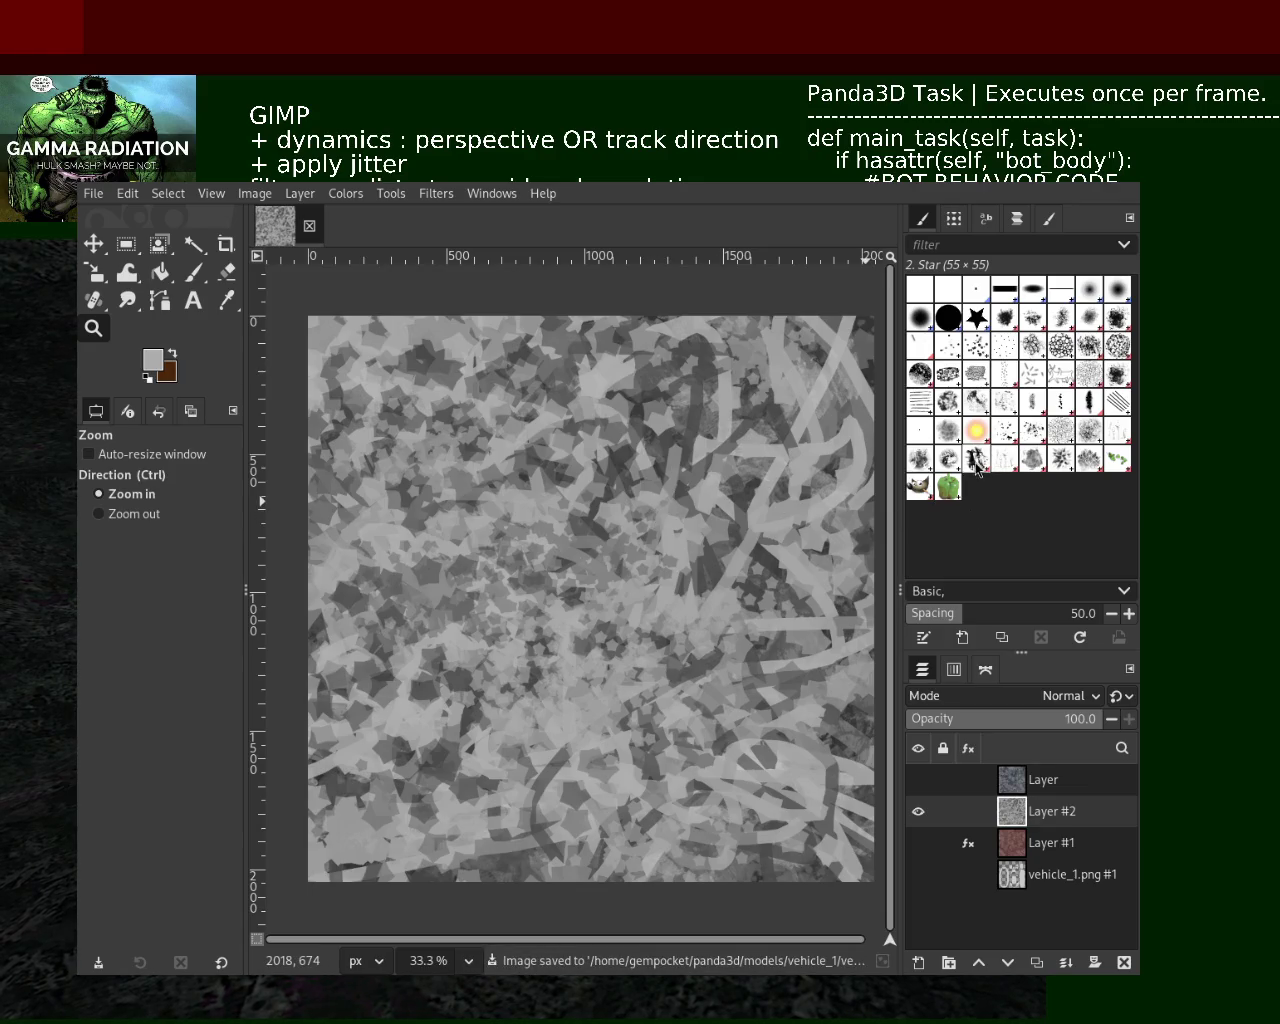
# Paint dark grey looping strokes and a dab with Texture Hose 01, then select Texture Hose 03
pyautogui.click(976, 460)
pyautogui.click(198, 272)
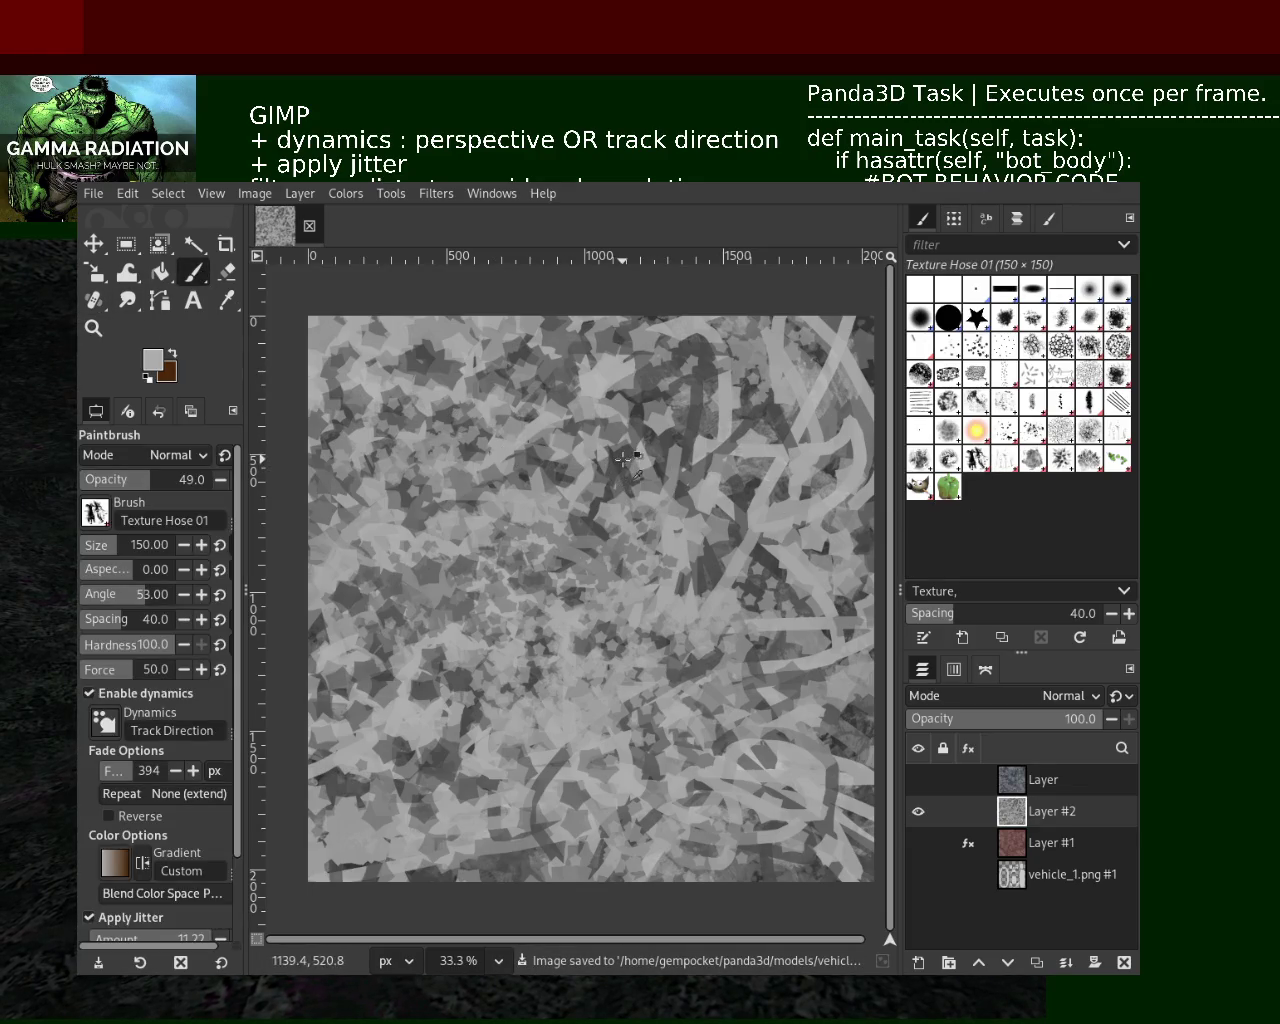
pyautogui.keyDown('ctrl'); pyautogui.click(584, 530); pyautogui.keyUp('ctrl')
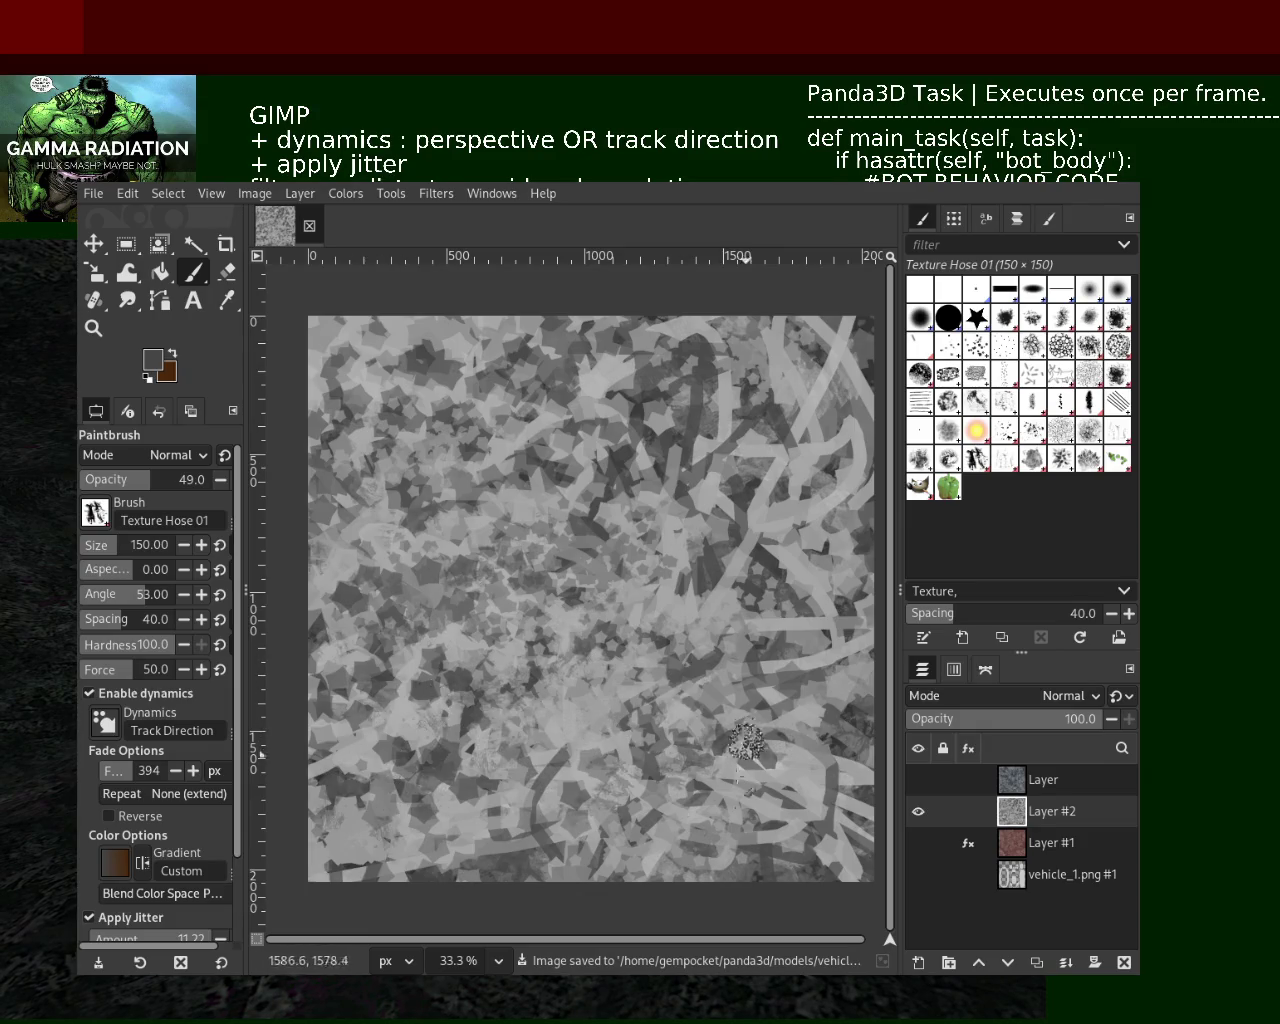
pyautogui.moveTo(745, 737); pyautogui.dragTo(640, 795)
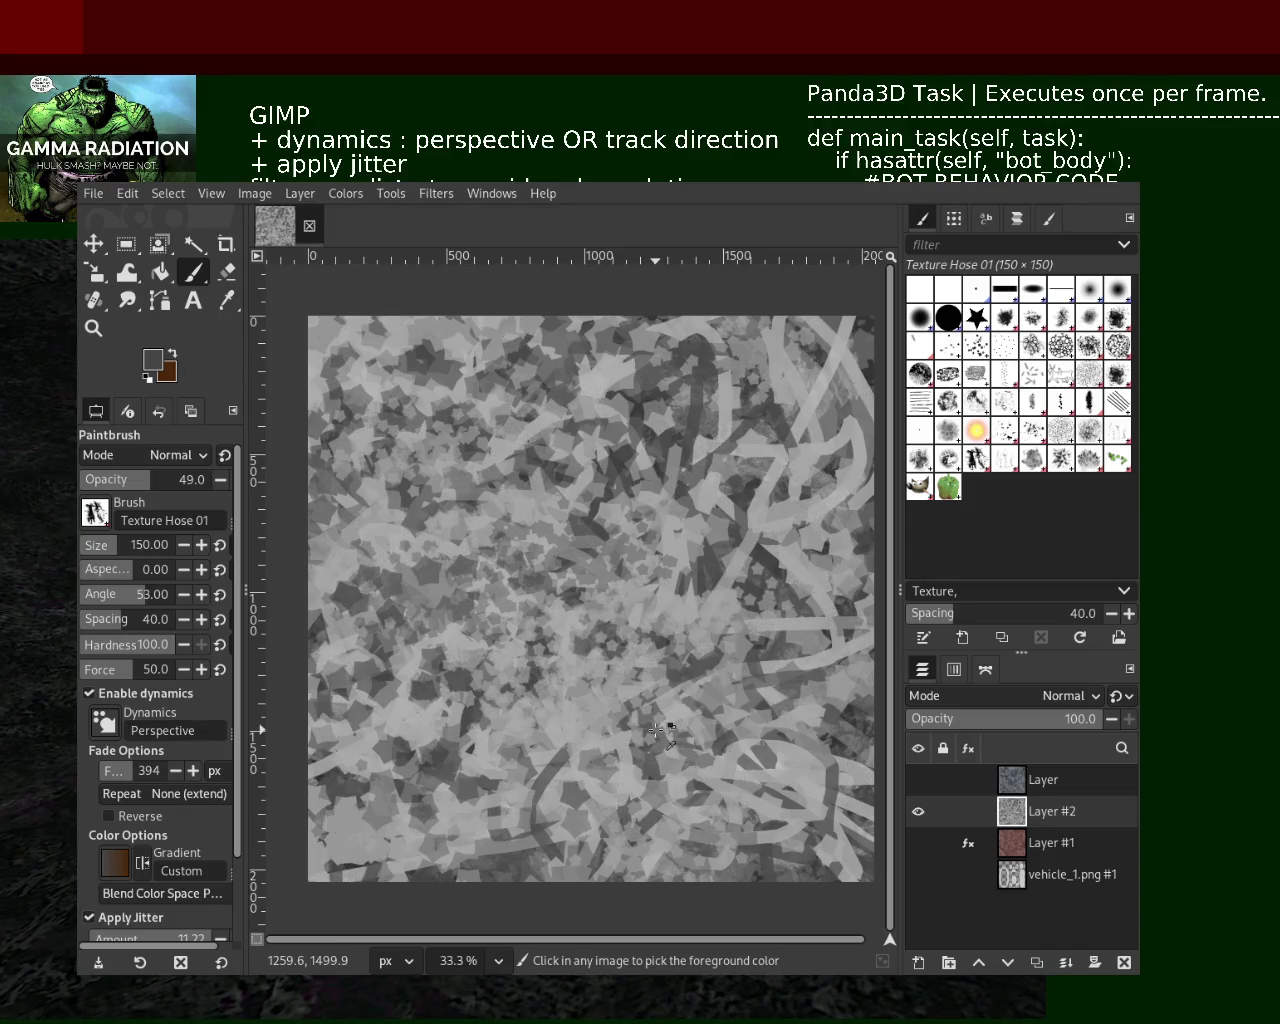
pyautogui.click(512, 797)
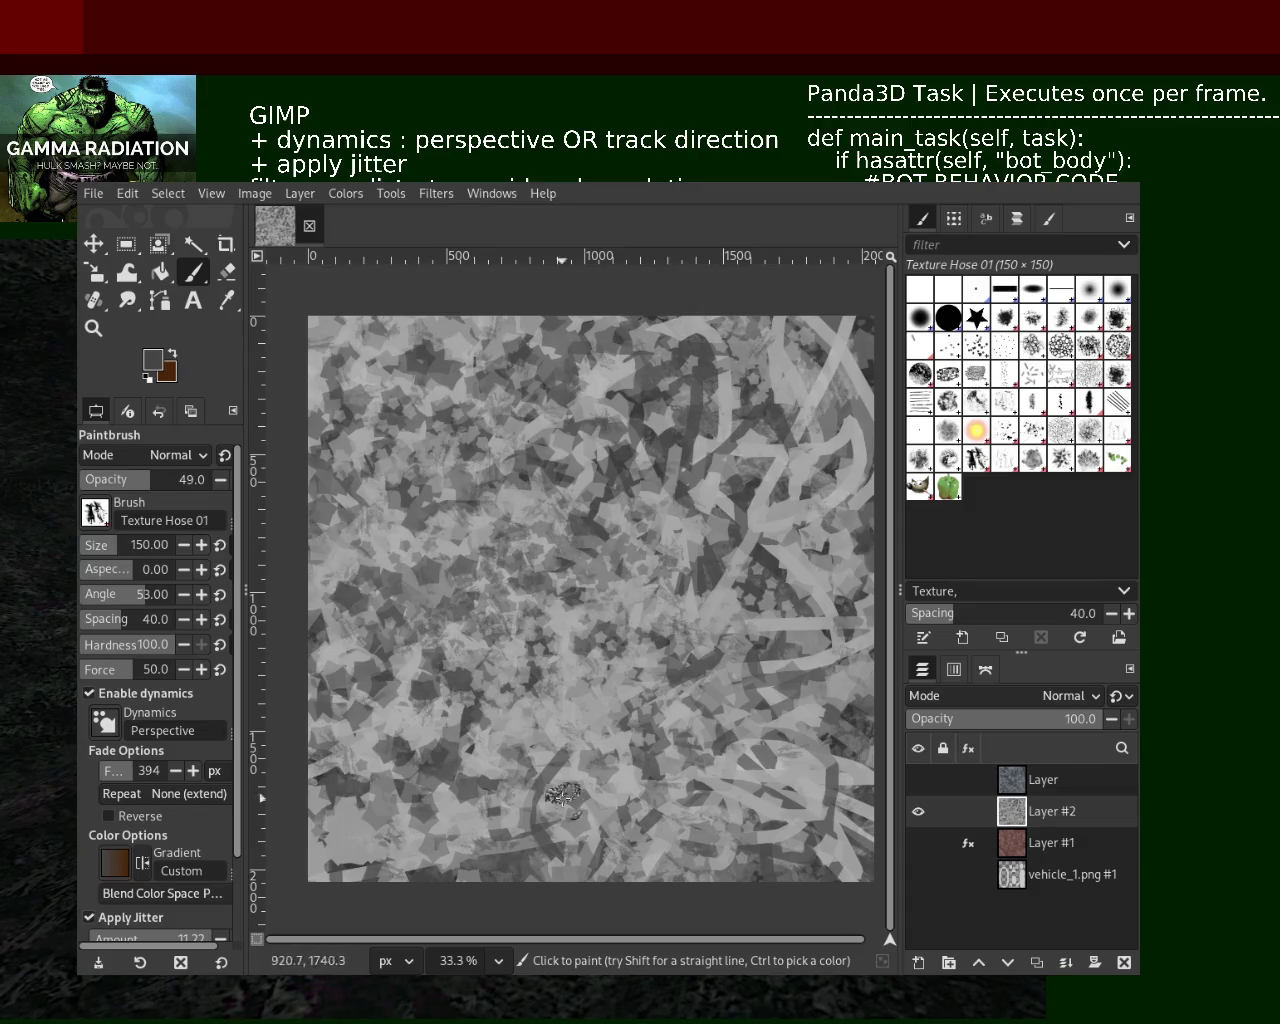
pyautogui.keyDown('ctrl'); pyautogui.click(737, 518); pyautogui.keyUp('ctrl')
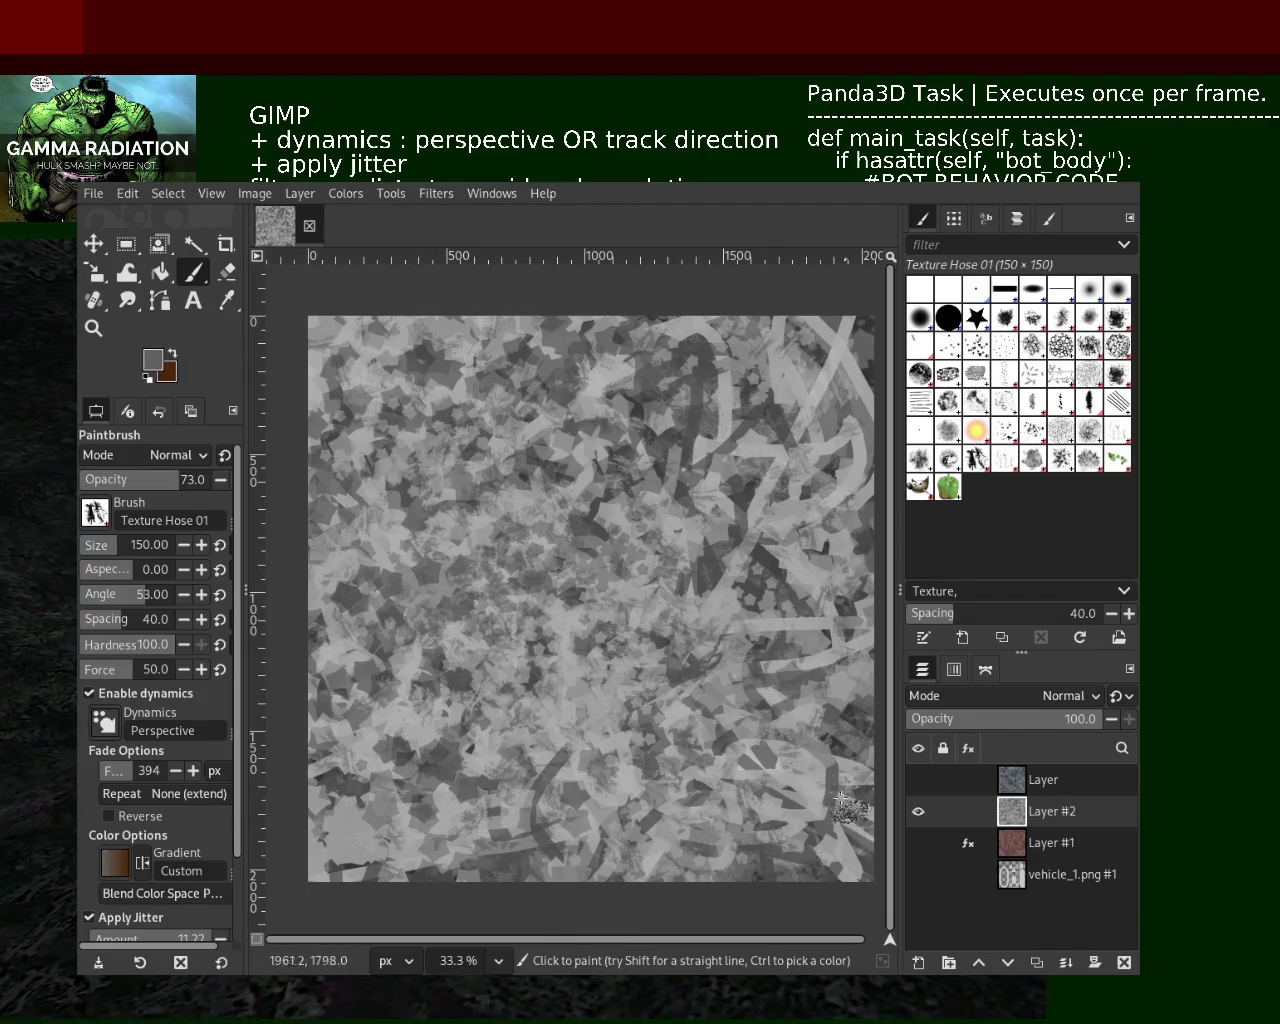
pyautogui.click(1041, 463)
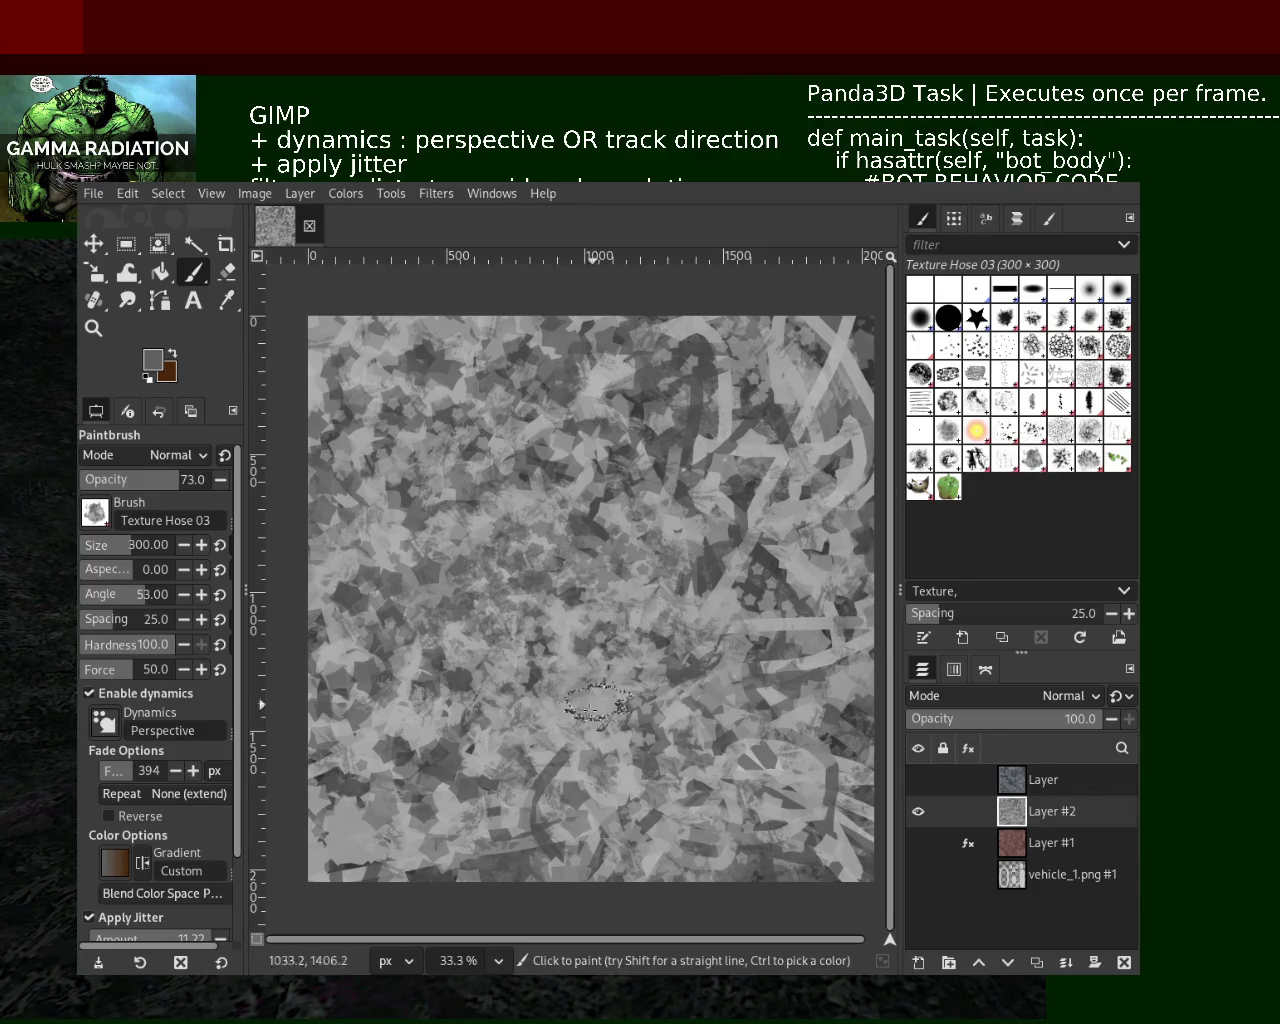
# Try light and darker grey paint colours and raise the paint opacity to 100
pyautogui.keyDown('ctrl'); pyautogui.click(783, 572); pyautogui.keyUp('ctrl')
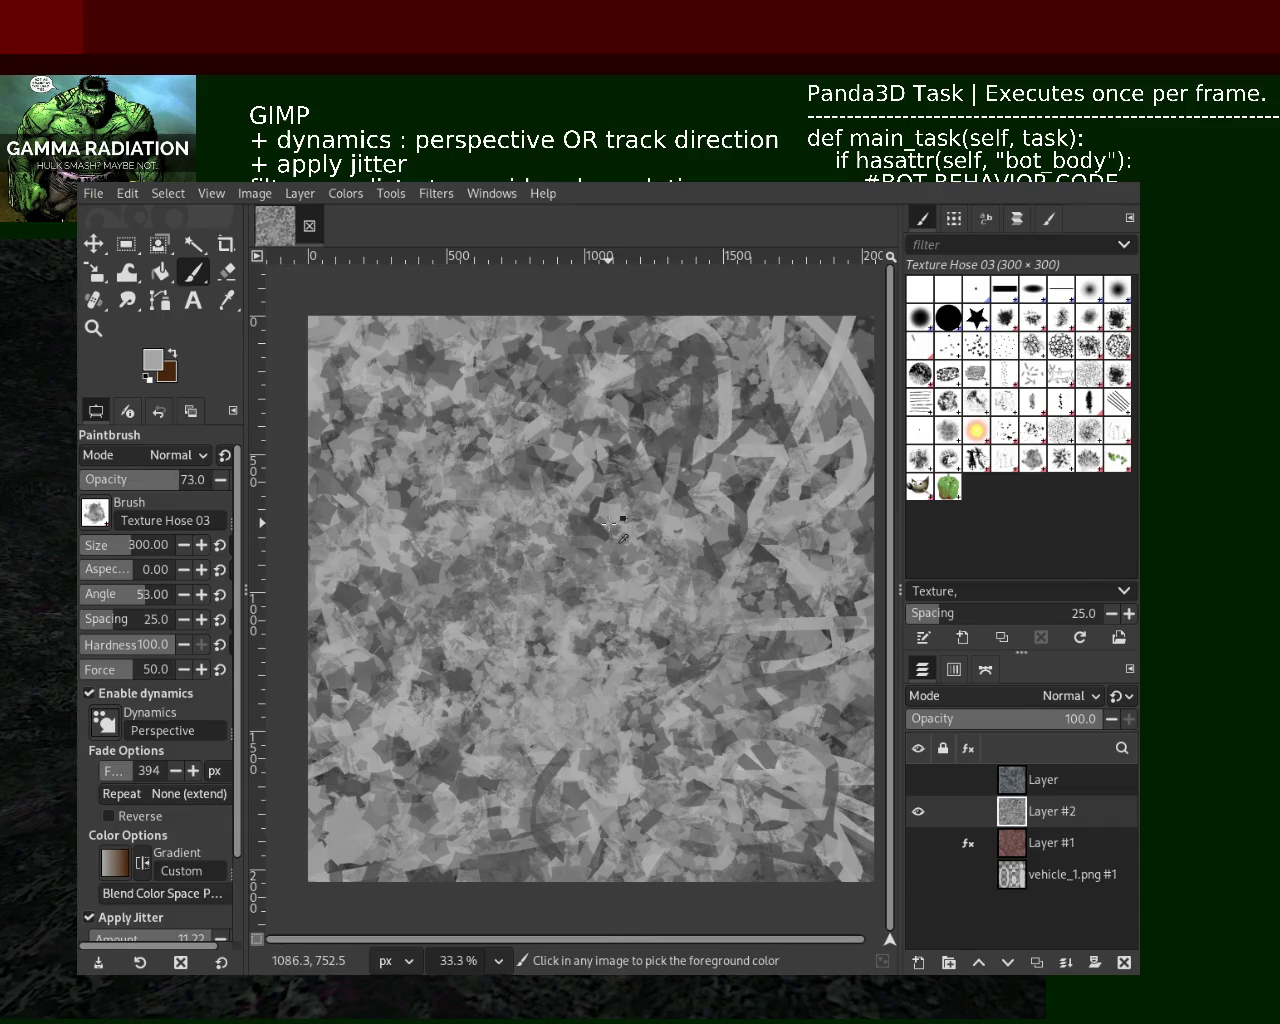
pyautogui.keyDown('ctrl'); pyautogui.click(605, 526); pyautogui.keyUp('ctrl')
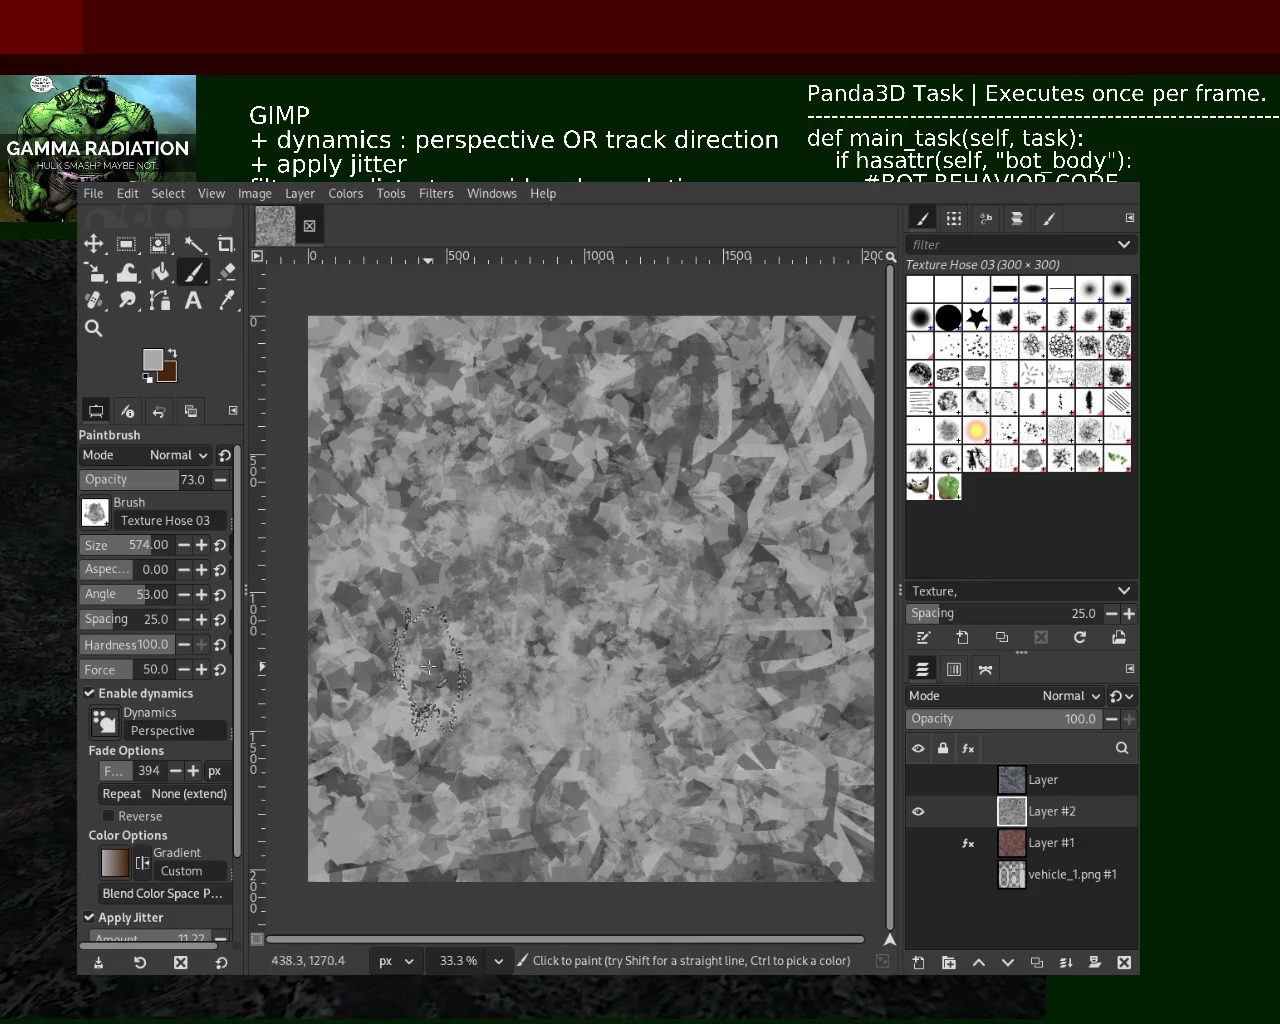
pyautogui.moveTo(163, 489); pyautogui.dragTo(235, 482)
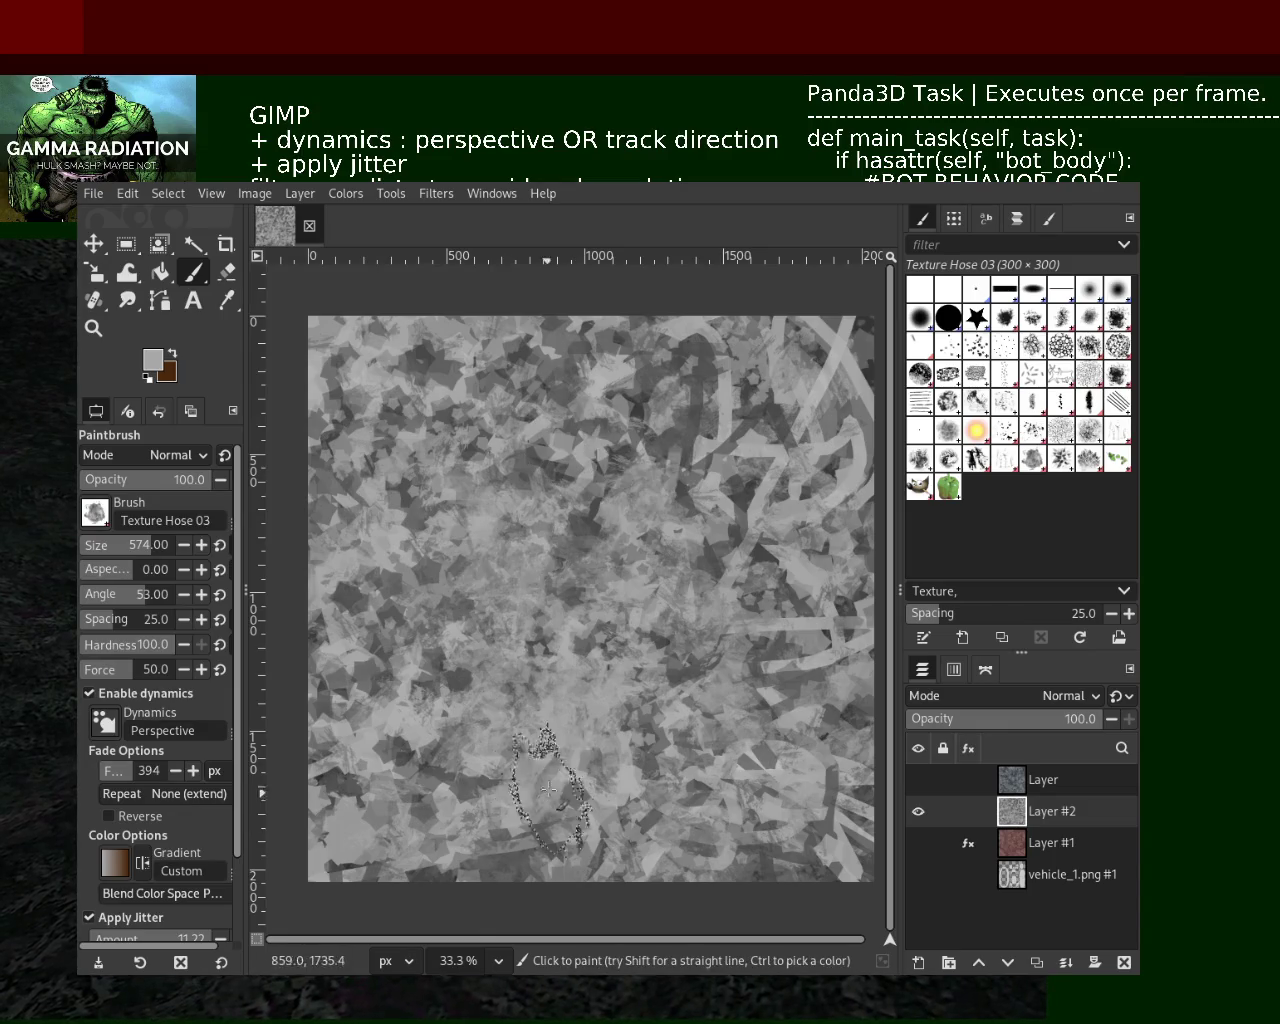
# Paint dark and light grey Texture Hose 03 strokes across the canvas, then select Splats 01
pyautogui.keyDown('ctrl'); pyautogui.click(660, 620); pyautogui.keyUp('ctrl')
pyautogui.moveTo(549, 758)
pyautogui.mouseDown()
pyautogui.moveTo(569, 700)
pyautogui.moveTo(505, 753)
pyautogui.moveTo(605, 653)
pyautogui.moveTo(720, 598)
pyautogui.mouseUp()
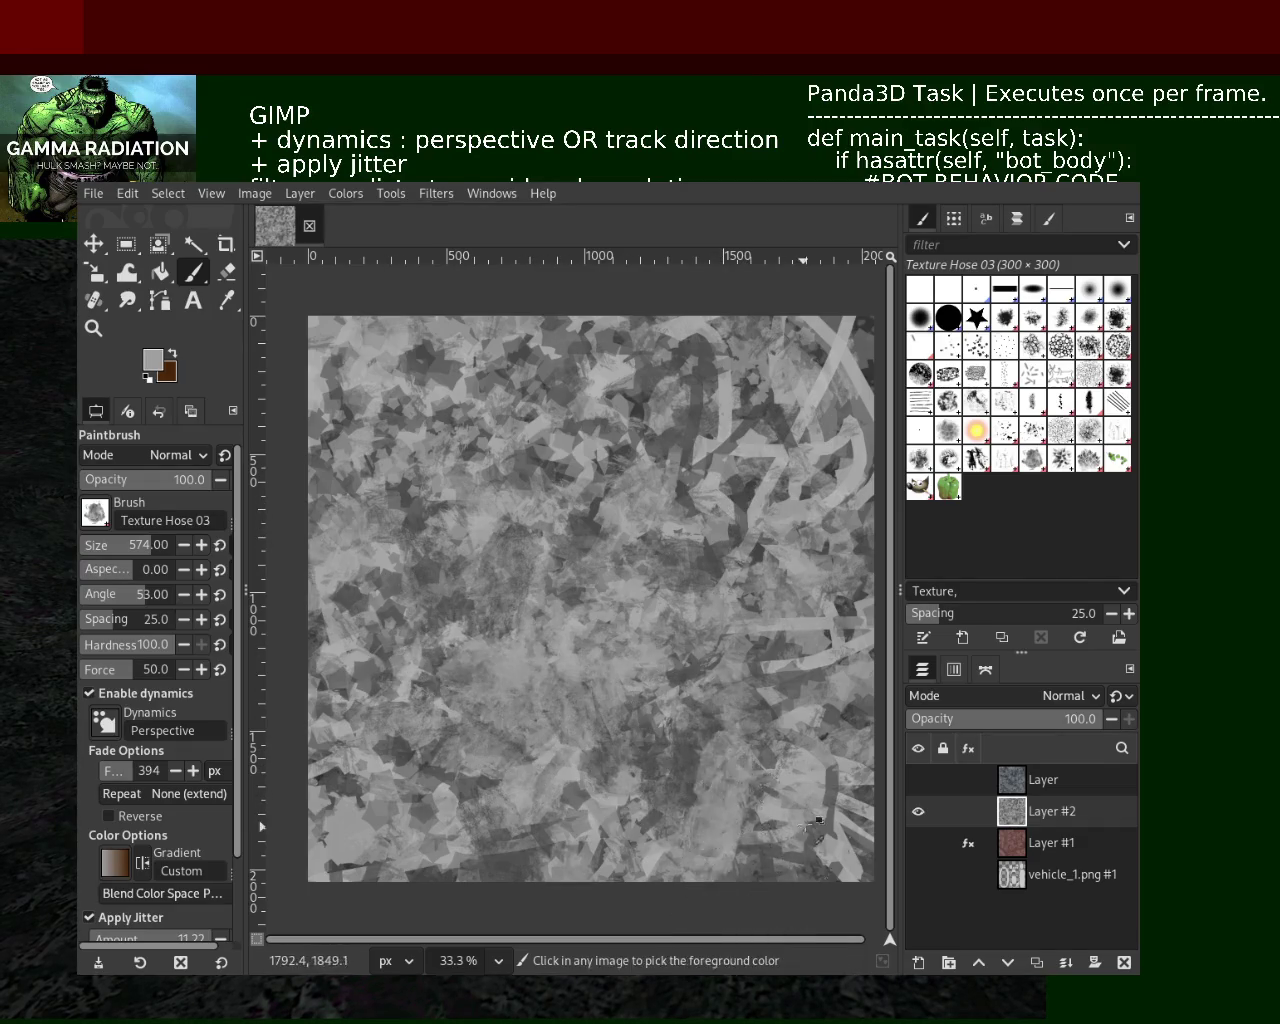
pyautogui.moveTo(490, 650)
pyautogui.mouseDown()
pyautogui.moveTo(597, 700)
pyautogui.moveTo(690, 585)
pyautogui.moveTo(680, 606)
pyautogui.moveTo(692, 549)
pyautogui.mouseUp()
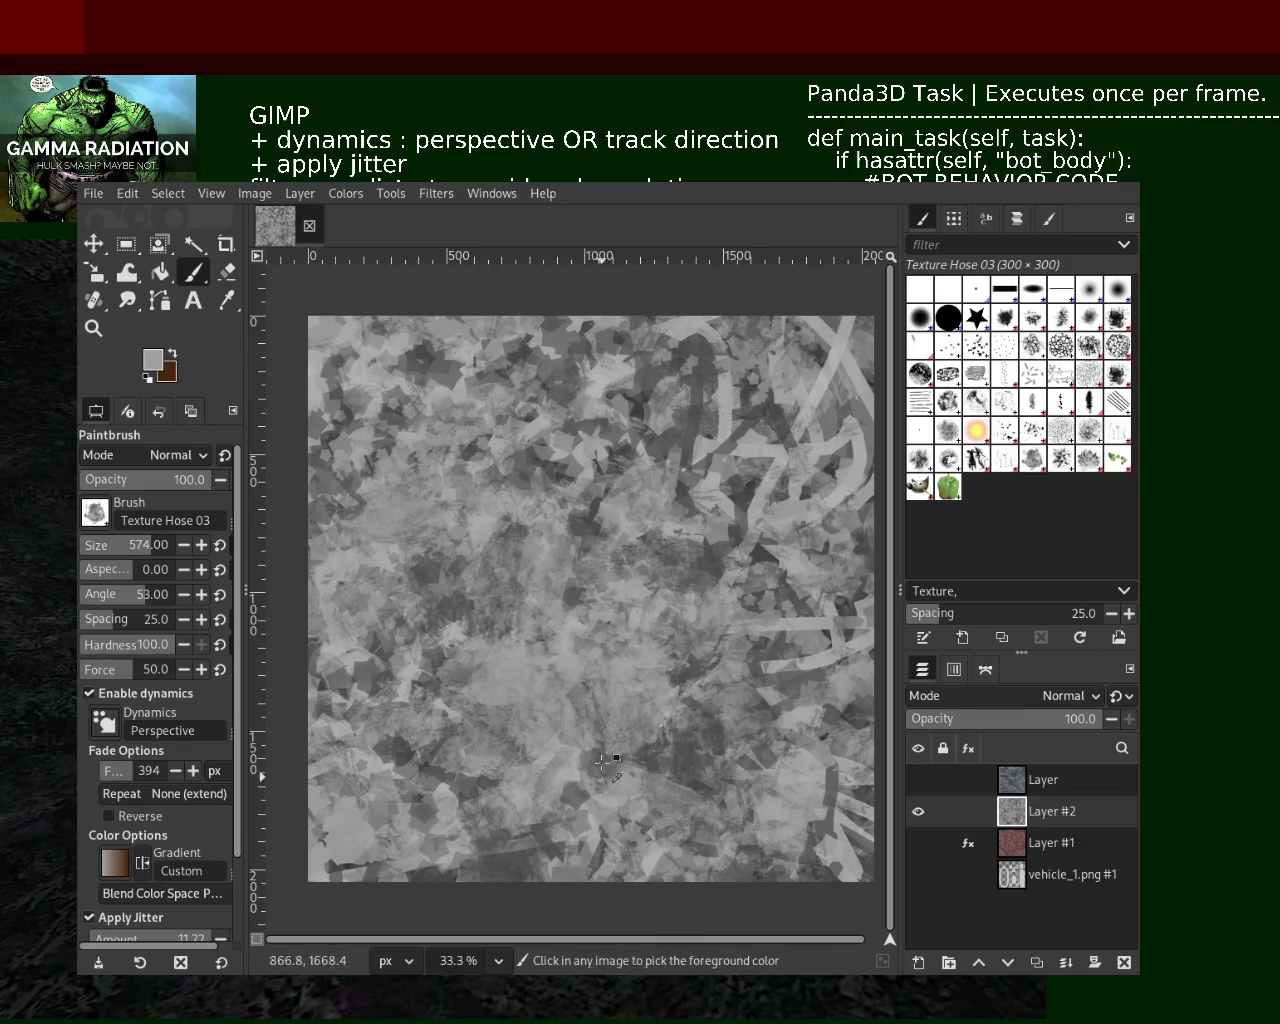
pyautogui.click(1004, 432)
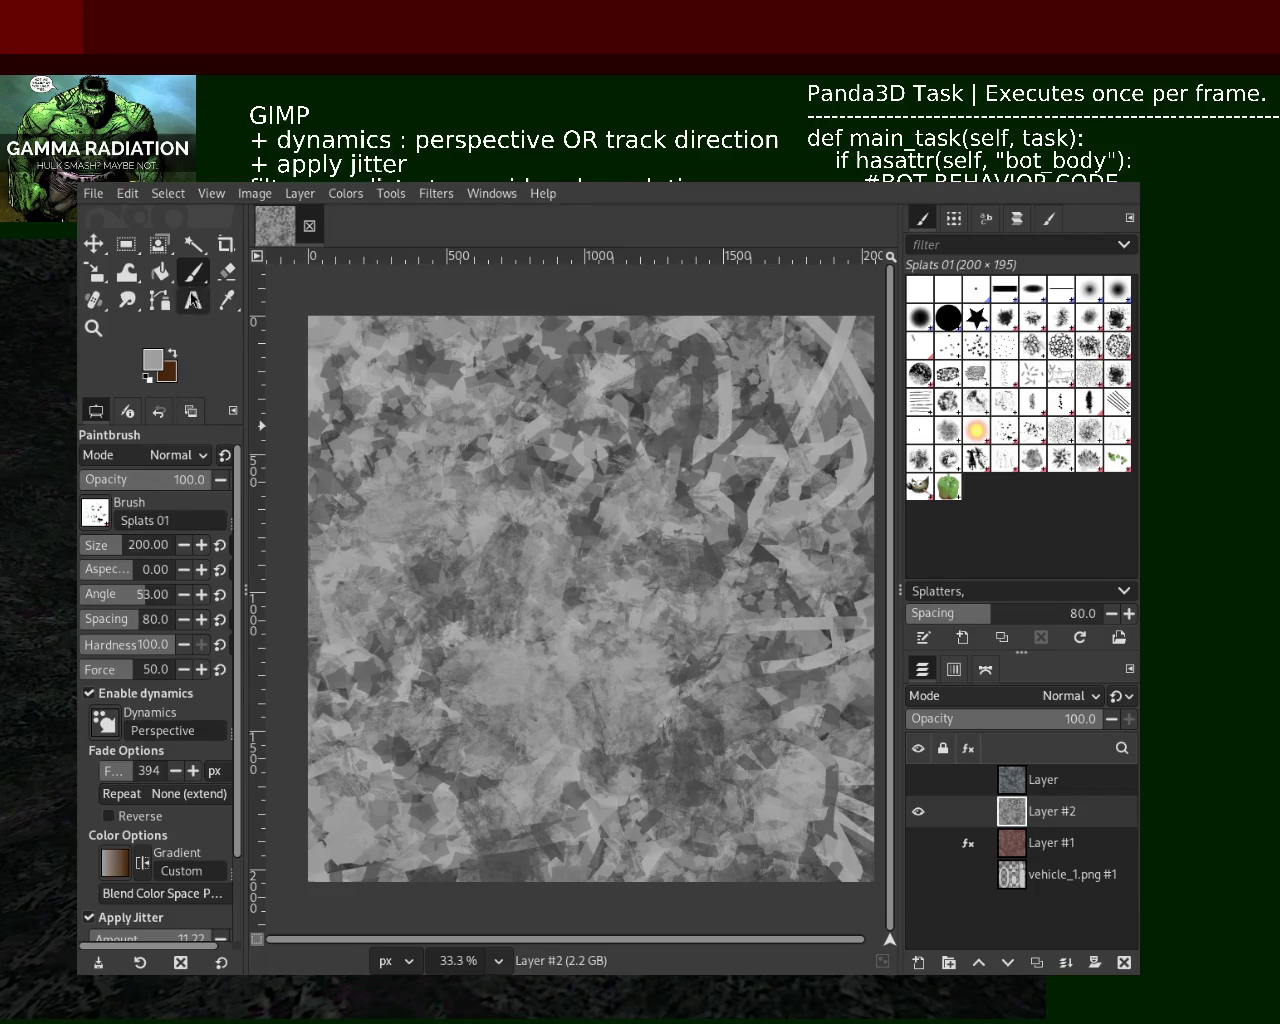
# Enlarge the Splats 01 brush to 667 and stamp splats across the middle, zooming in to inspect them
pyautogui.moveTo(139, 545); pyautogui.dragTo(165, 545)
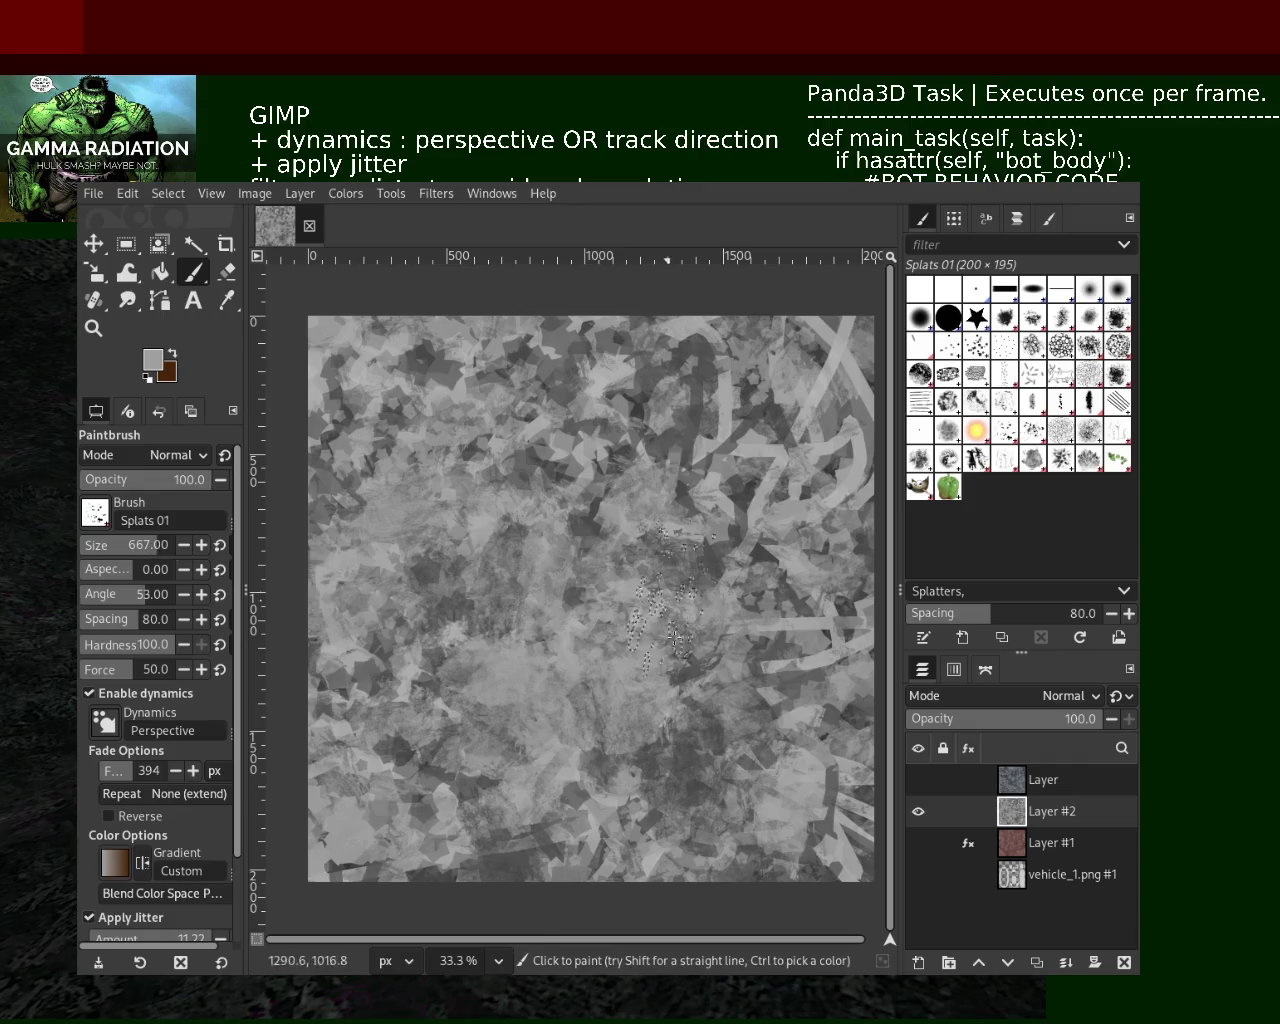
pyautogui.click(415, 533)
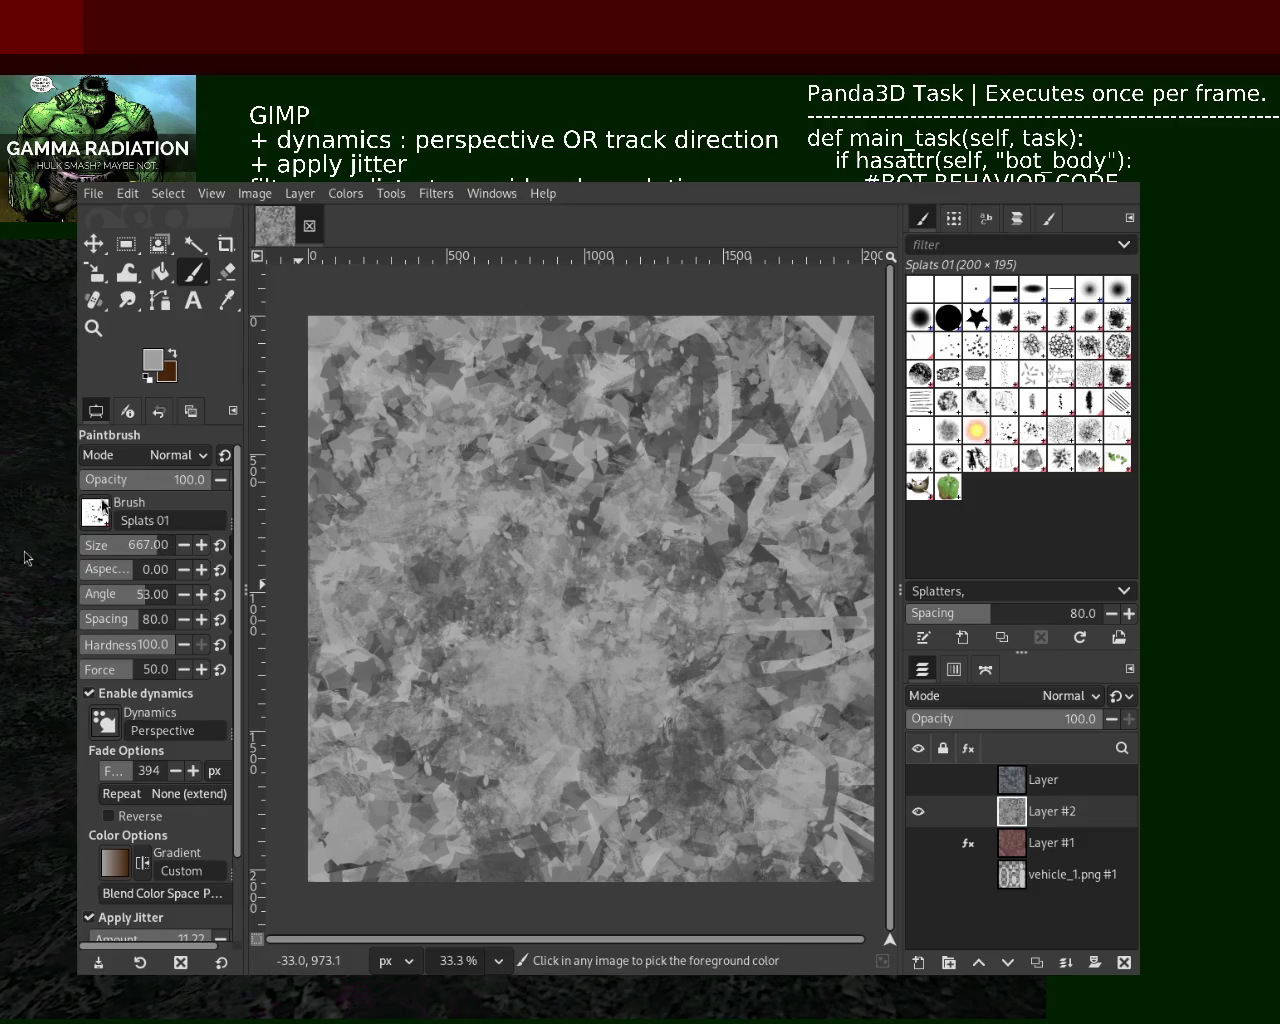
pyautogui.click(93, 327)
pyautogui.click(697, 545)
pyautogui.click(697, 545)
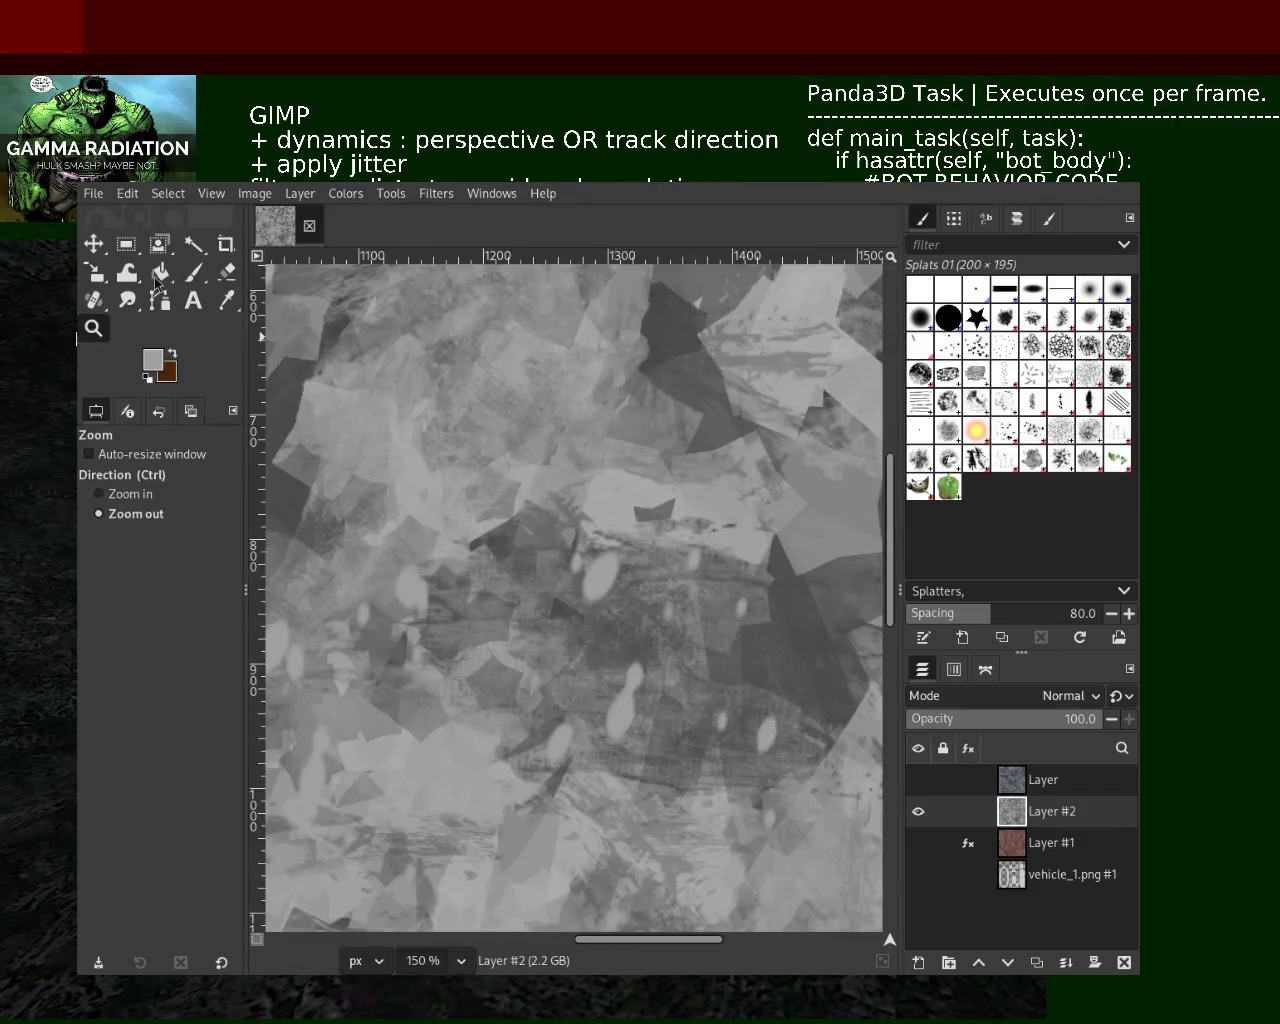
pyautogui.click(194, 272)
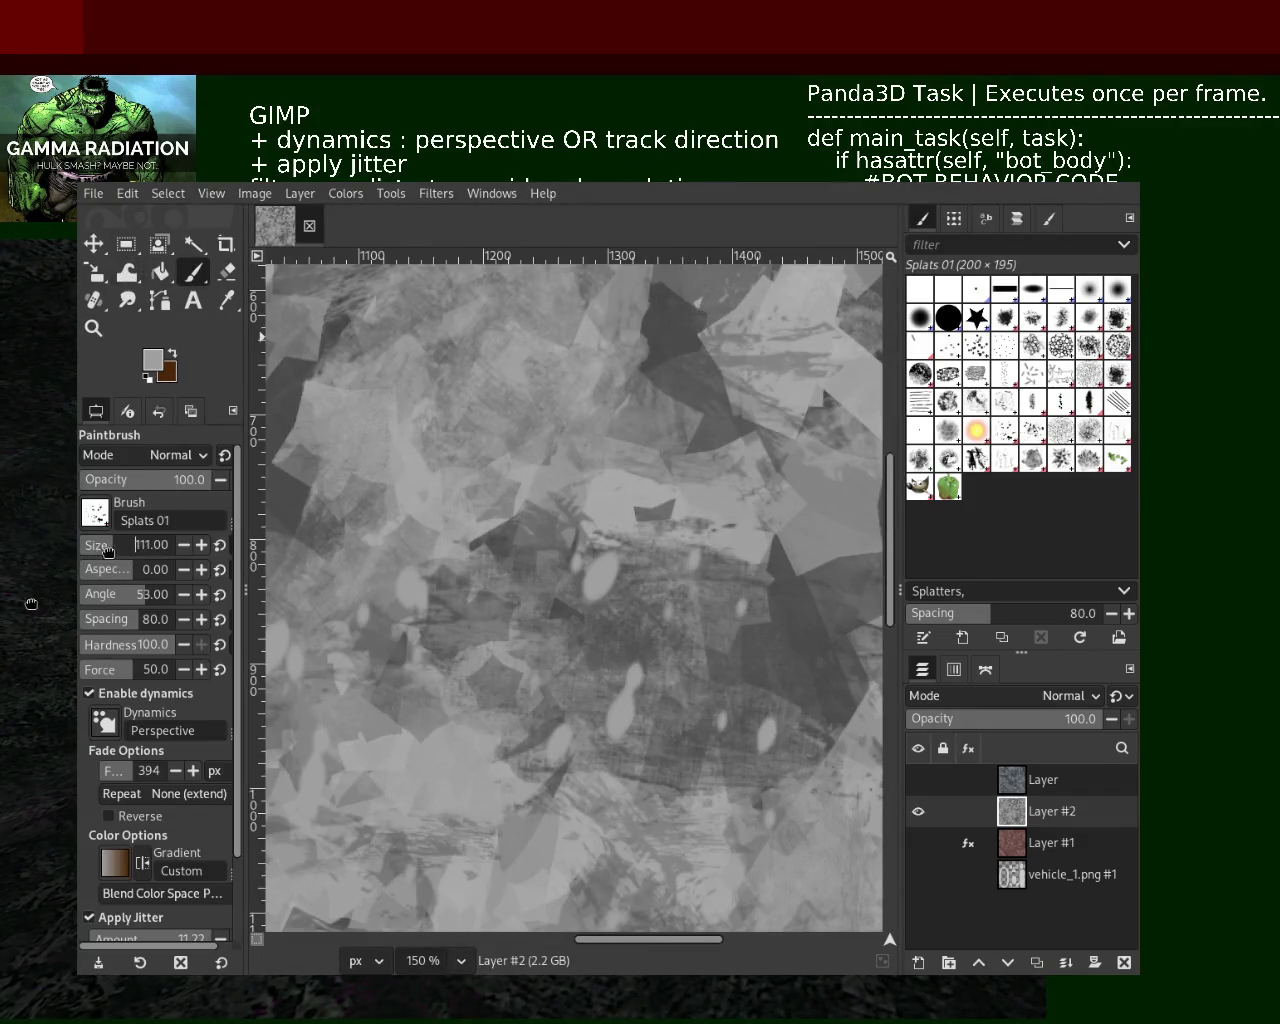
pyautogui.click(511, 846)
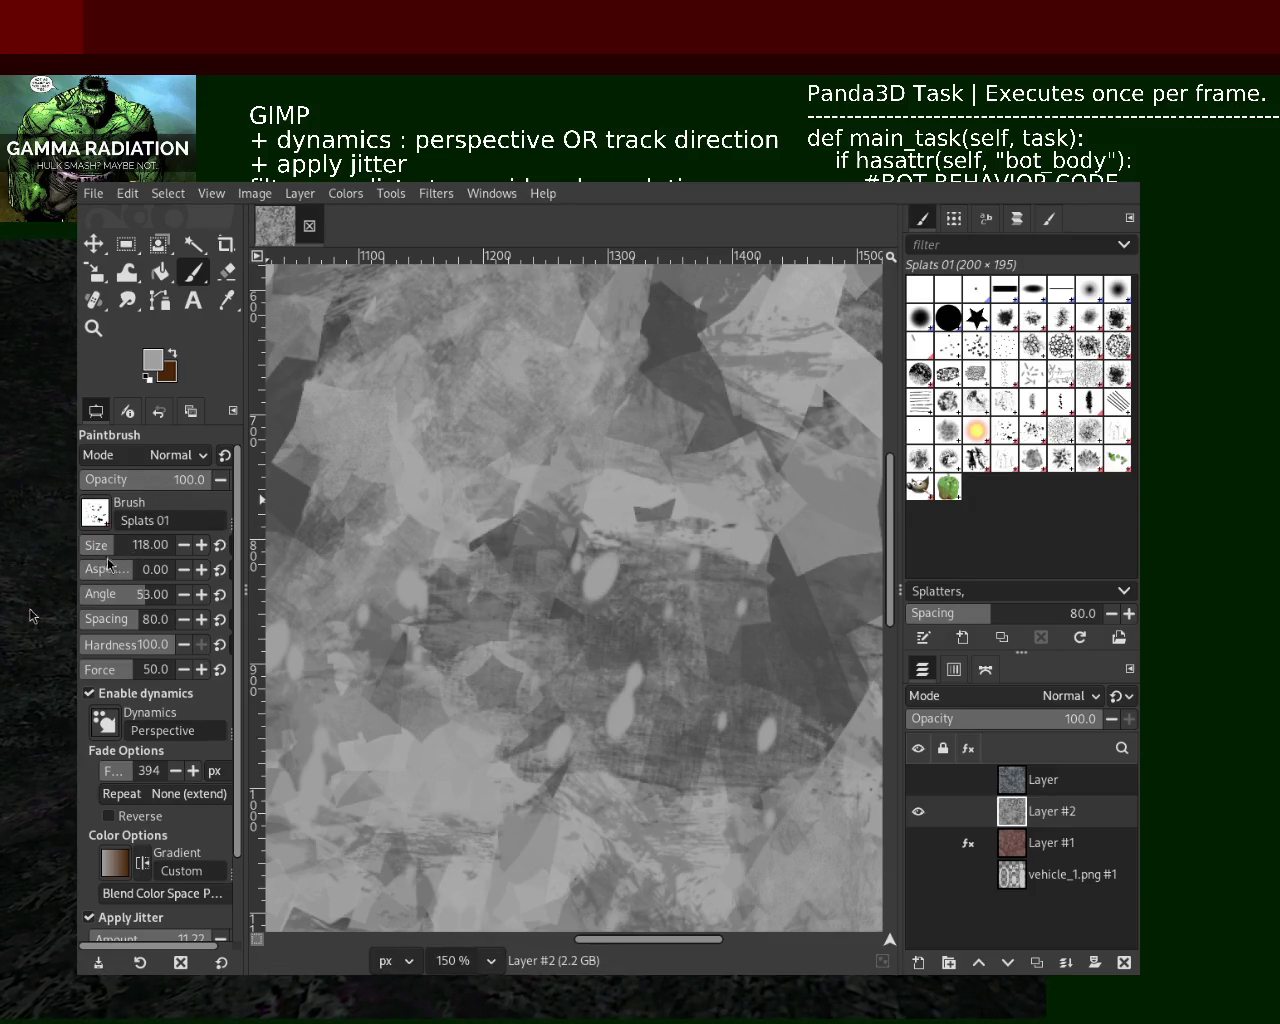
pyautogui.moveTo(555, 600); pyautogui.dragTo(645, 655)
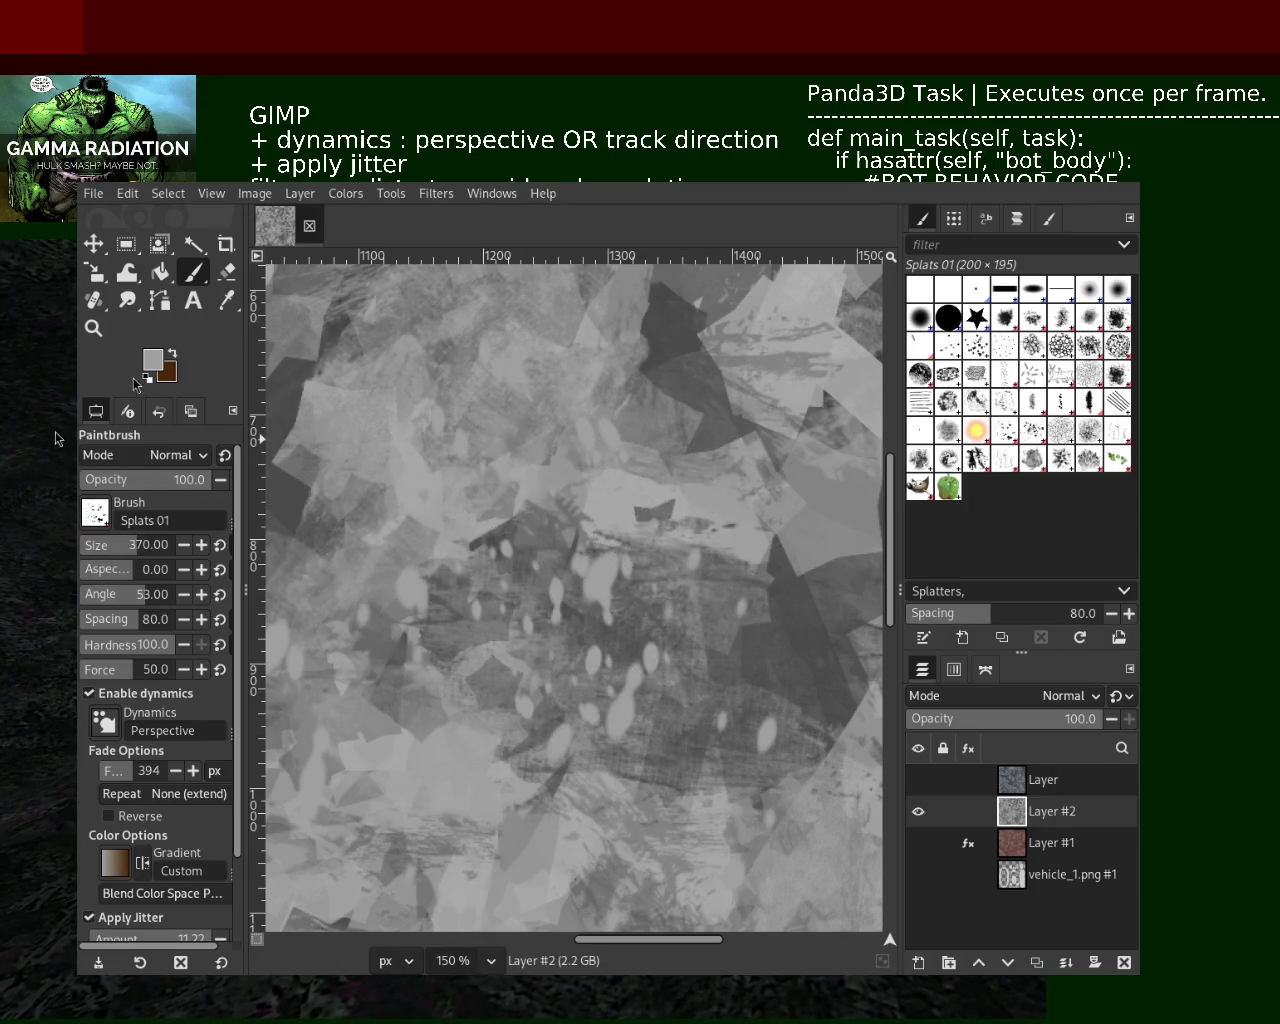
# Zoom out to view the whole texture and stamp a splatter dab near the bottom edge
pyautogui.click(93, 328)
pyautogui.keyDown('ctrl'); pyautogui.click(691, 600); pyautogui.keyUp('ctrl')
pyautogui.keyDown('ctrl'); pyautogui.click(691, 600); pyautogui.keyUp('ctrl')
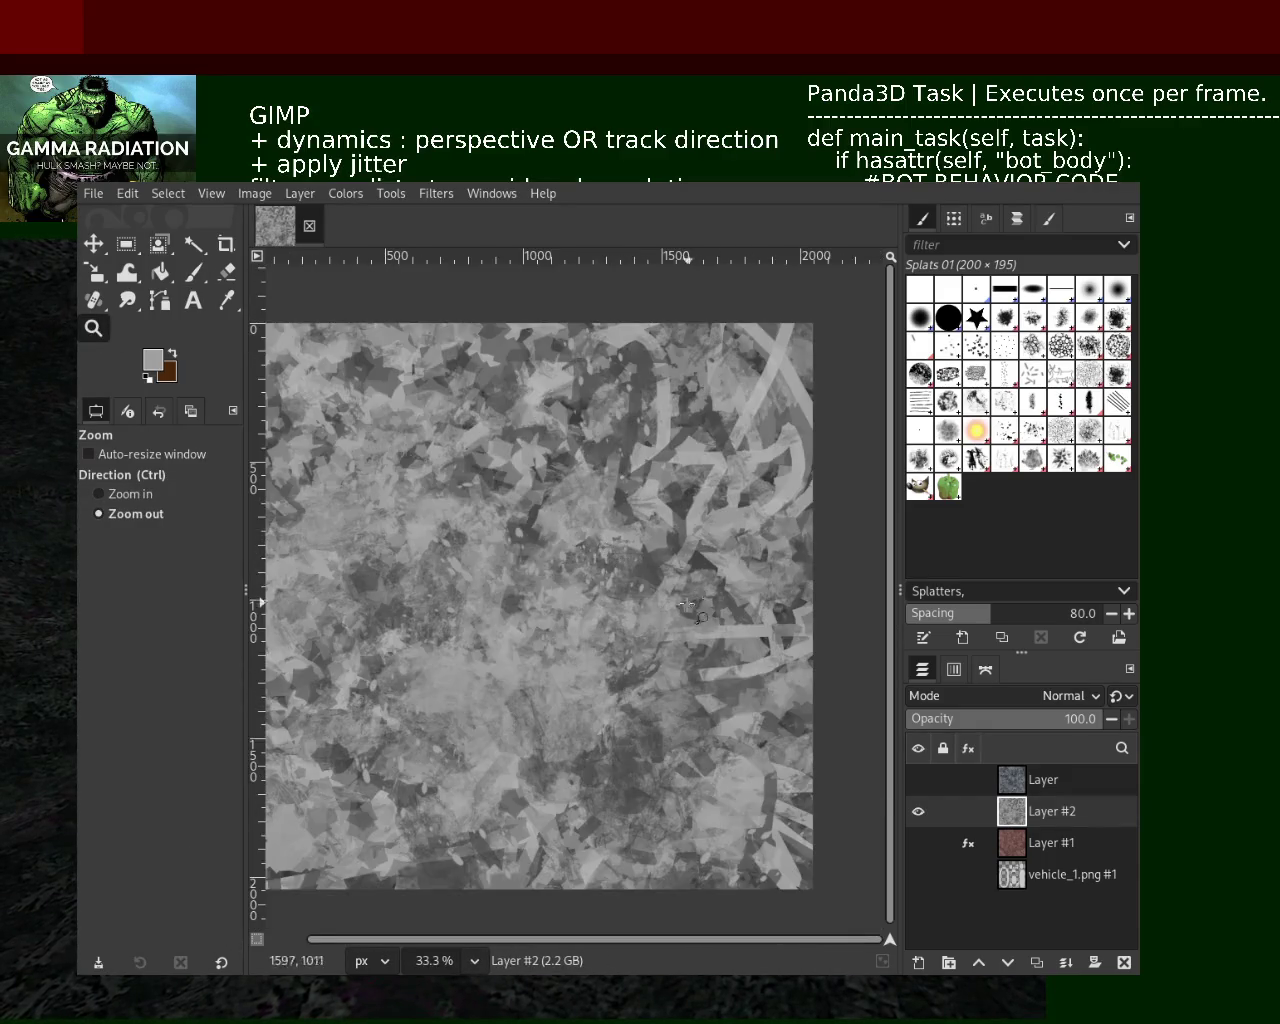
pyautogui.moveTo(684, 722); pyautogui.dragTo(684, 722)
pyautogui.click(677, 731)
pyautogui.click(665, 729)
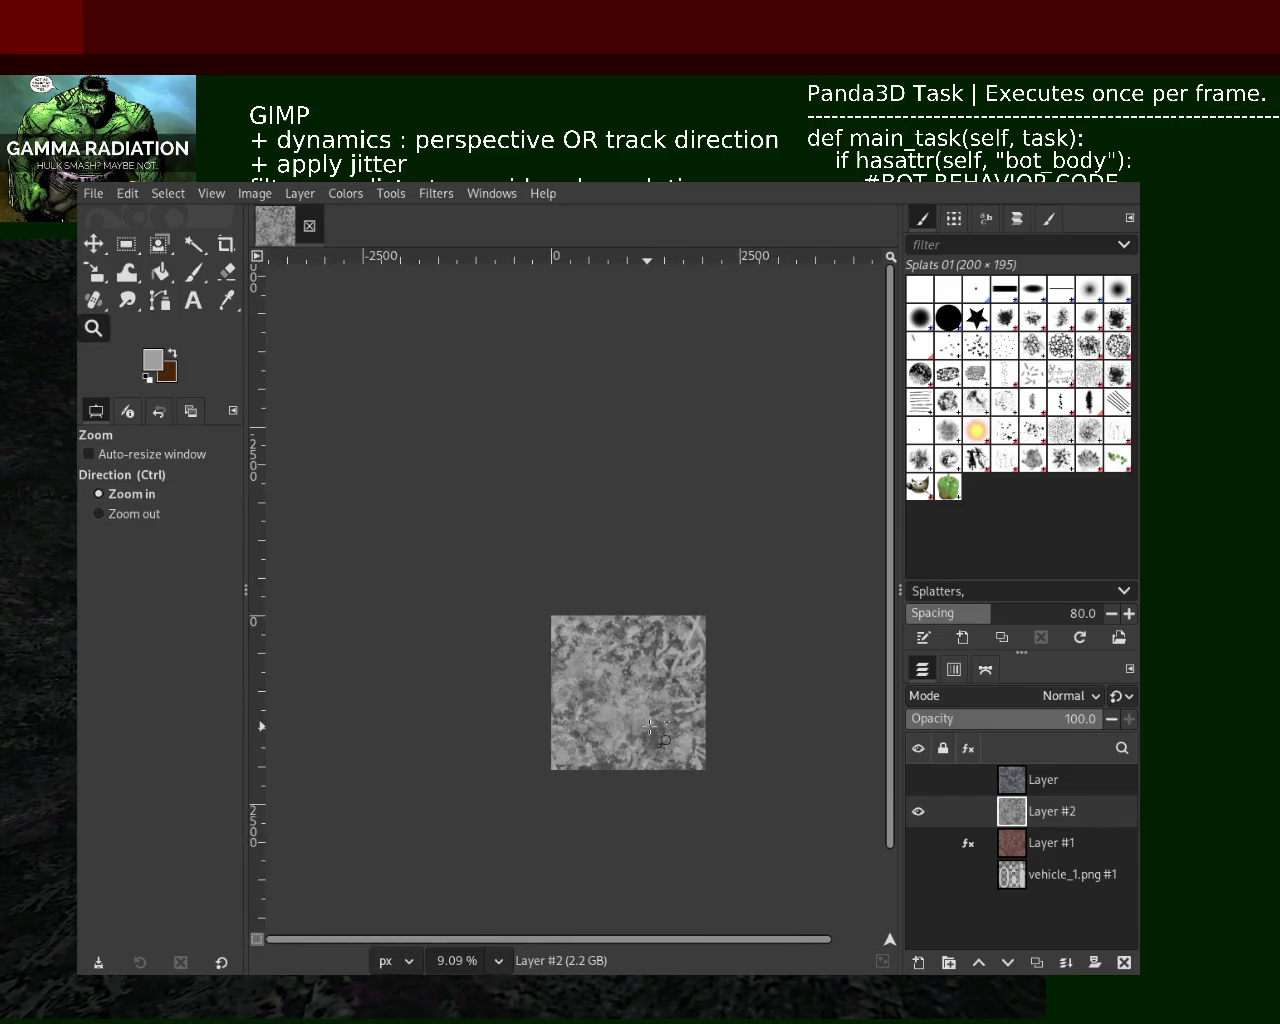
pyautogui.click(650, 727)
pyautogui.click(650, 727)
pyautogui.keyDown('ctrl'); pyautogui.click(650, 727); pyautogui.keyUp('ctrl')
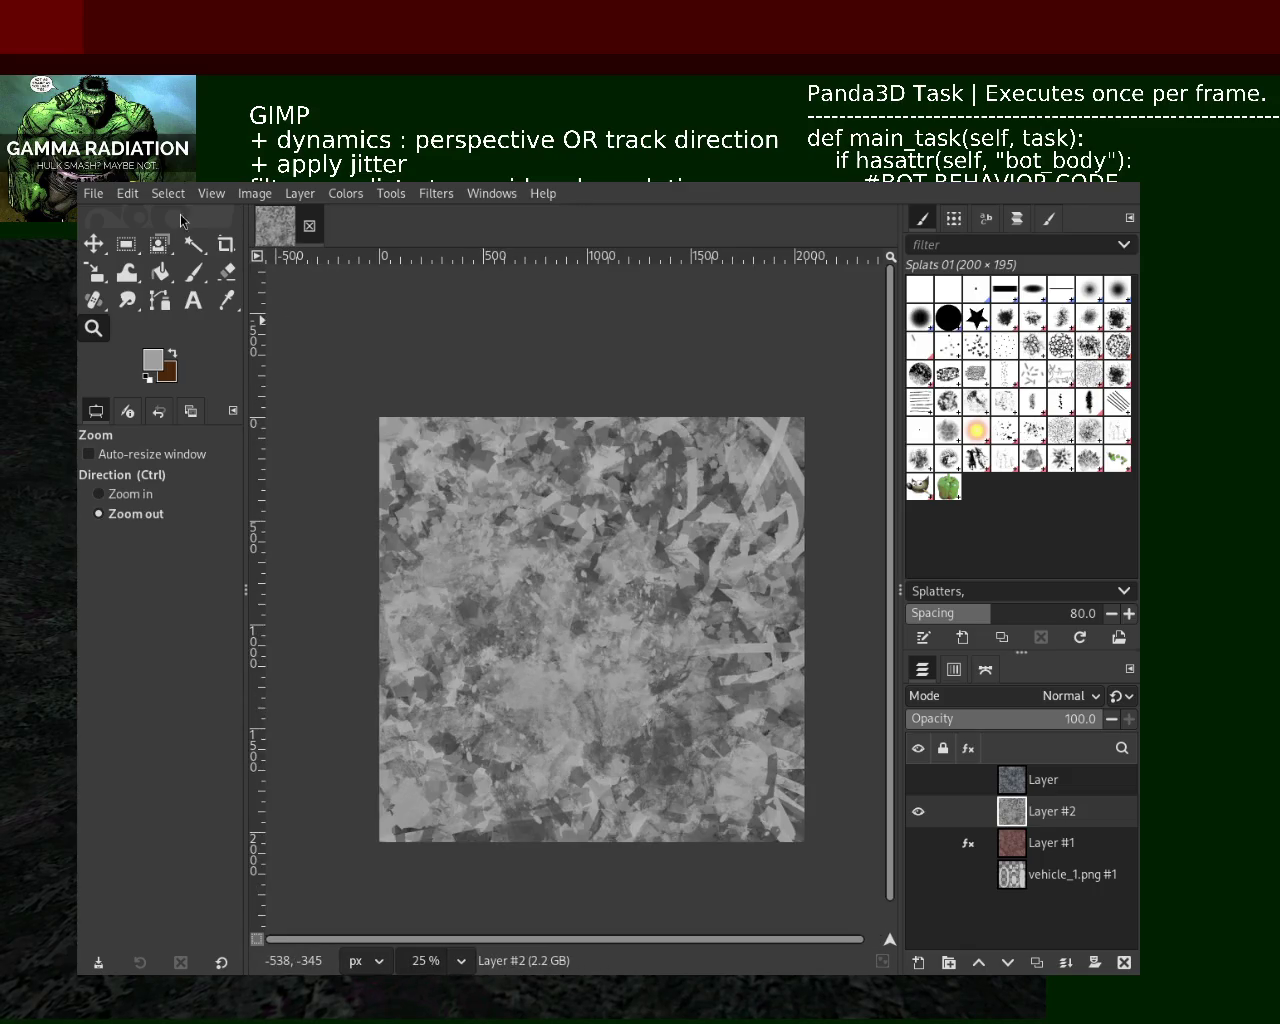
pyautogui.click(193, 279)
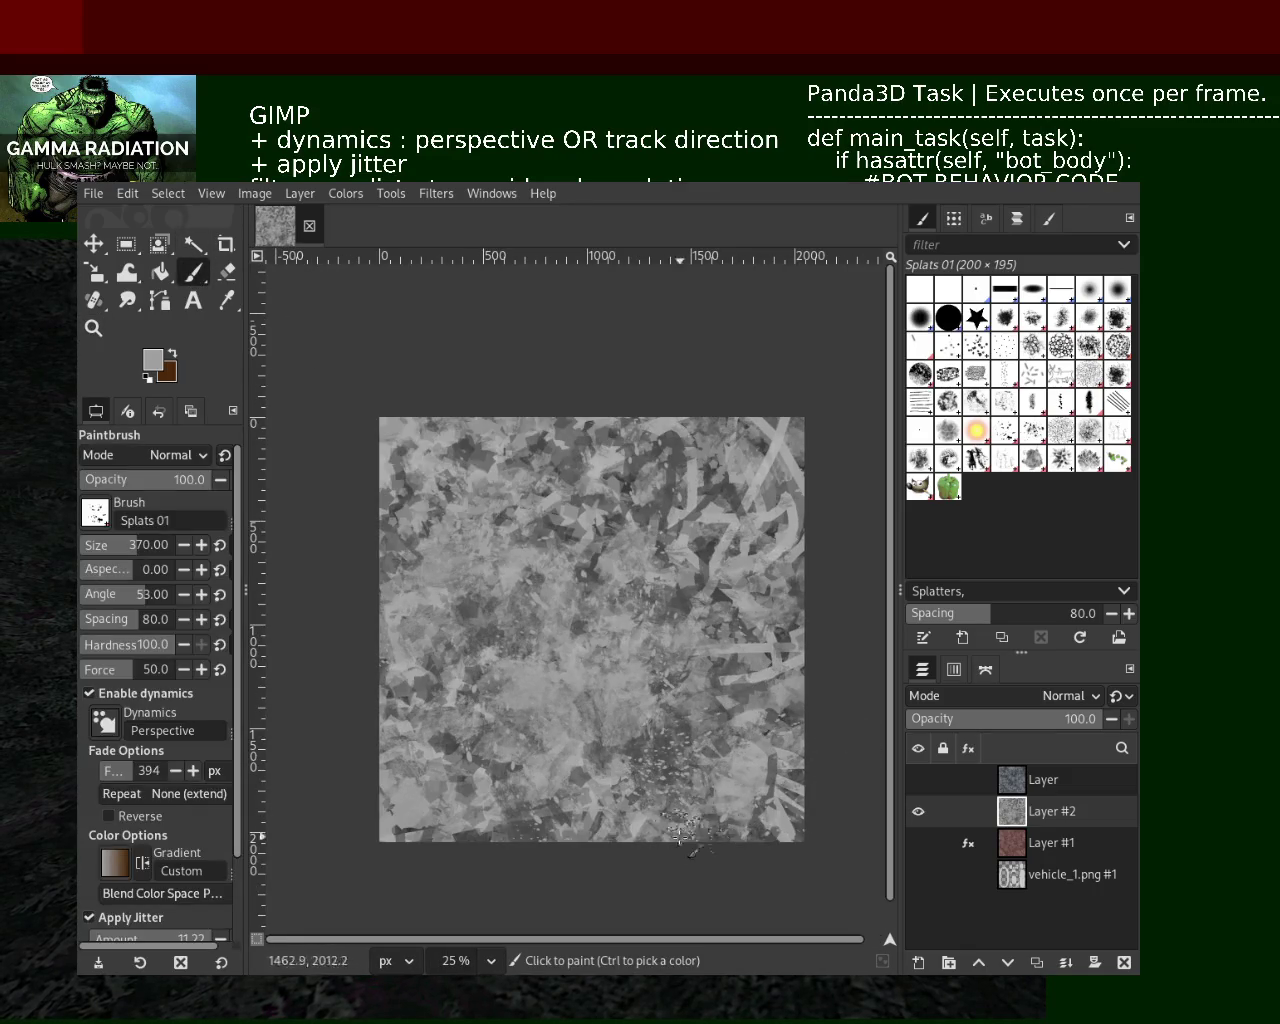
pyautogui.click(634, 709)
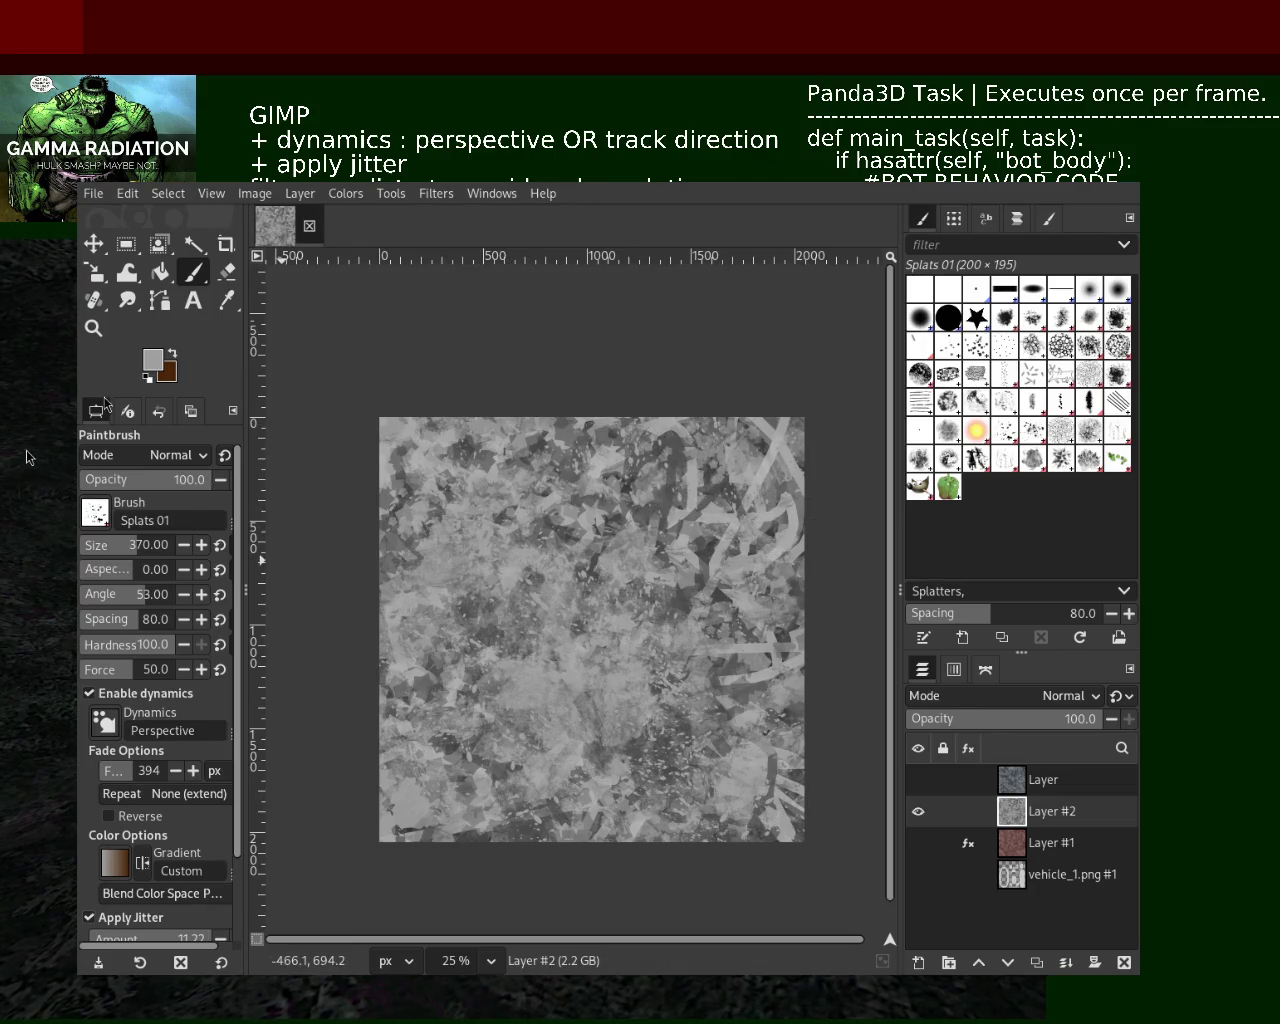
# Inspect a small patch up close, fit the whole texture in view, and select Texture Hose 03
pyautogui.click(93, 328)
pyautogui.moveTo(771, 643); pyautogui.dragTo(777, 649)
pyautogui.scroll(-5, 640, 497)
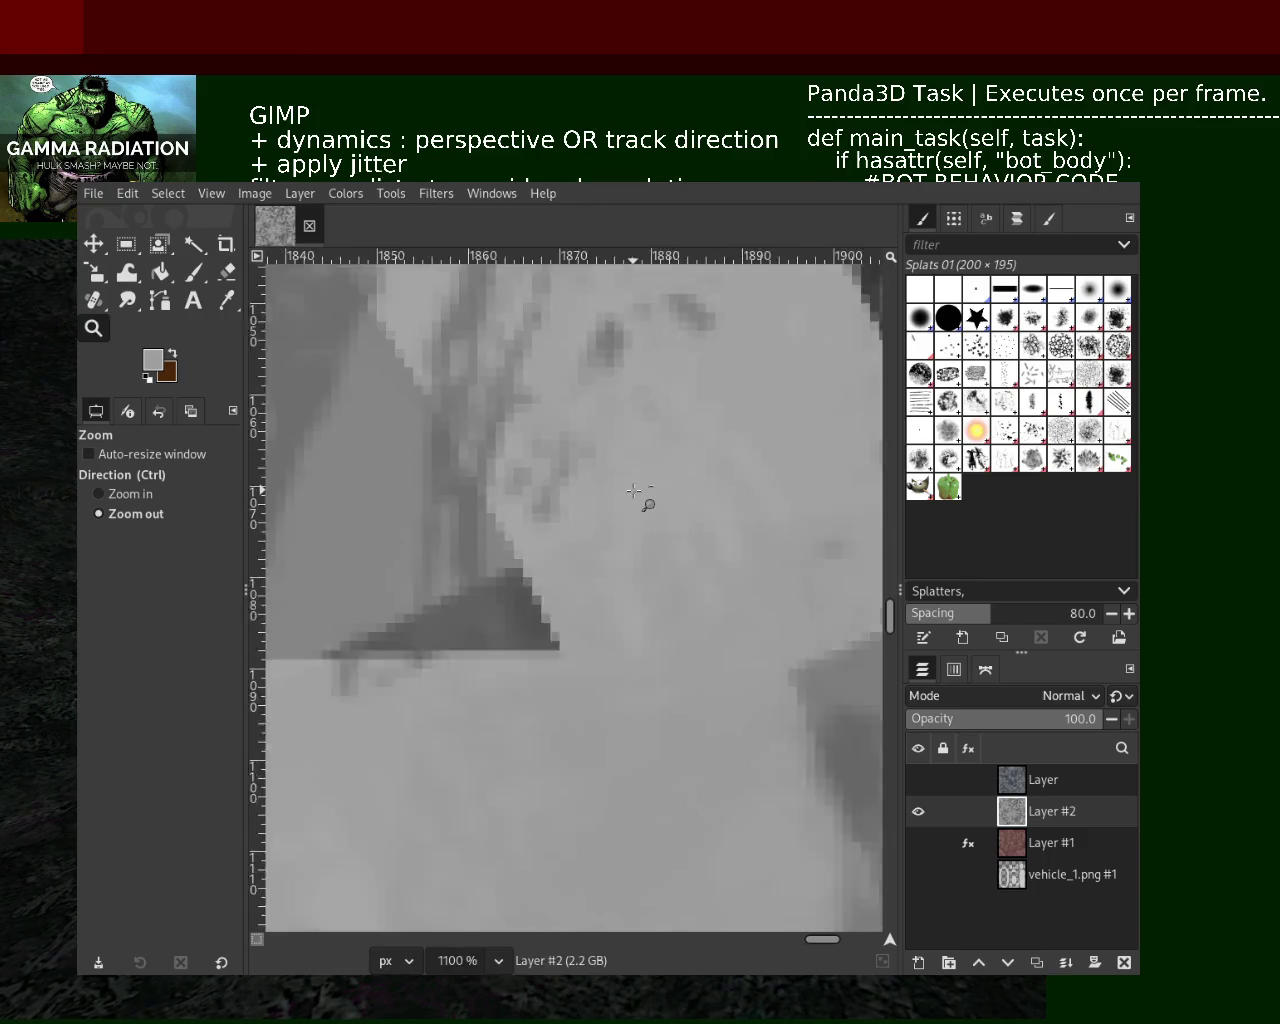
pyautogui.scroll(-3, 640, 497)
pyautogui.scroll(-3, 600, 450)
pyautogui.scroll(2, 553, 400)
pyautogui.scroll(-1, 520, 430)
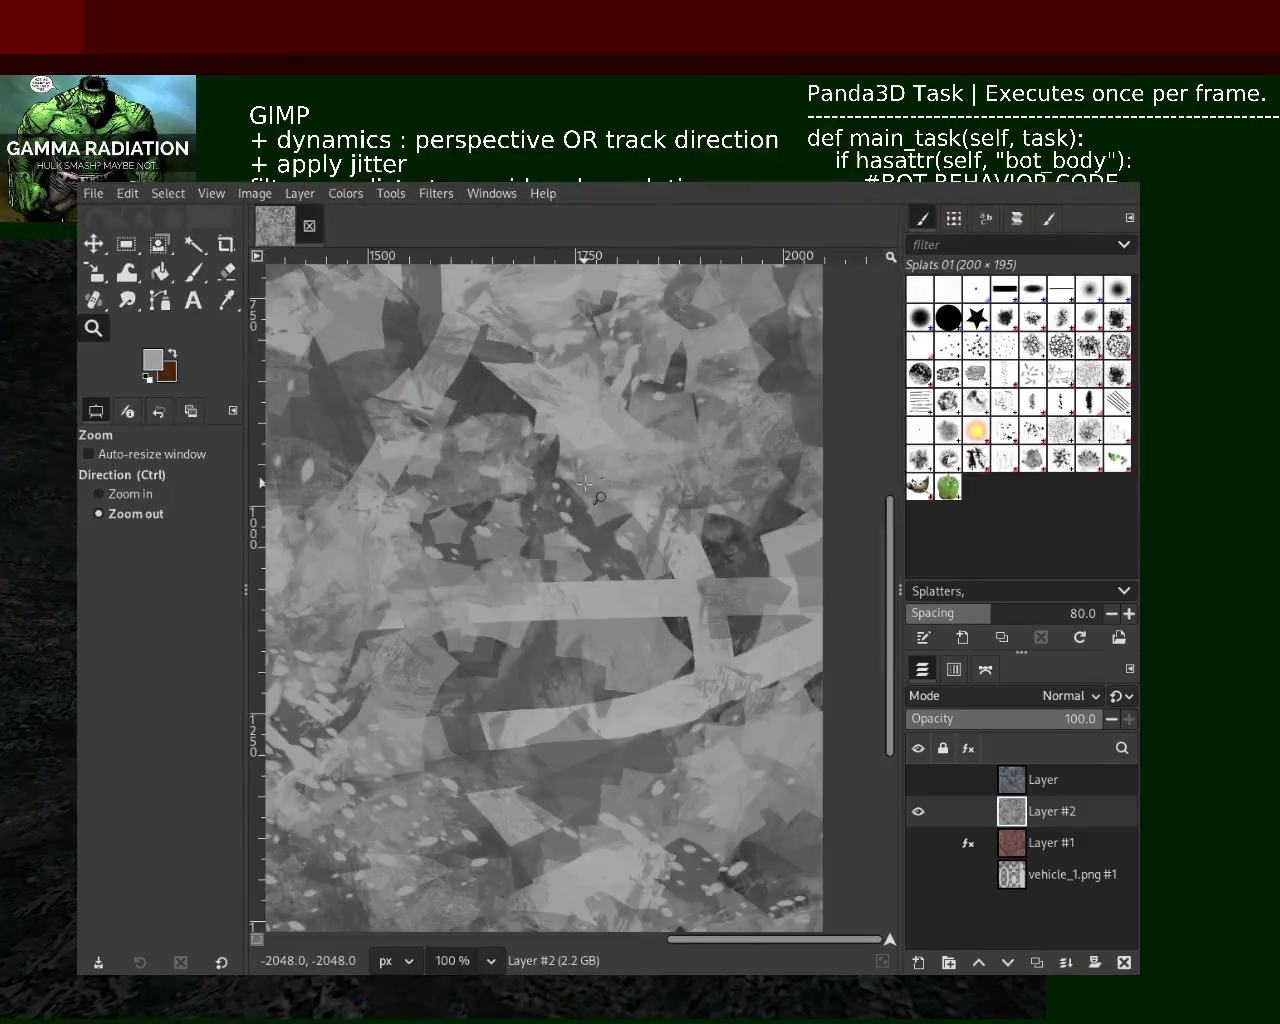
pyautogui.scroll(-1, 470, 470)
pyautogui.scroll(-2, 408, 520)
pyautogui.keyDown('ctrl'); pyautogui.click(521, 395); pyautogui.keyUp('ctrl')
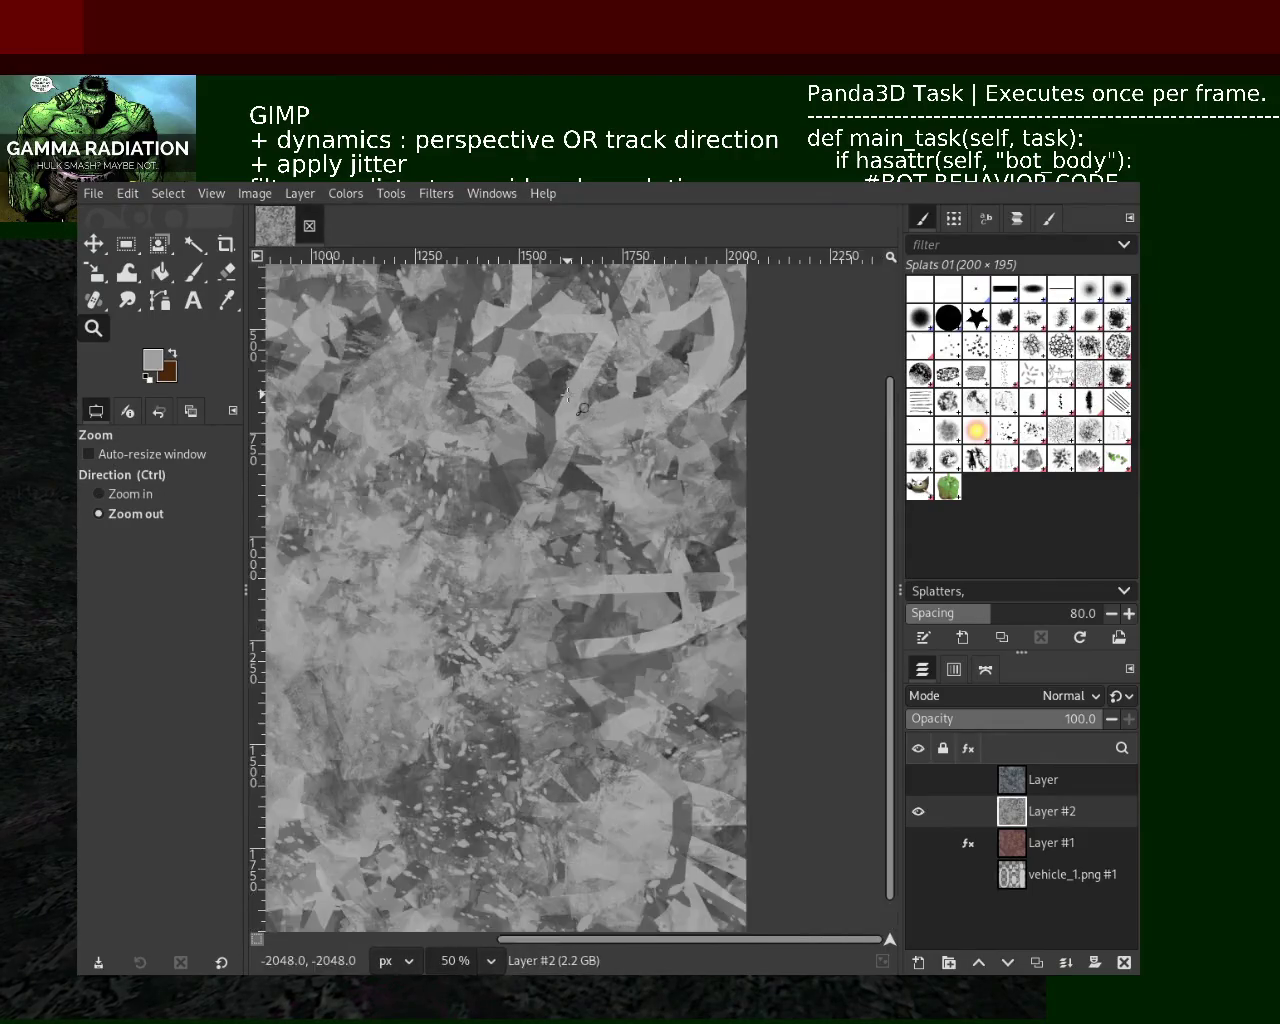
pyautogui.keyDown('ctrl'); pyautogui.click(610, 462); pyautogui.keyUp('ctrl')
pyautogui.scroll(1, 610, 465)
pyautogui.scroll(-1, 612, 475)
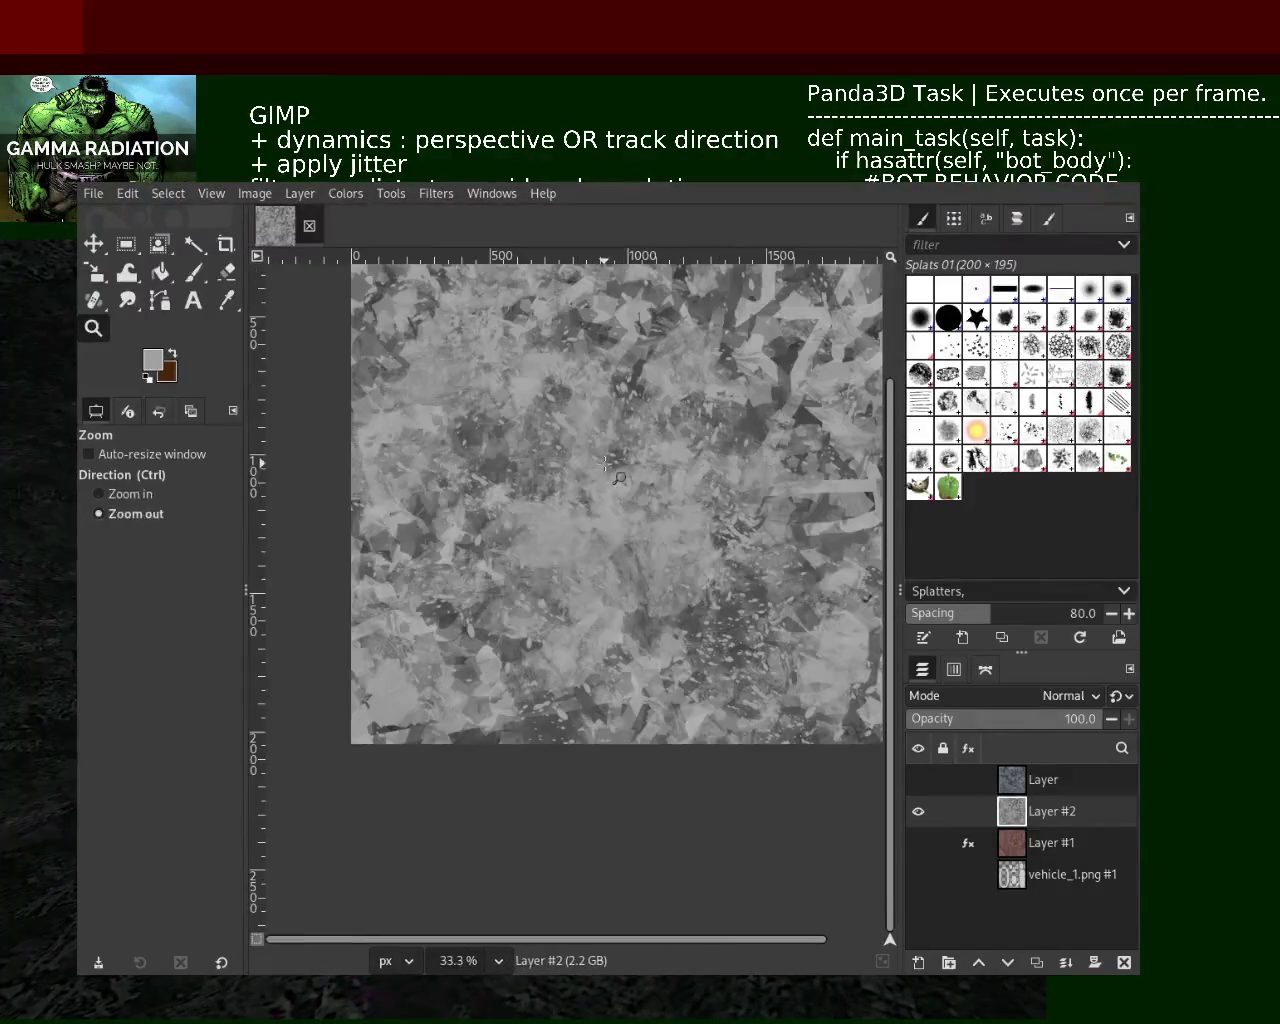
pyautogui.scroll(1, 615, 485)
pyautogui.scroll(-1, 640, 537)
pyautogui.scroll(1, 640, 537)
pyautogui.scroll(-1, 640, 537)
pyautogui.scroll(1, 640, 537)
pyautogui.scroll(-1, 640, 537)
pyautogui.click(1045, 462)
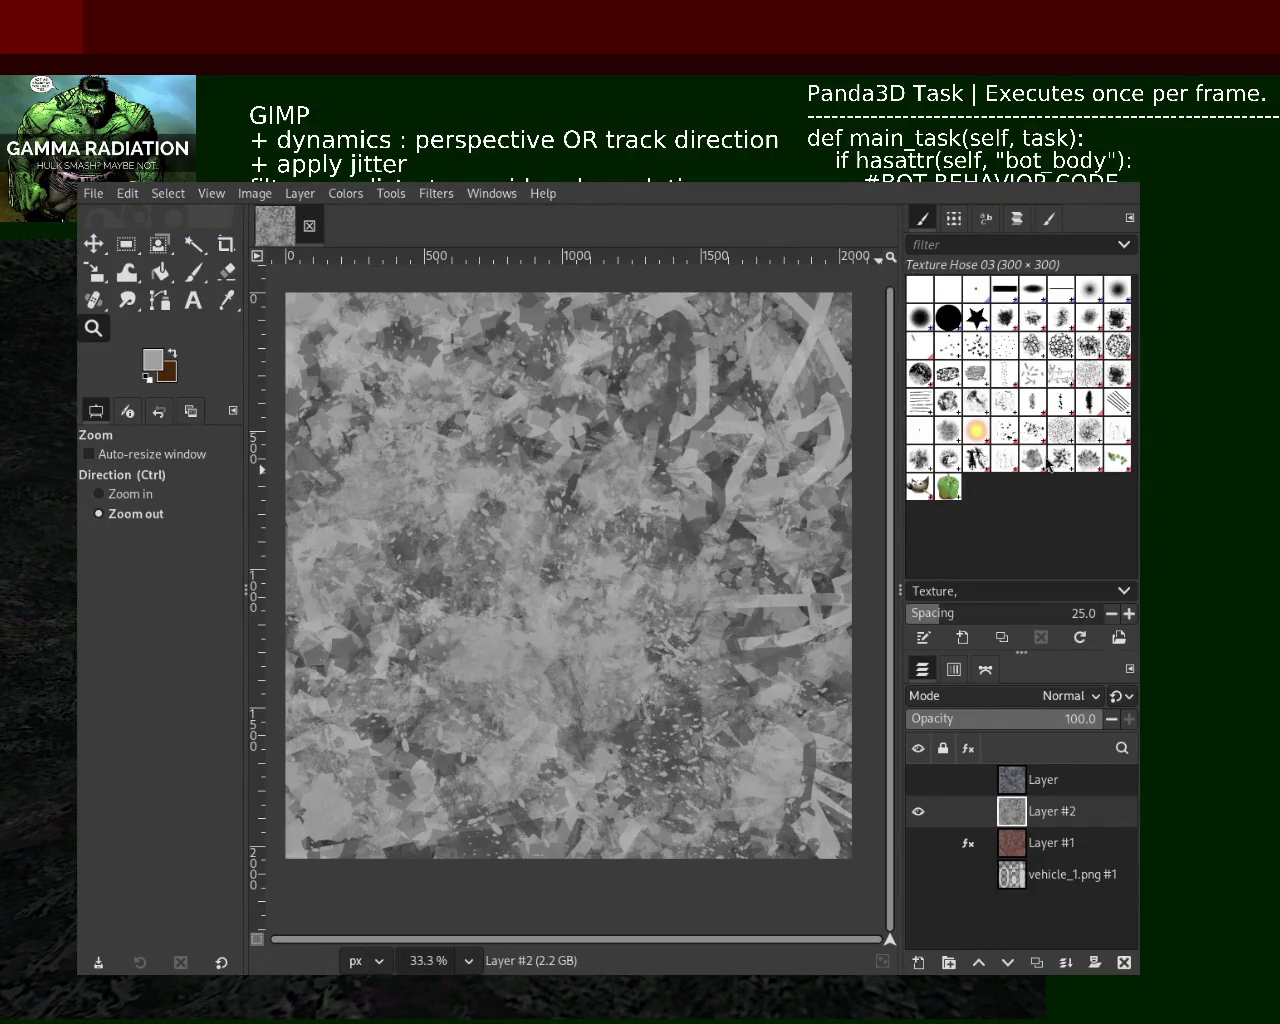
# Paint a trial Vegetation 01 stroke at size 154 with a darker grey, then undo it
pyautogui.click(188, 272)
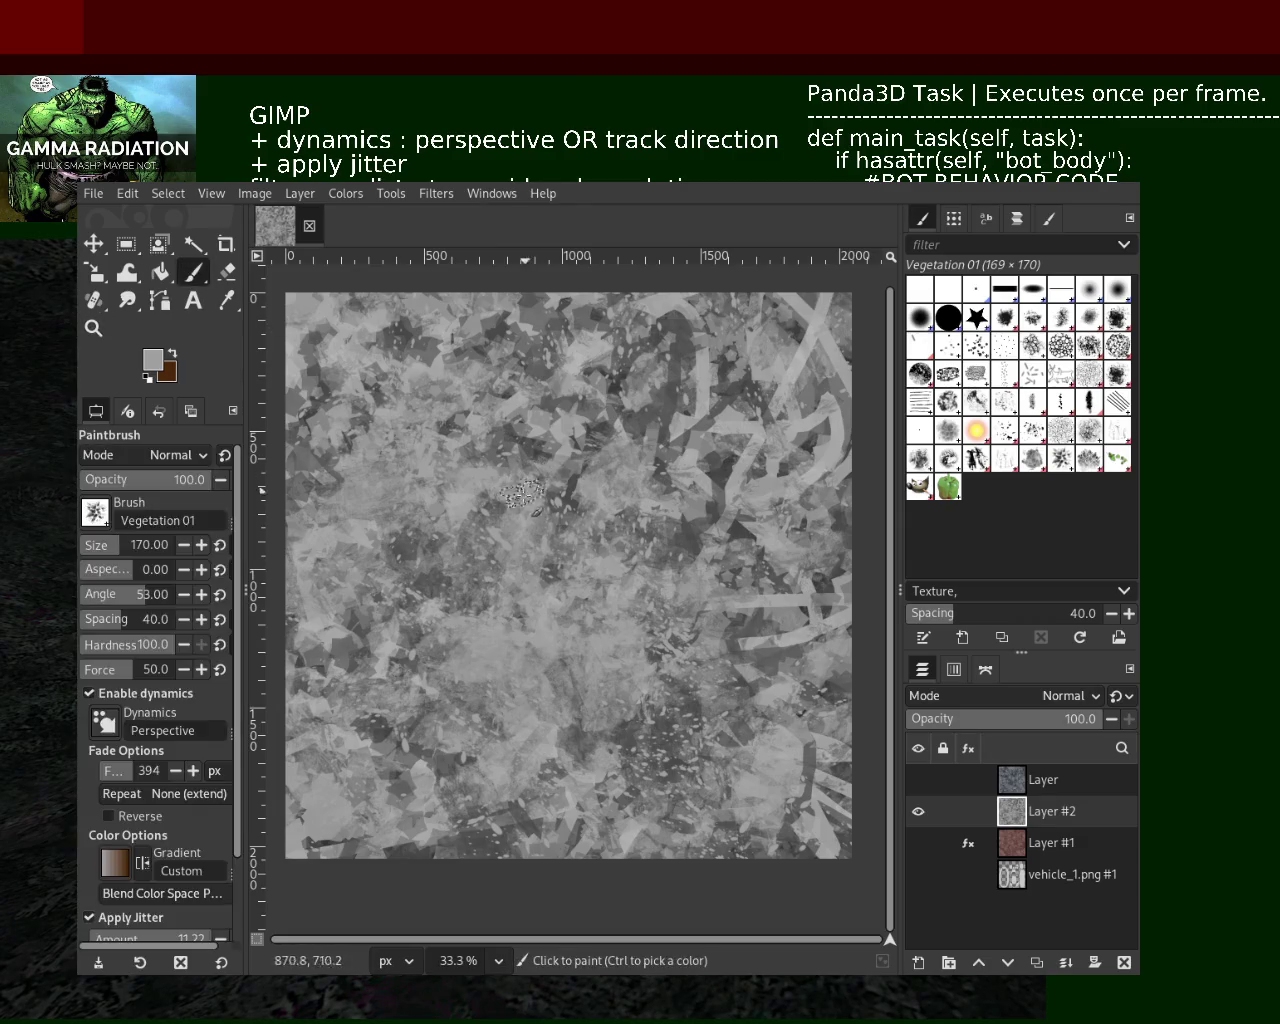
pyautogui.keyDown('ctrl'); pyautogui.click(686, 545); pyautogui.keyUp('ctrl')
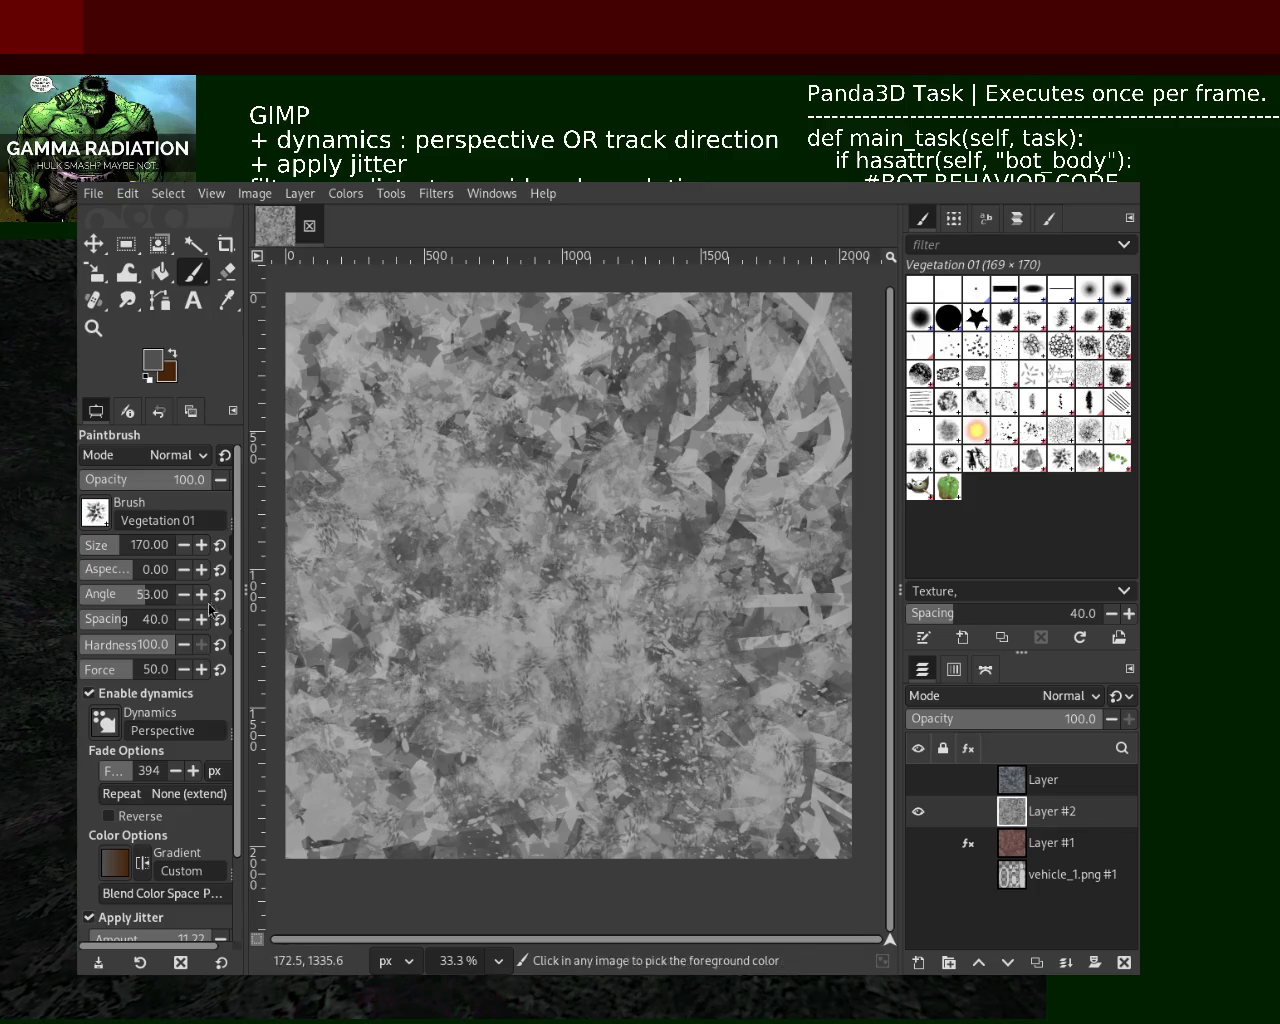
pyautogui.scroll(1, 130, 549)
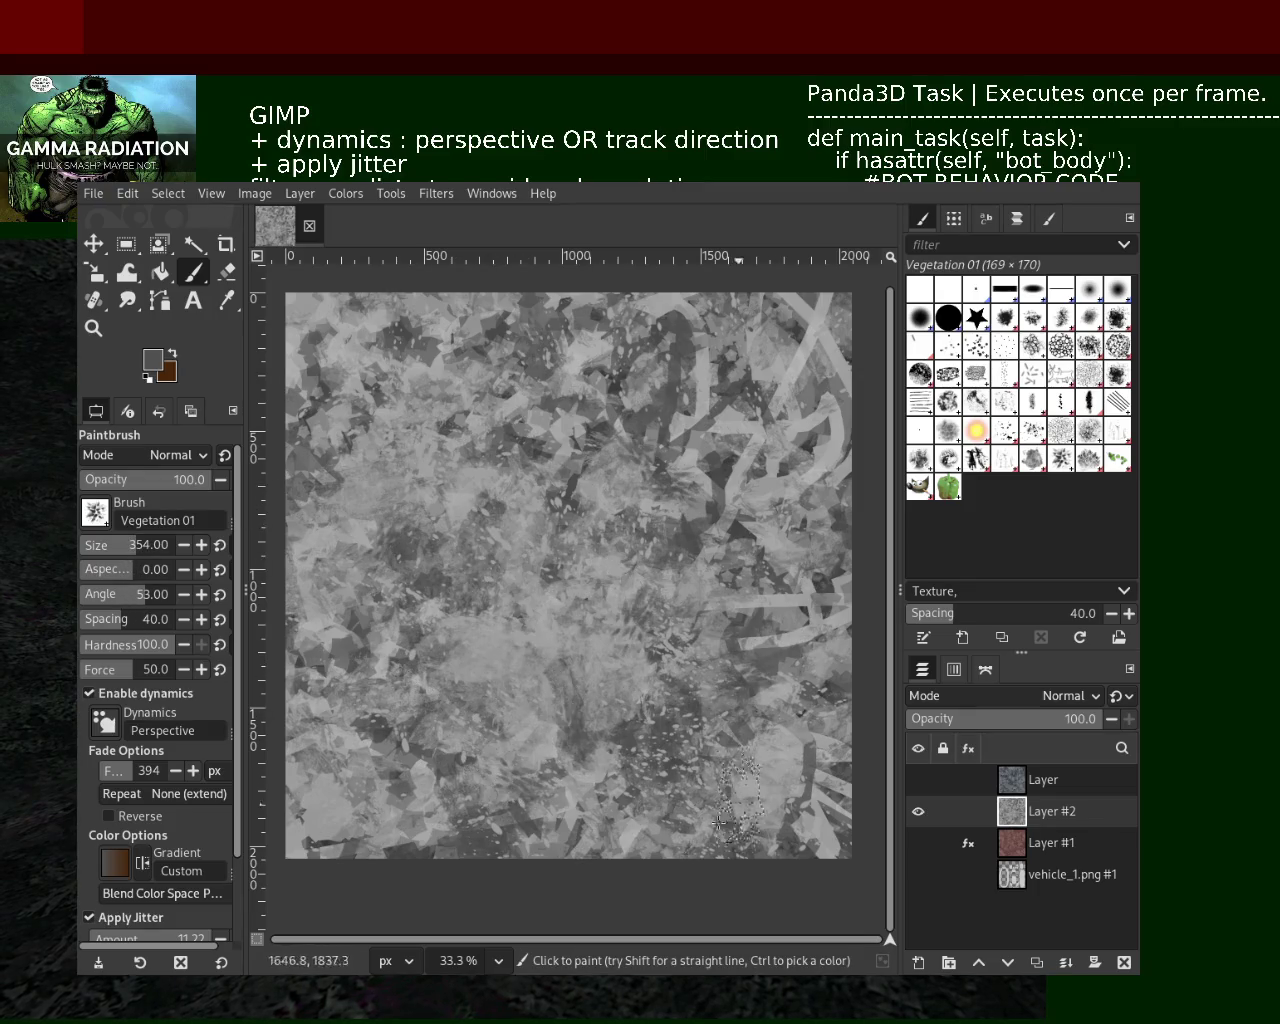
pyautogui.click(118, 540)
pyautogui.moveTo(520, 683)
pyautogui.mouseDown()
pyautogui.moveTo(432, 516)
pyautogui.moveTo(465, 535)
pyautogui.moveTo(315, 550)
pyautogui.moveTo(490, 641)
pyautogui.moveTo(607, 513)
pyautogui.mouseUp()
pyautogui.hotkey('ctrl', 'z')
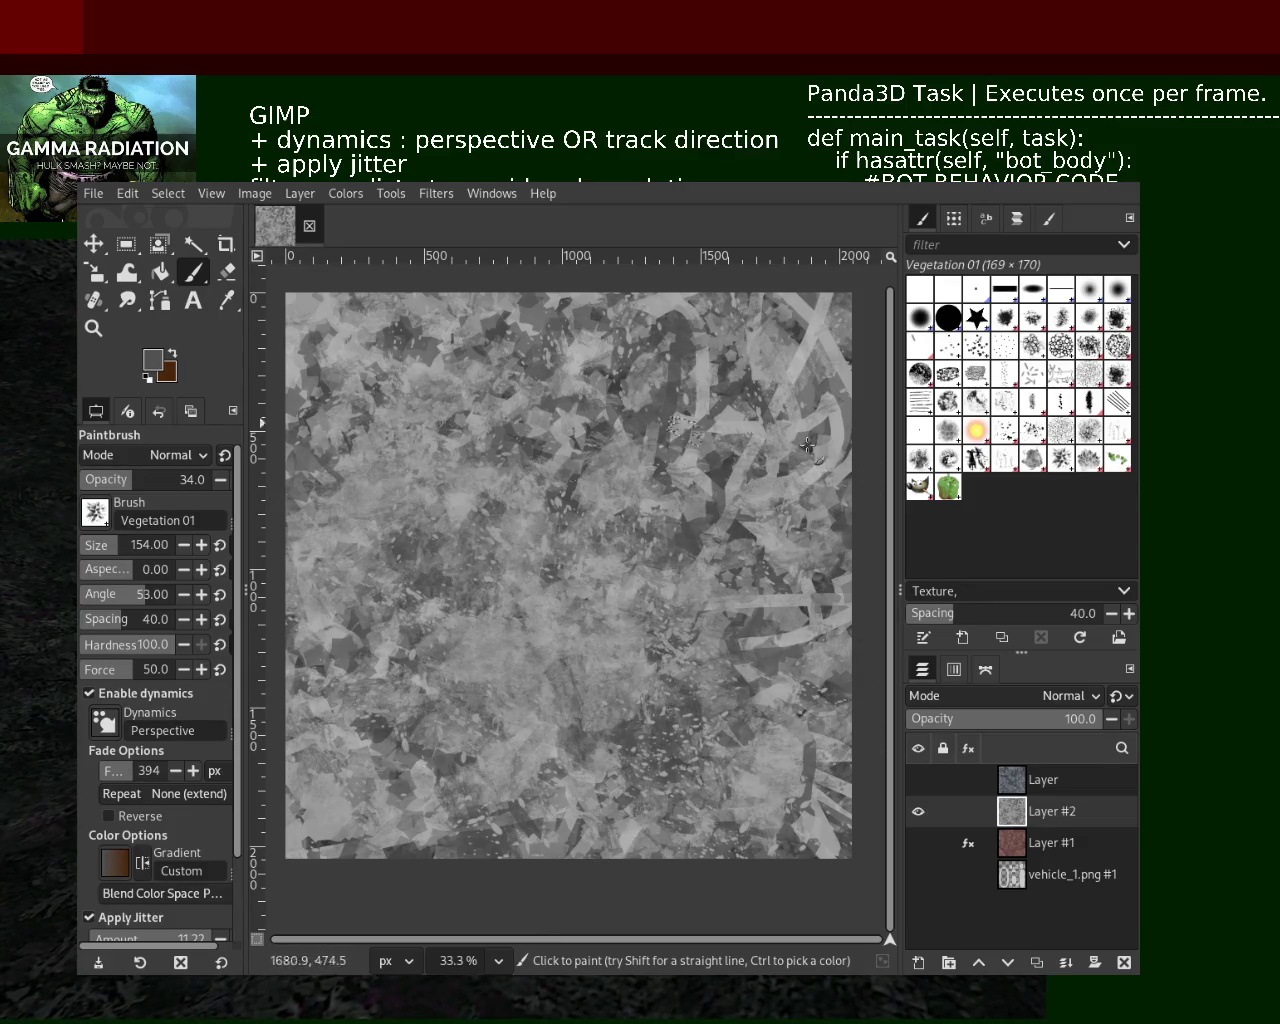
# Switch to the Texture 02 brush, sample a darker grey, and zoom in to 150%
pyautogui.click(948, 458)
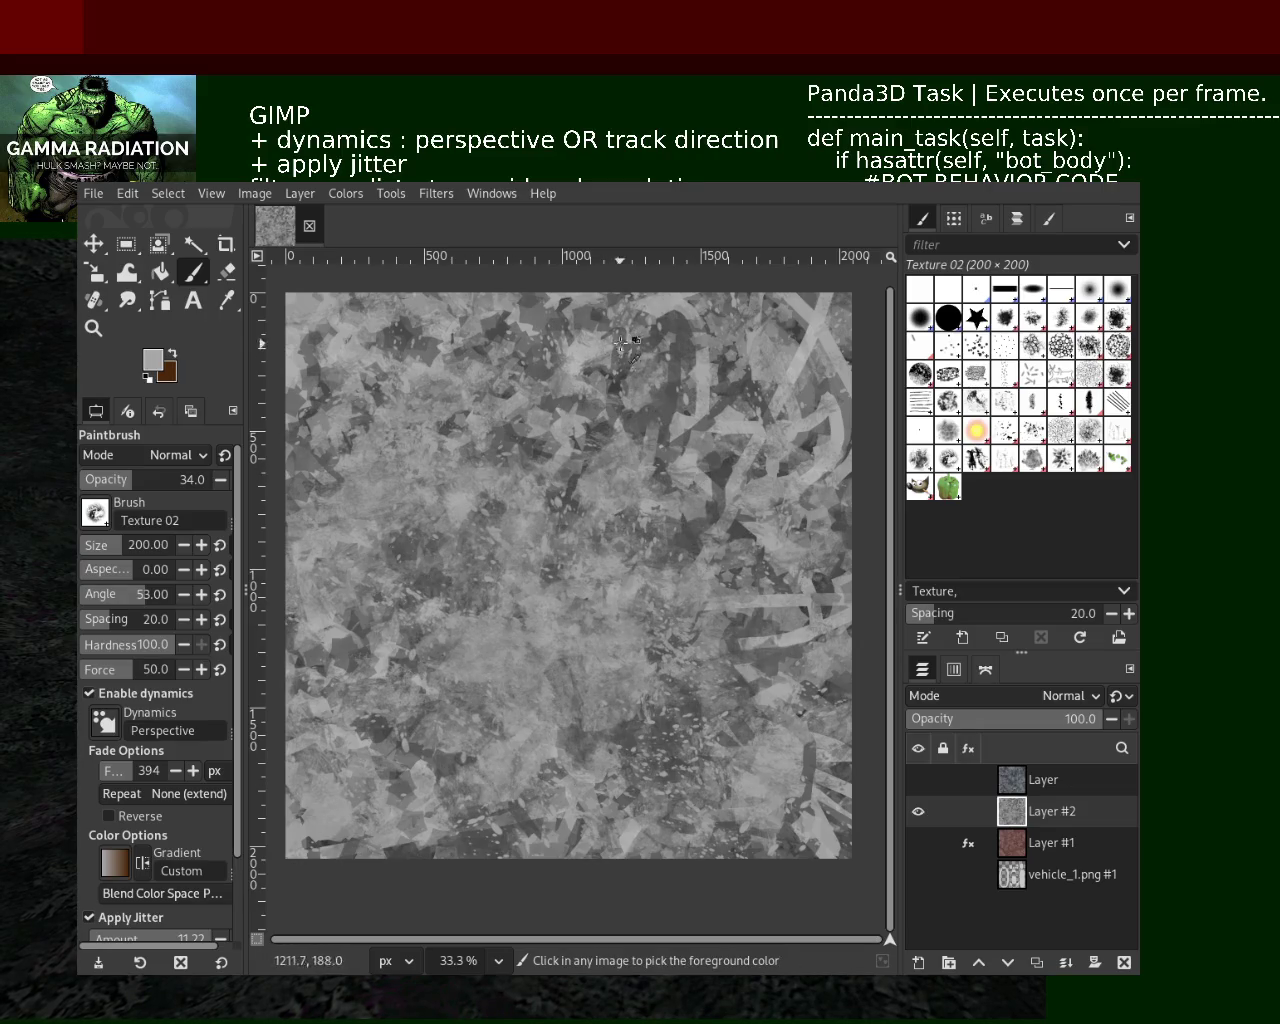
pyautogui.keyDown('ctrl'); pyautogui.click(635, 423); pyautogui.keyUp('ctrl')
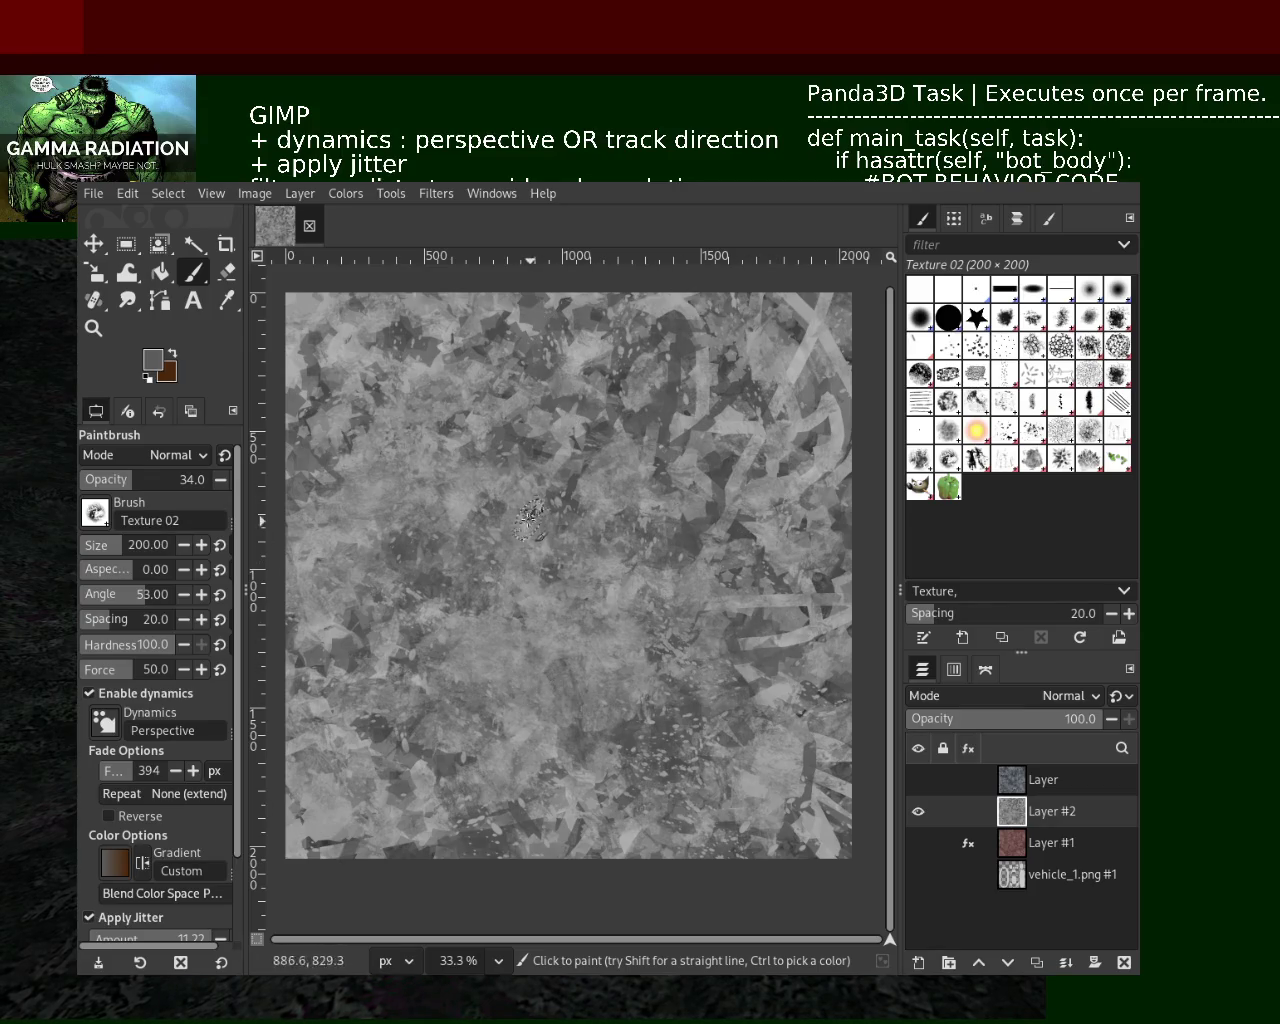
pyautogui.click(93, 327)
pyautogui.click(527, 470)
pyautogui.click(527, 470)
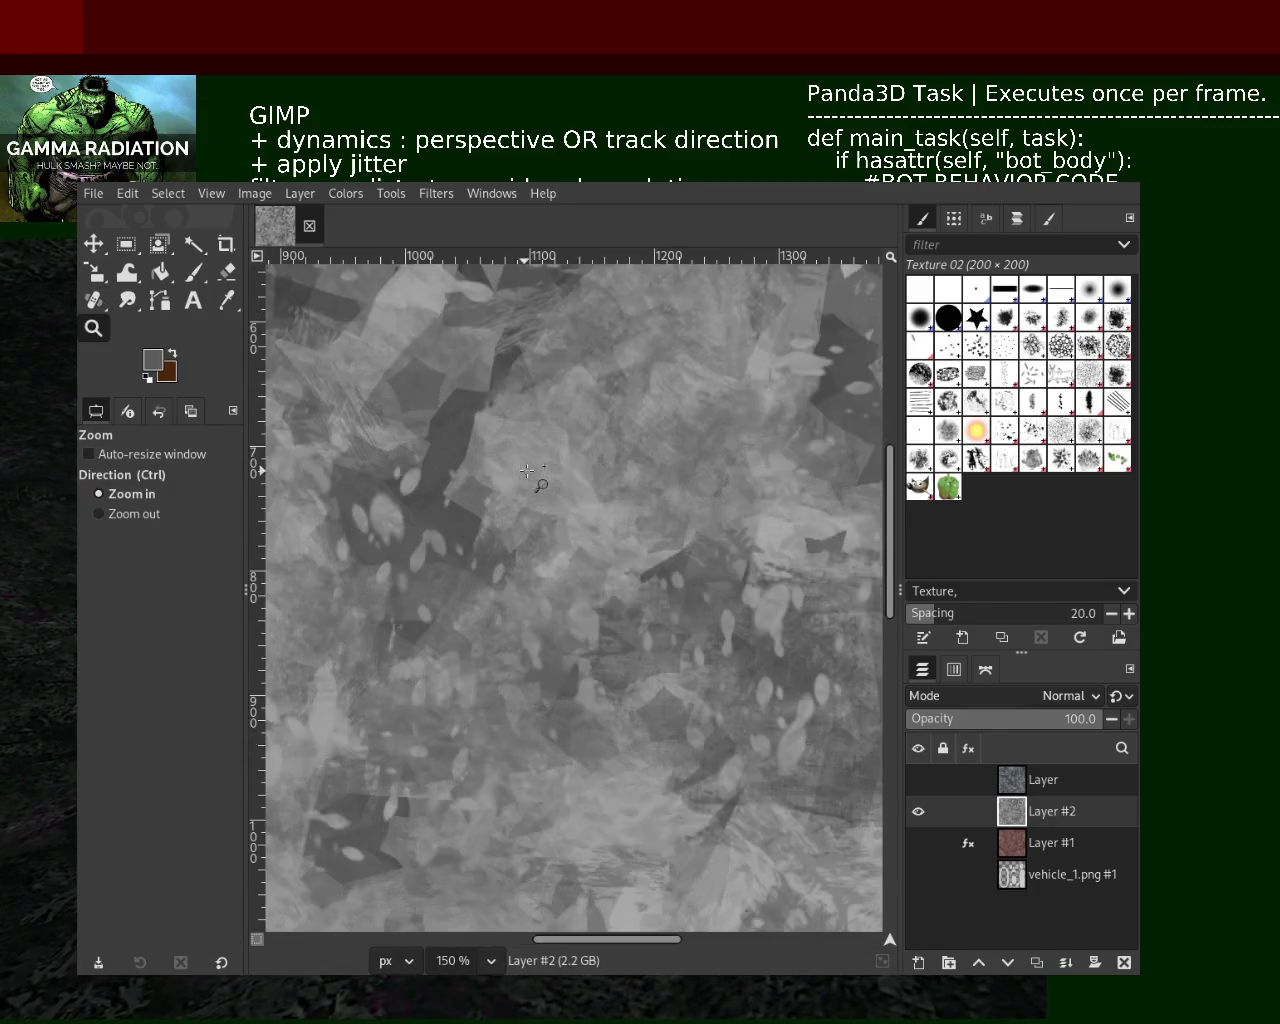
# Zoom back out to fit the image and load Bristles 01 on the Paintbrush
pyautogui.keyDown('ctrl'); pyautogui.click(625, 470); pyautogui.keyUp('ctrl')
pyautogui.keyDown('ctrl'); pyautogui.click(619, 487); pyautogui.keyUp('ctrl')
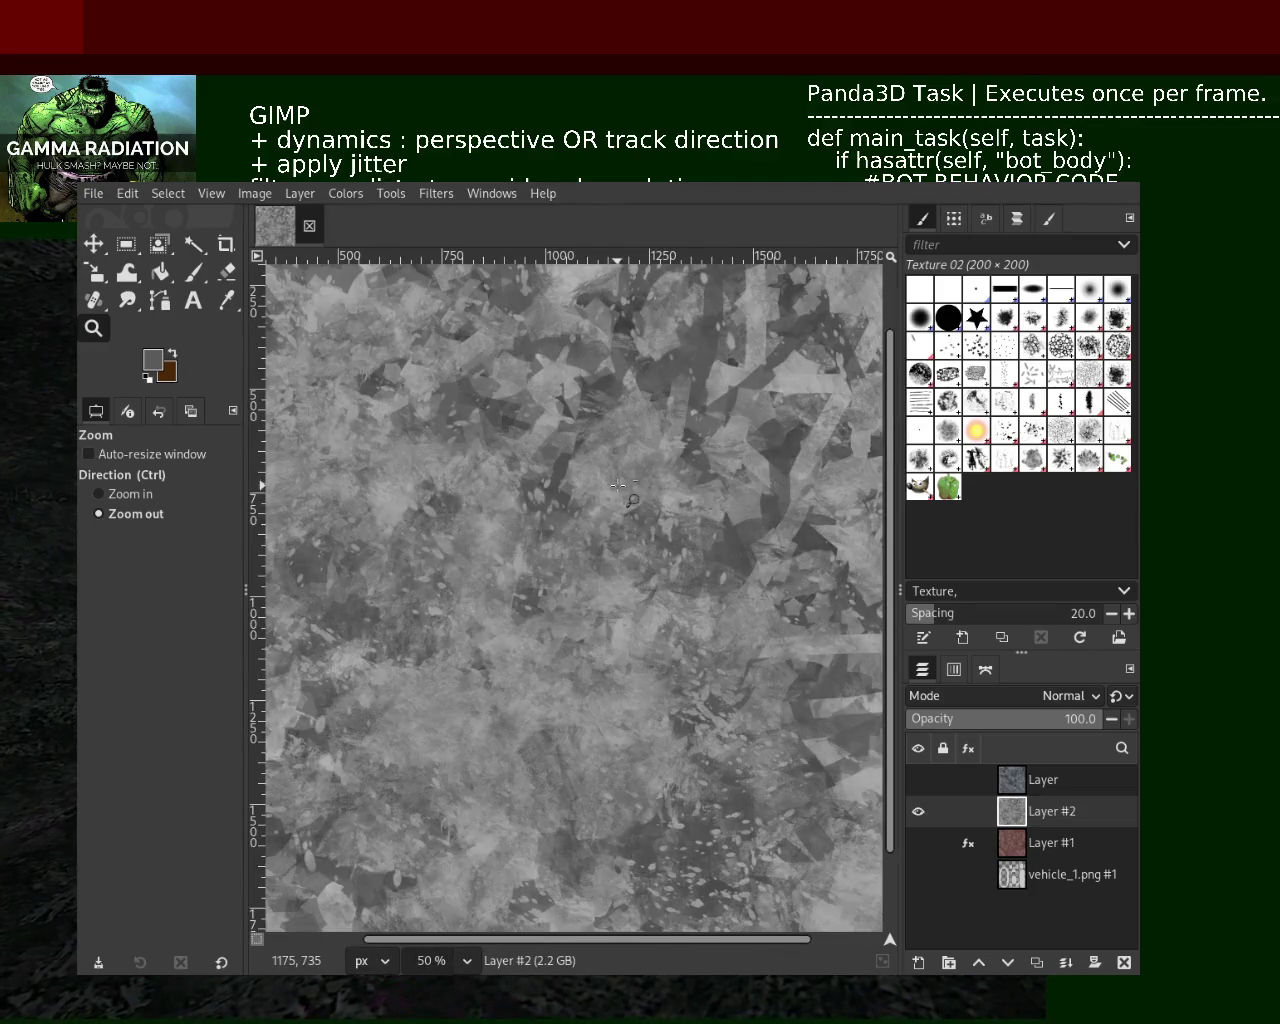
pyautogui.keyDown('ctrl'); pyautogui.click(808, 398); pyautogui.keyUp('ctrl')
pyautogui.click(960, 350)
pyautogui.click(195, 272)
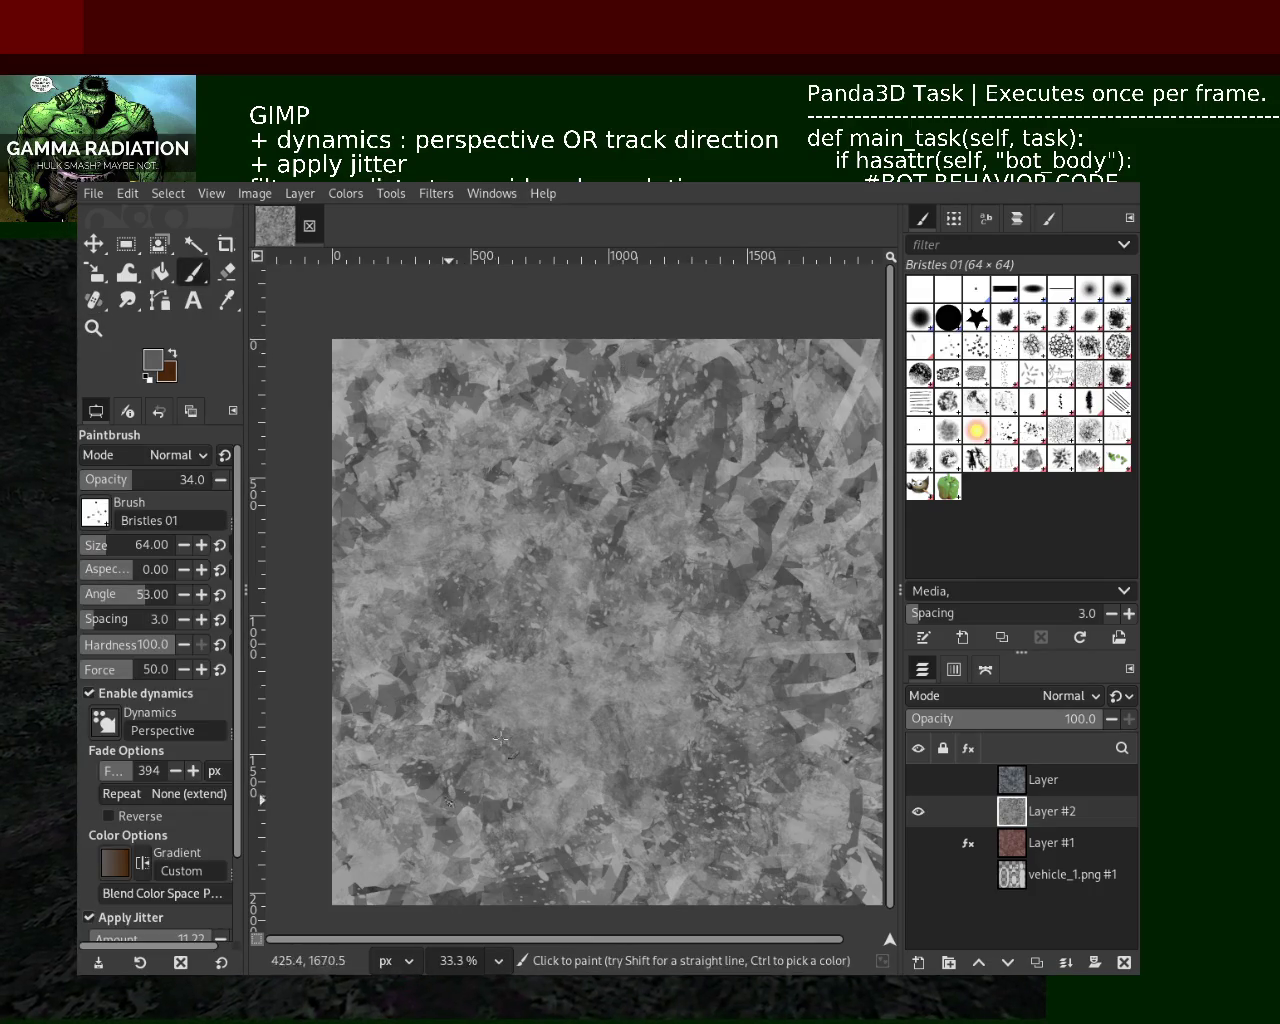
# Sample a slightly darker grey, enlarge Bristles 01 to size 186, and dab bristle texture
pyautogui.keyDown('ctrl'); pyautogui.click(626, 534); pyautogui.keyUp('ctrl')
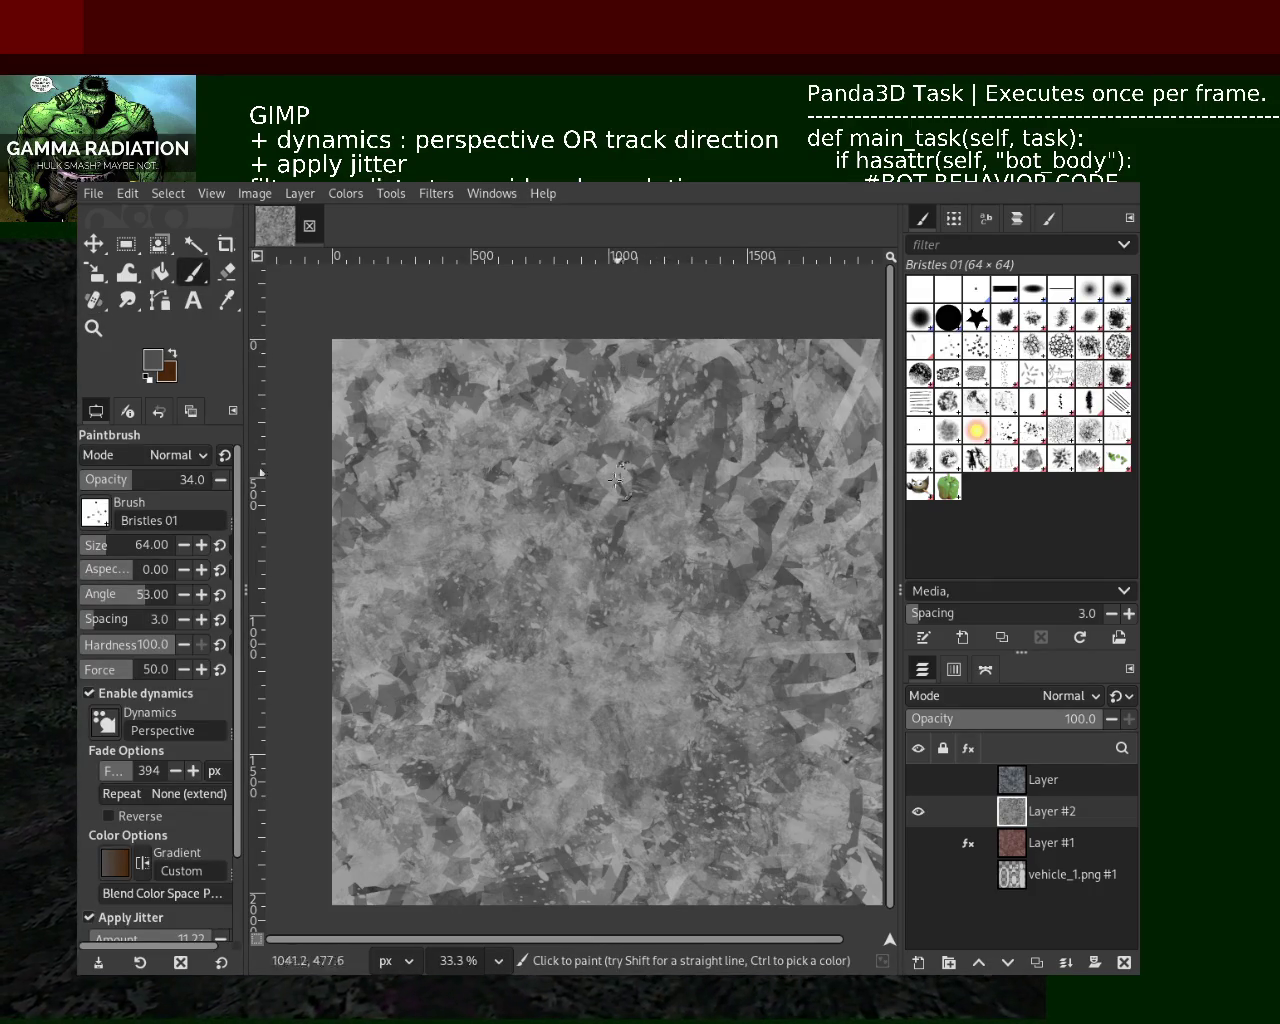
pyautogui.click(127, 545)
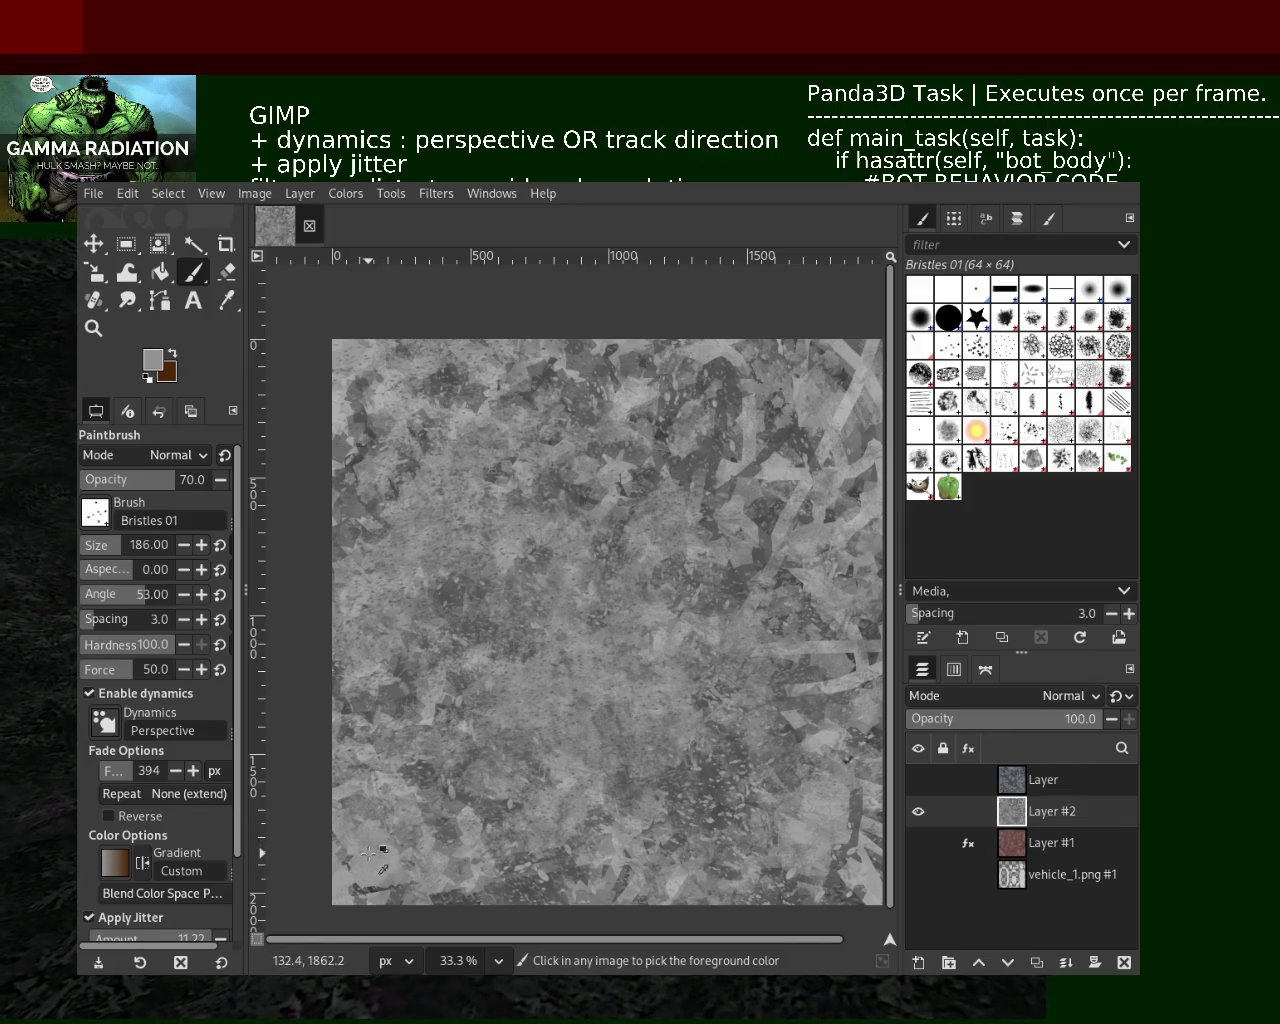
pyautogui.click(677, 562)
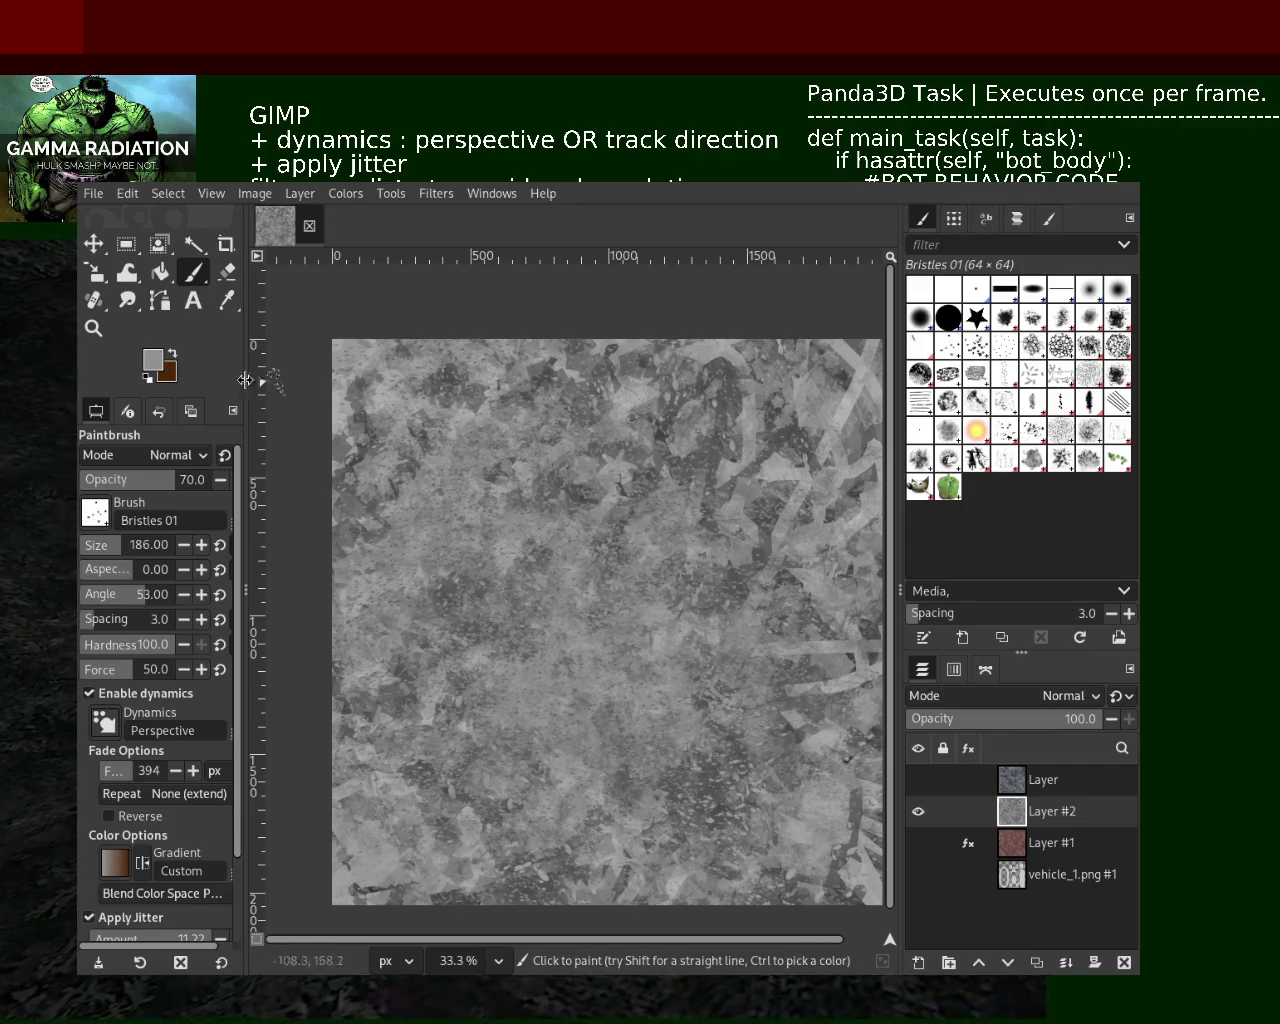
# Zoom in and out to inspect the bristle streaks, then switch the Paintbrush to 2. Star
pyautogui.click(93, 327)
pyautogui.scroll(1, 630, 493)
pyautogui.scroll(2, 630, 493)
pyautogui.scroll(-3, 630, 493)
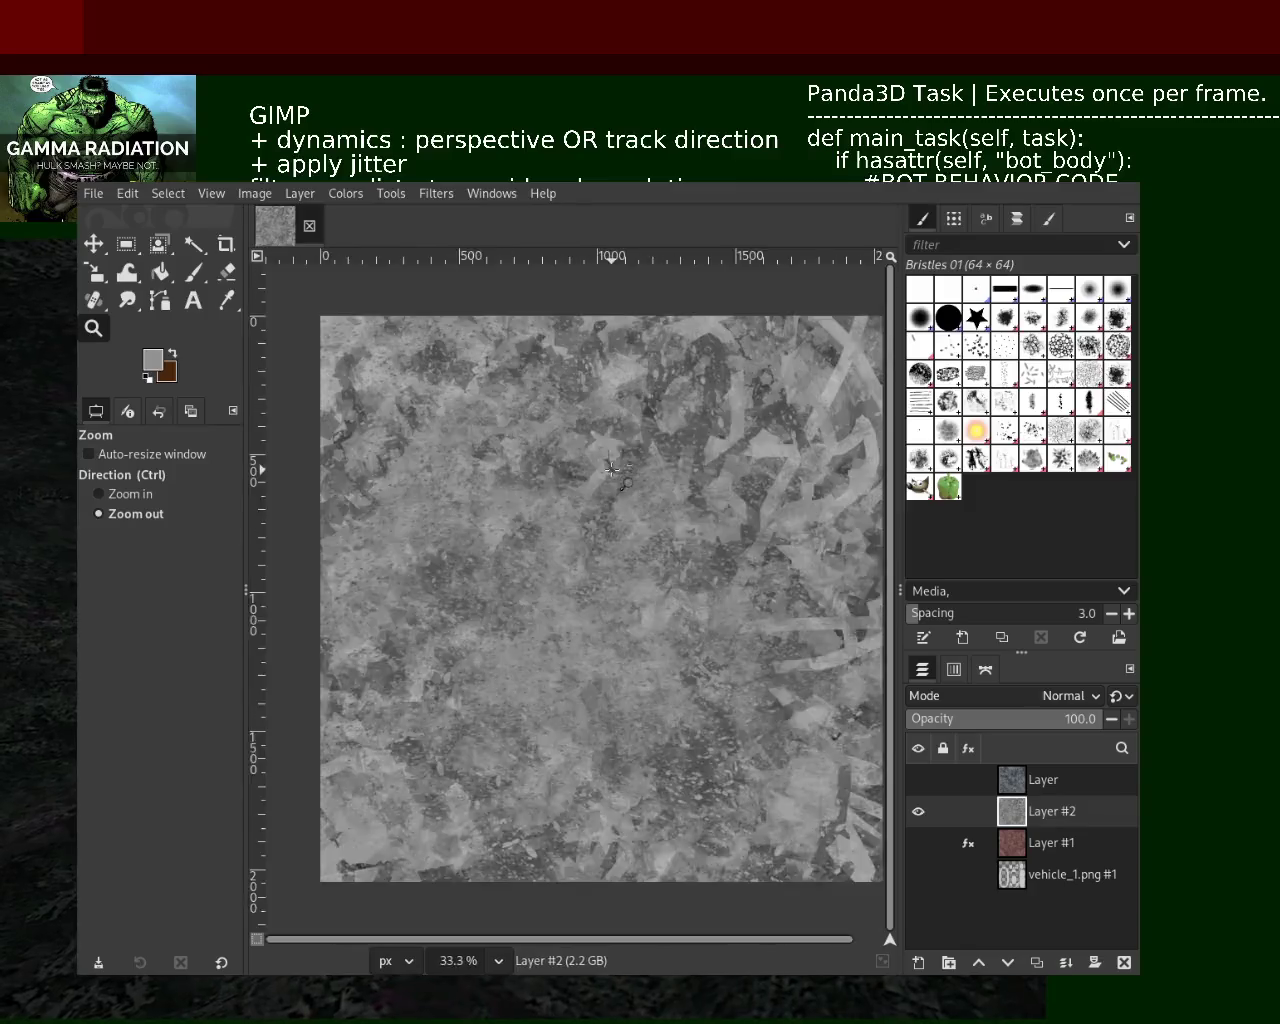
pyautogui.scroll(-1, 630, 493)
pyautogui.scroll(2, 547, 477)
pyautogui.scroll(2, 547, 477)
pyautogui.scroll(-2, 547, 477)
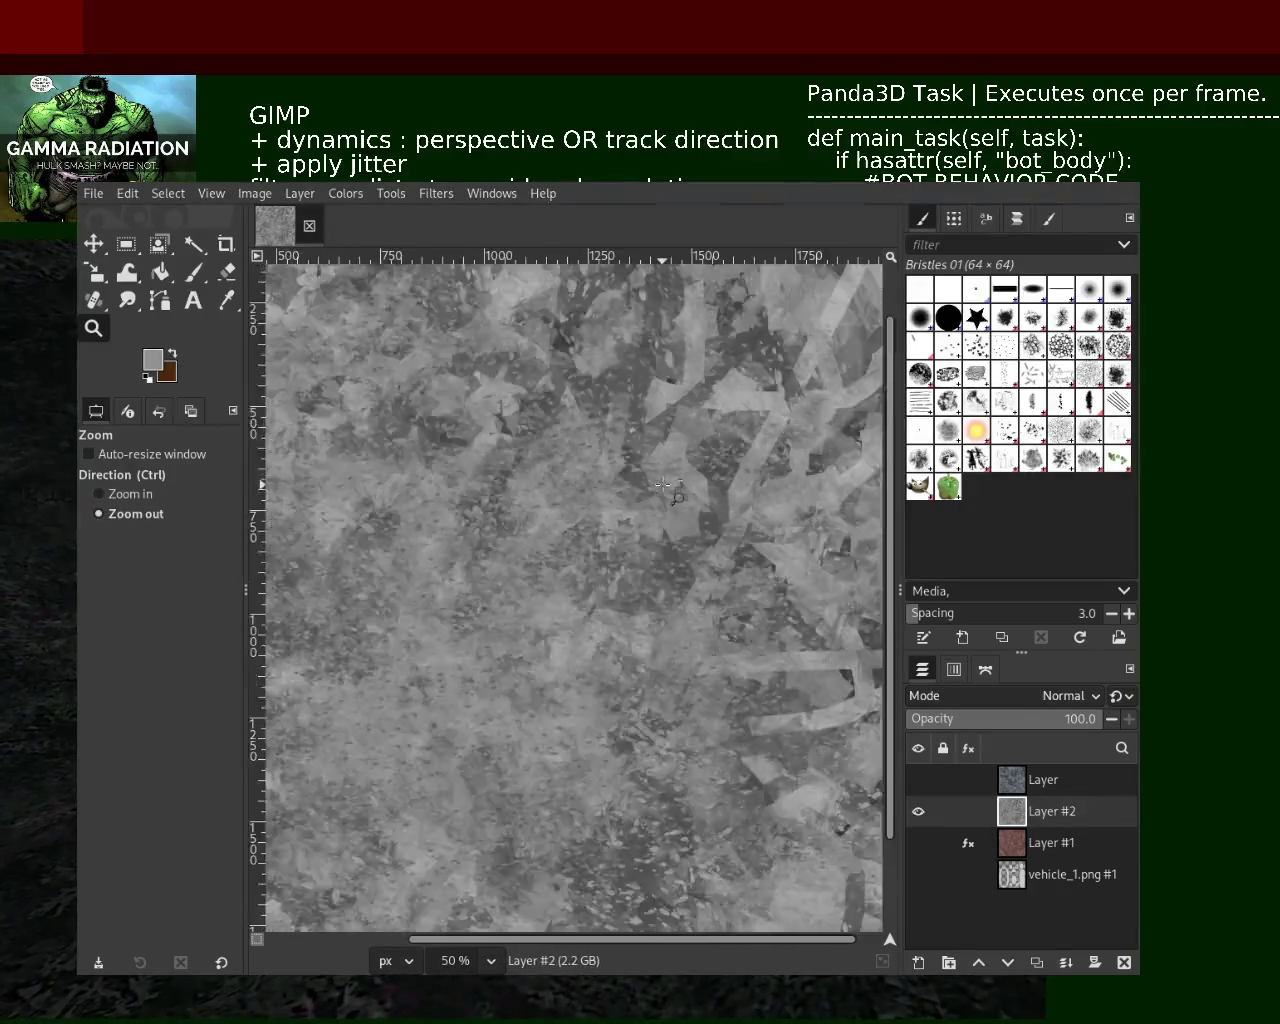
pyautogui.scroll(-1, 600, 540)
pyautogui.scroll(1, 650, 590)
pyautogui.scroll(-2, 713, 646)
pyautogui.scroll(2, 713, 646)
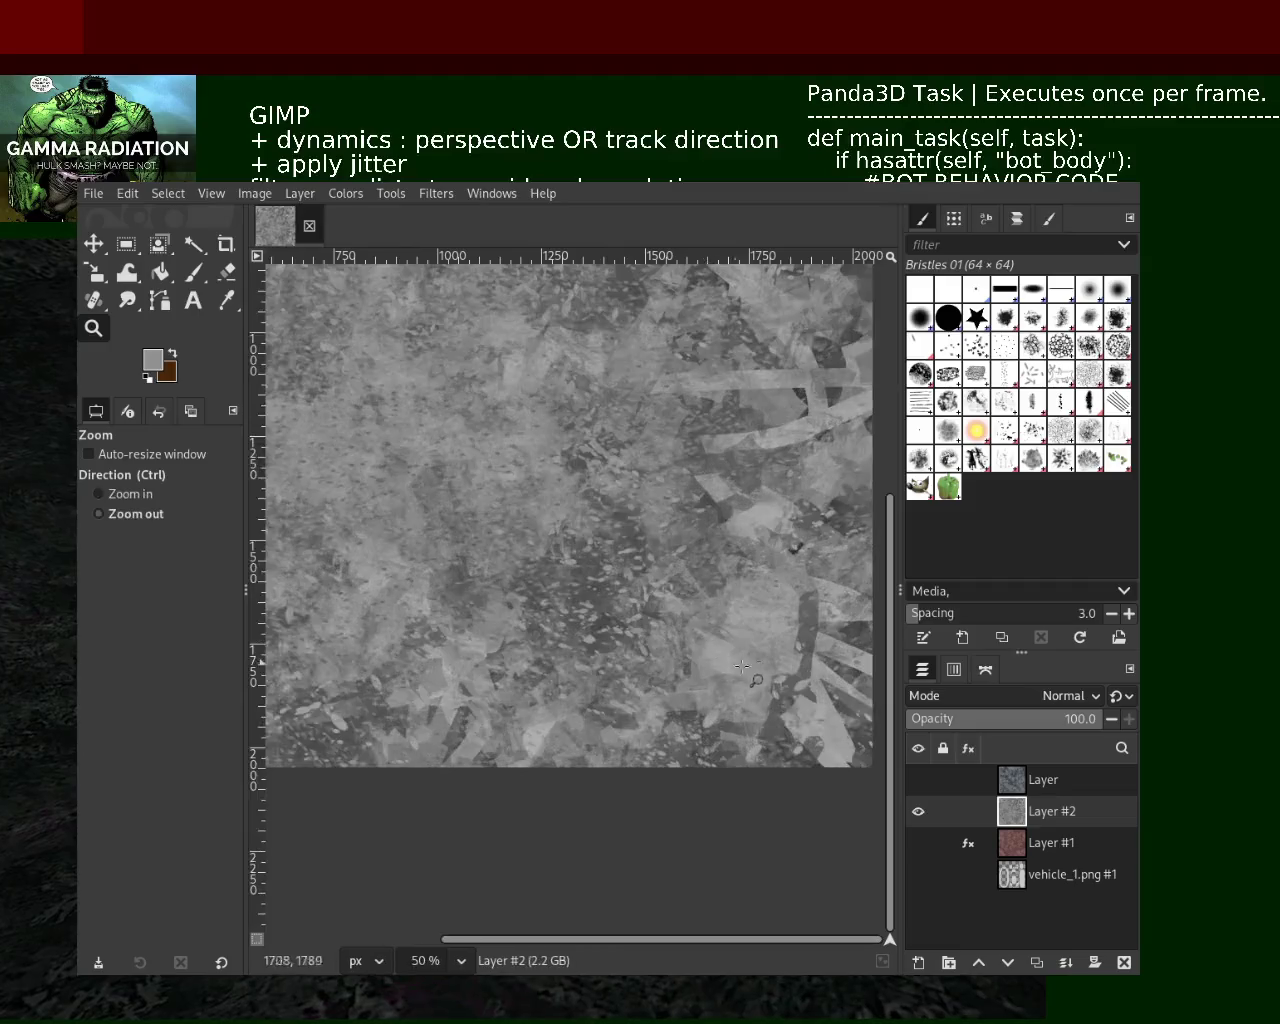
pyautogui.scroll(-2, 607, 452)
pyautogui.scroll(-1, 640, 500)
pyautogui.scroll(2, 660, 530)
pyautogui.scroll(-2, 675, 553)
pyautogui.scroll(2, 675, 553)
pyautogui.press('p')
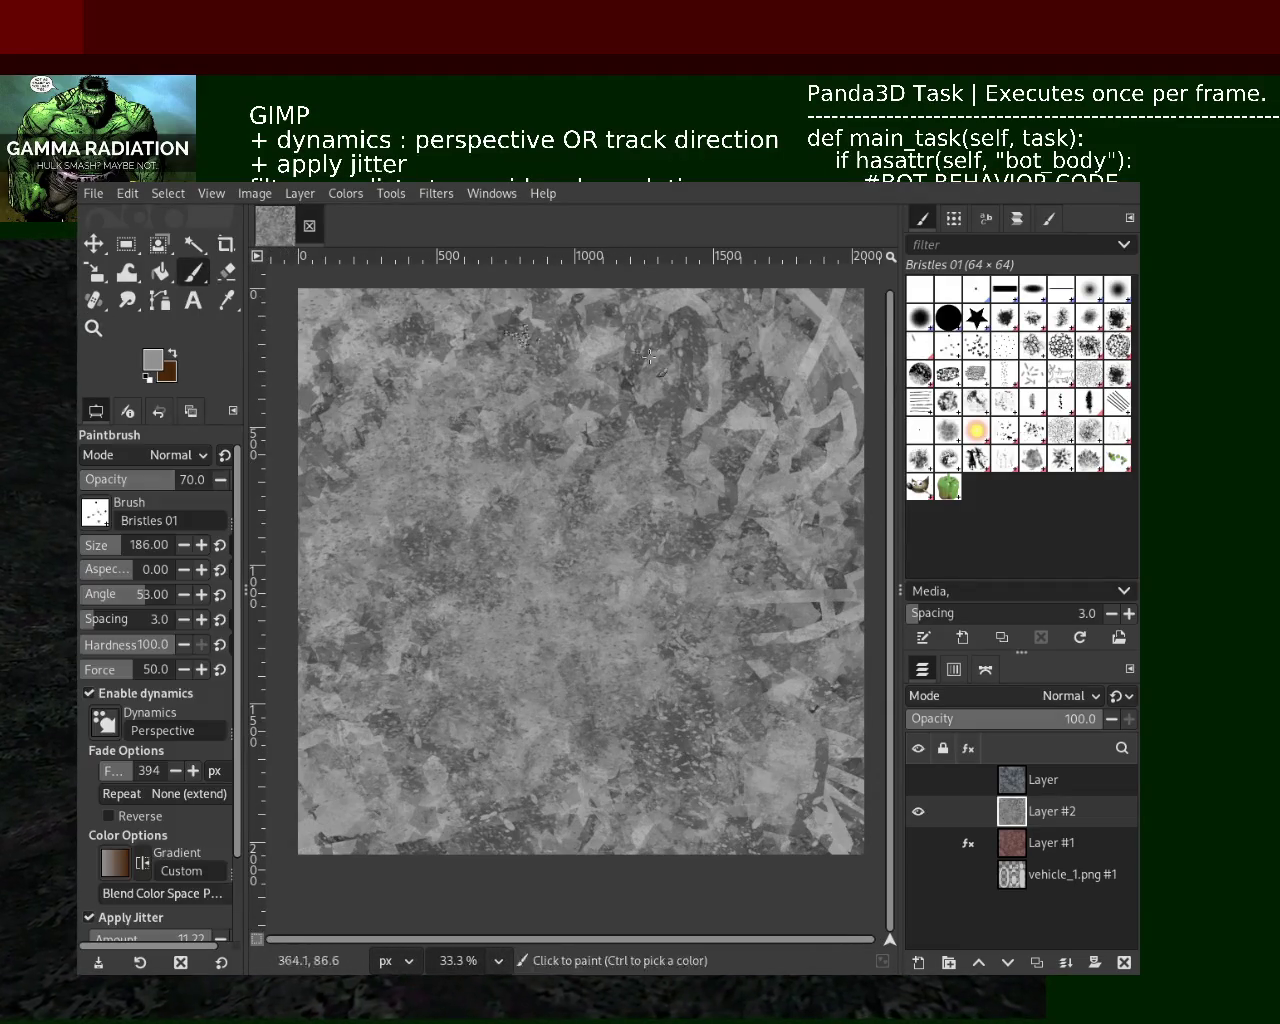
pyautogui.click(975, 318)
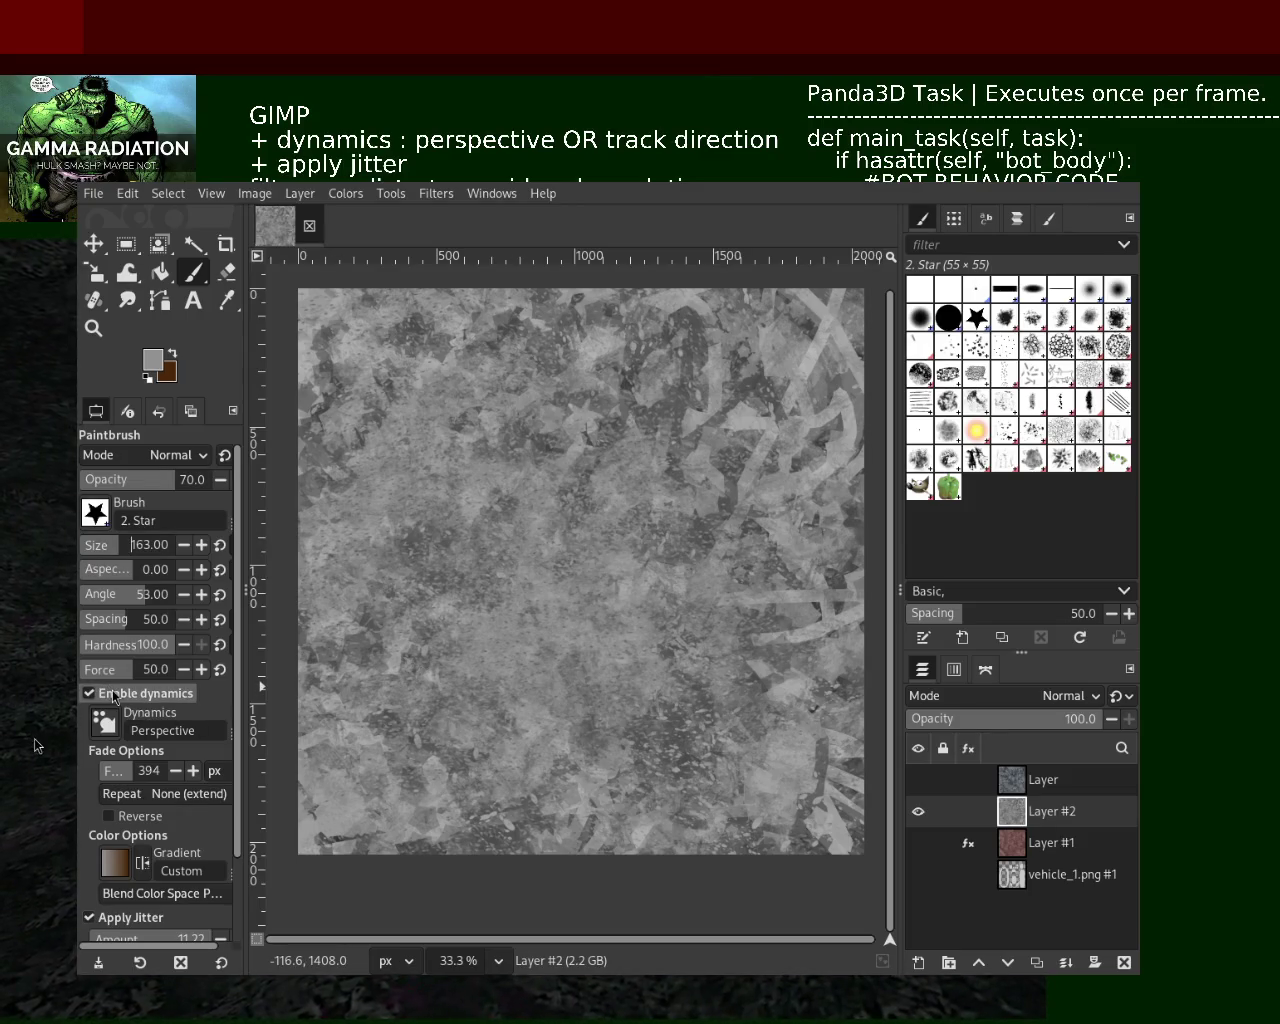
# Turn off brush dynamics and scatter plain star stamps over the middle and lower canvas
pyautogui.click(145, 695)
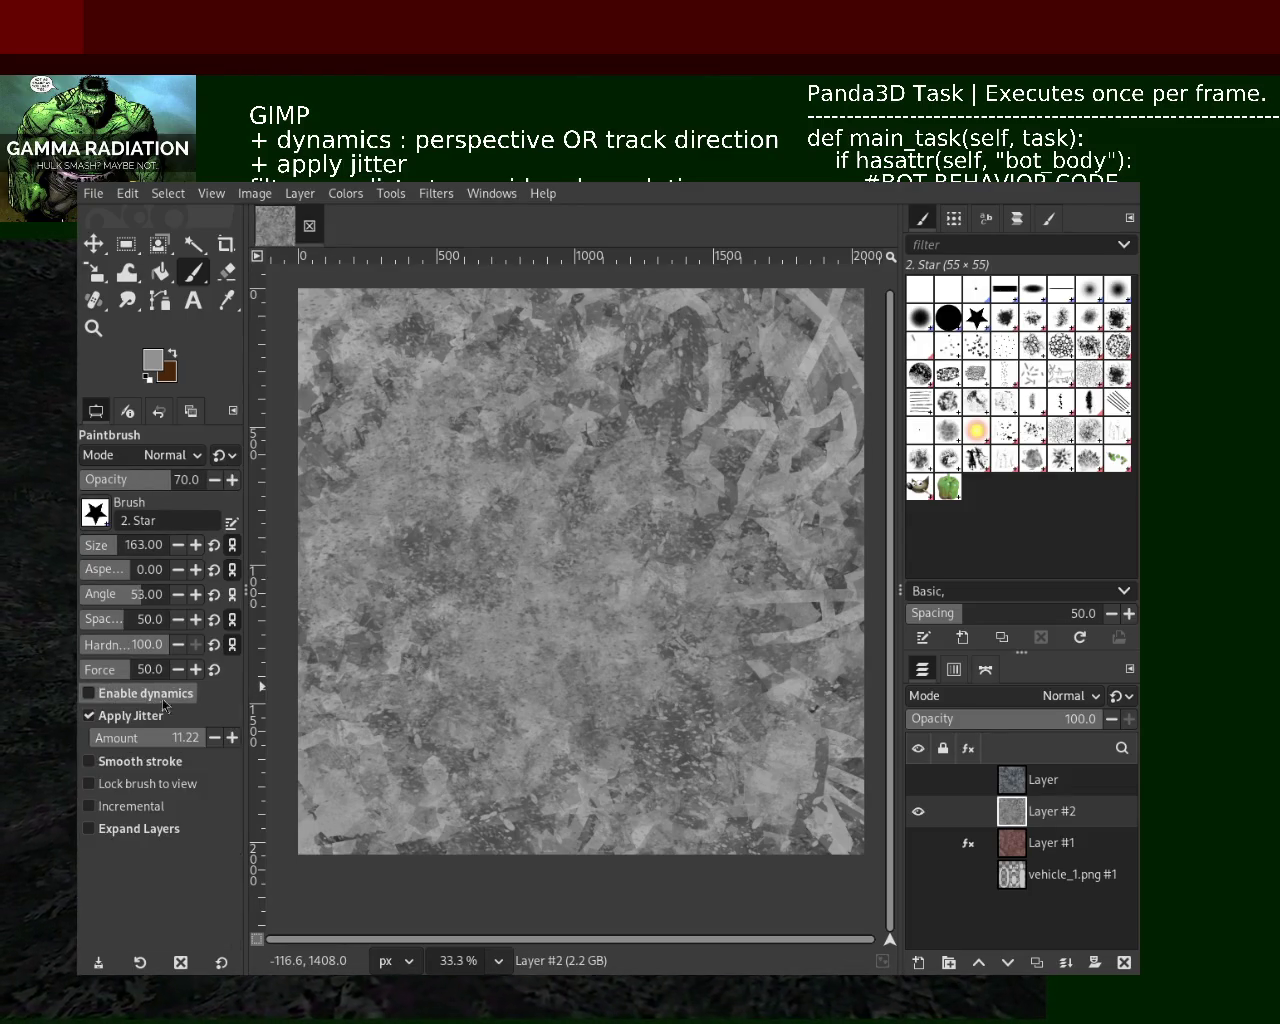
pyautogui.moveTo(662, 700); pyautogui.dragTo(690, 610)
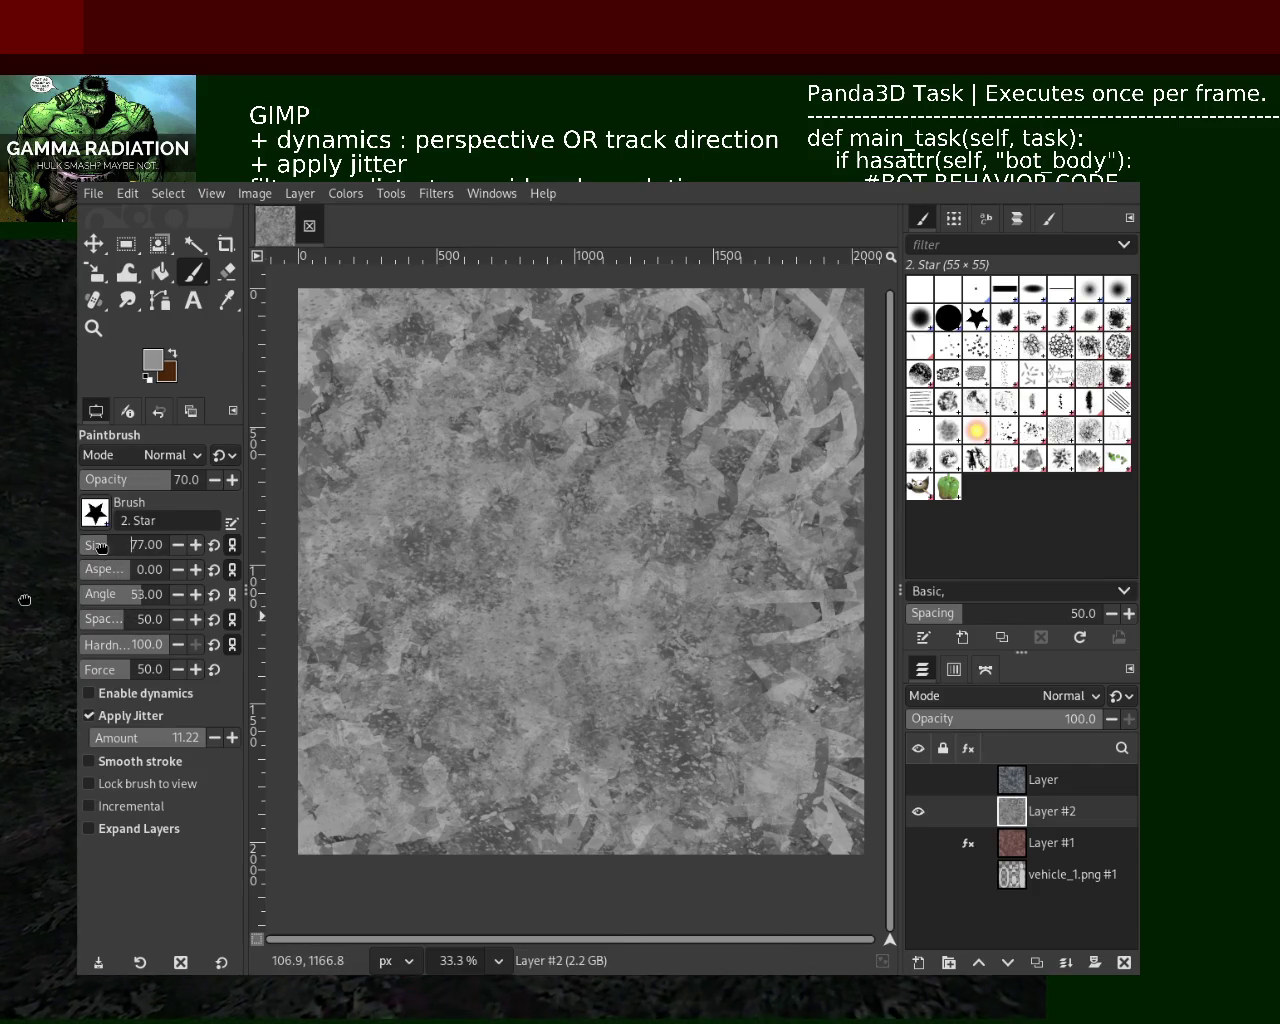
pyautogui.moveTo(420, 645); pyautogui.dragTo(630, 385)
pyautogui.hotkey('ctrl', 'z')
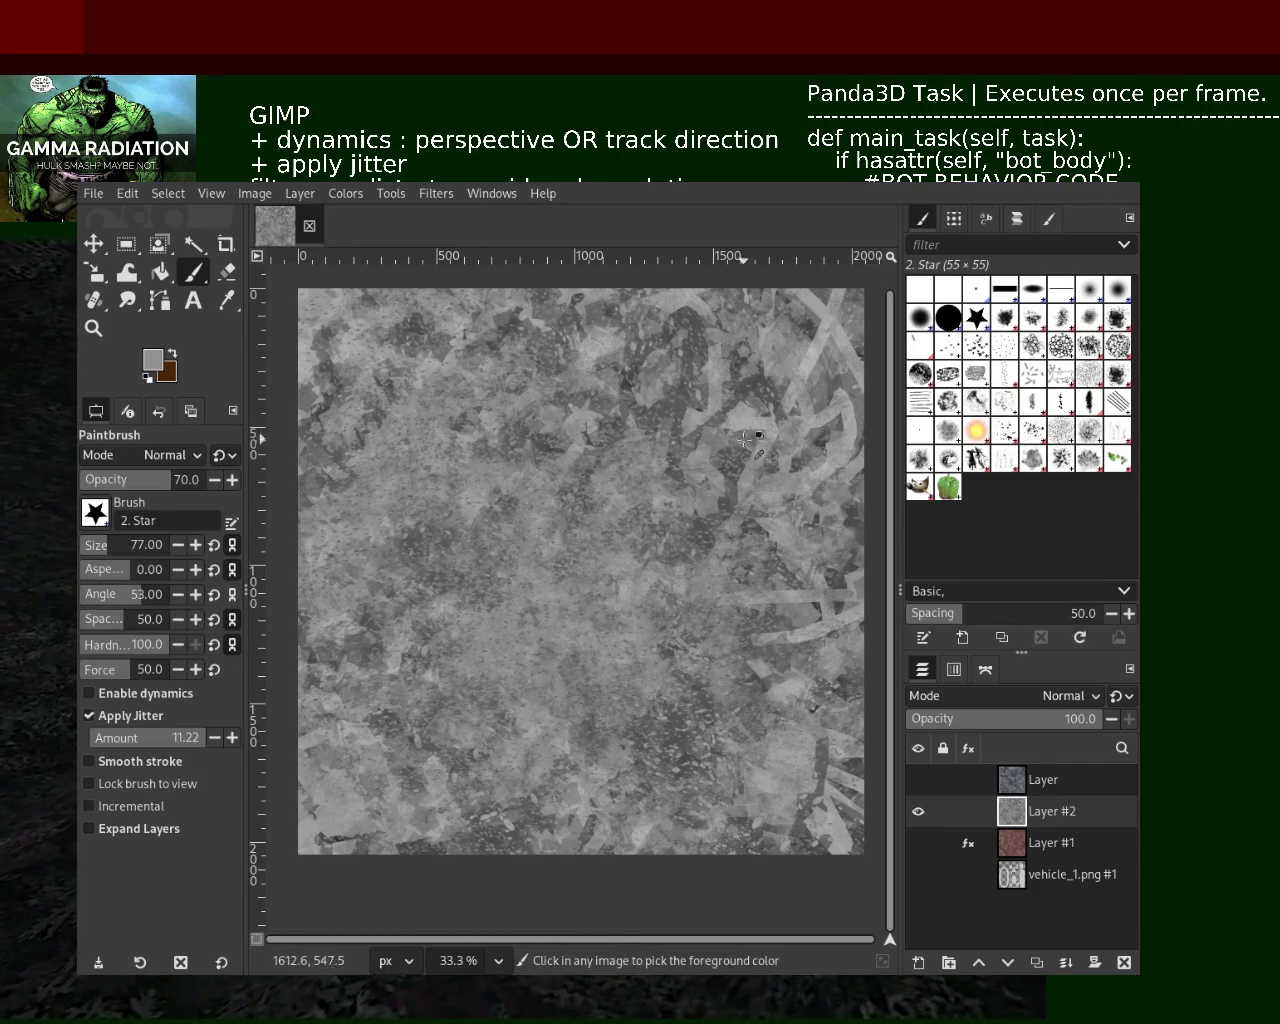
pyautogui.moveTo(742, 550); pyautogui.dragTo(748, 762)
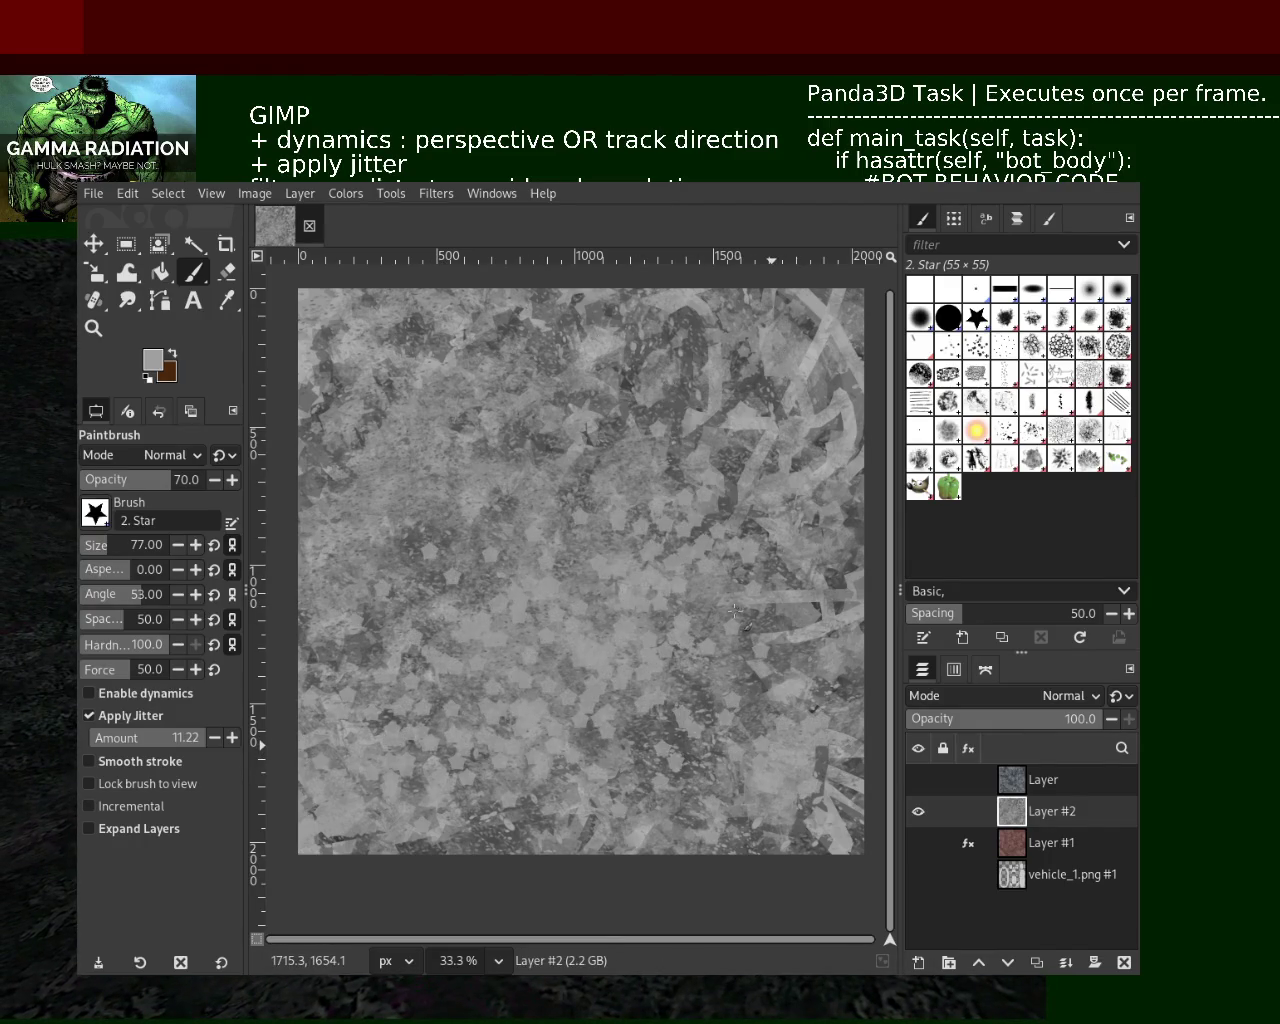
# Paint darker and lighter sampled-grey jittered star stamps across the canvas
pyautogui.keyDown('ctrl'); pyautogui.click(670, 403); pyautogui.keyUp('ctrl')
pyautogui.moveTo(480, 620); pyautogui.dragTo(770, 712)
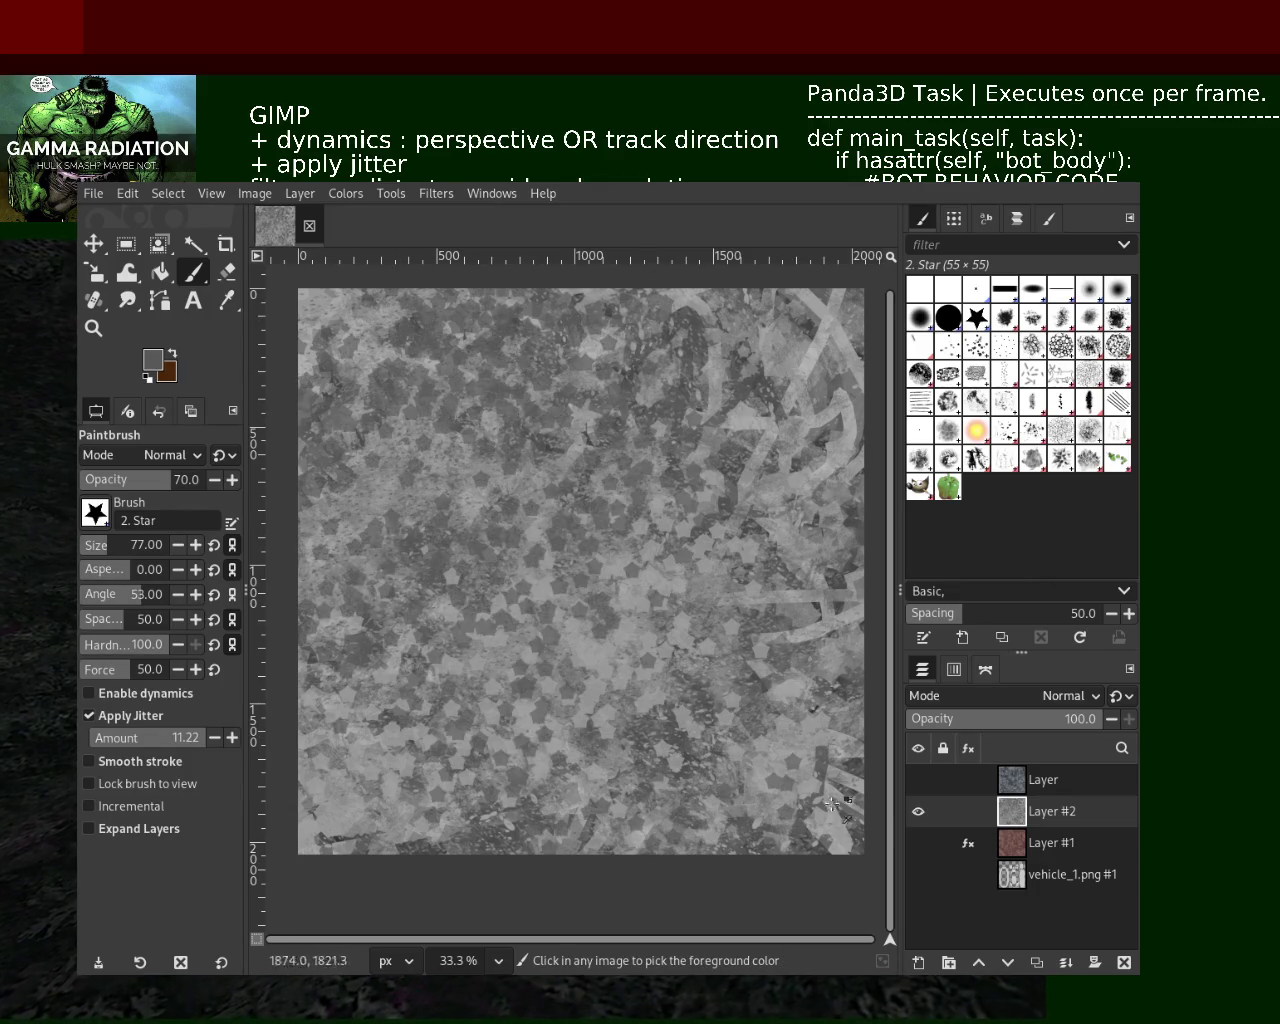
pyautogui.keyDown('ctrl'); pyautogui.click(780, 754); pyautogui.keyUp('ctrl')
pyautogui.moveTo(464, 646)
pyautogui.mouseDown()
pyautogui.moveTo(605, 533)
pyautogui.moveTo(815, 710)
pyautogui.mouseUp()
pyautogui.hotkey('ctrl', 'z')
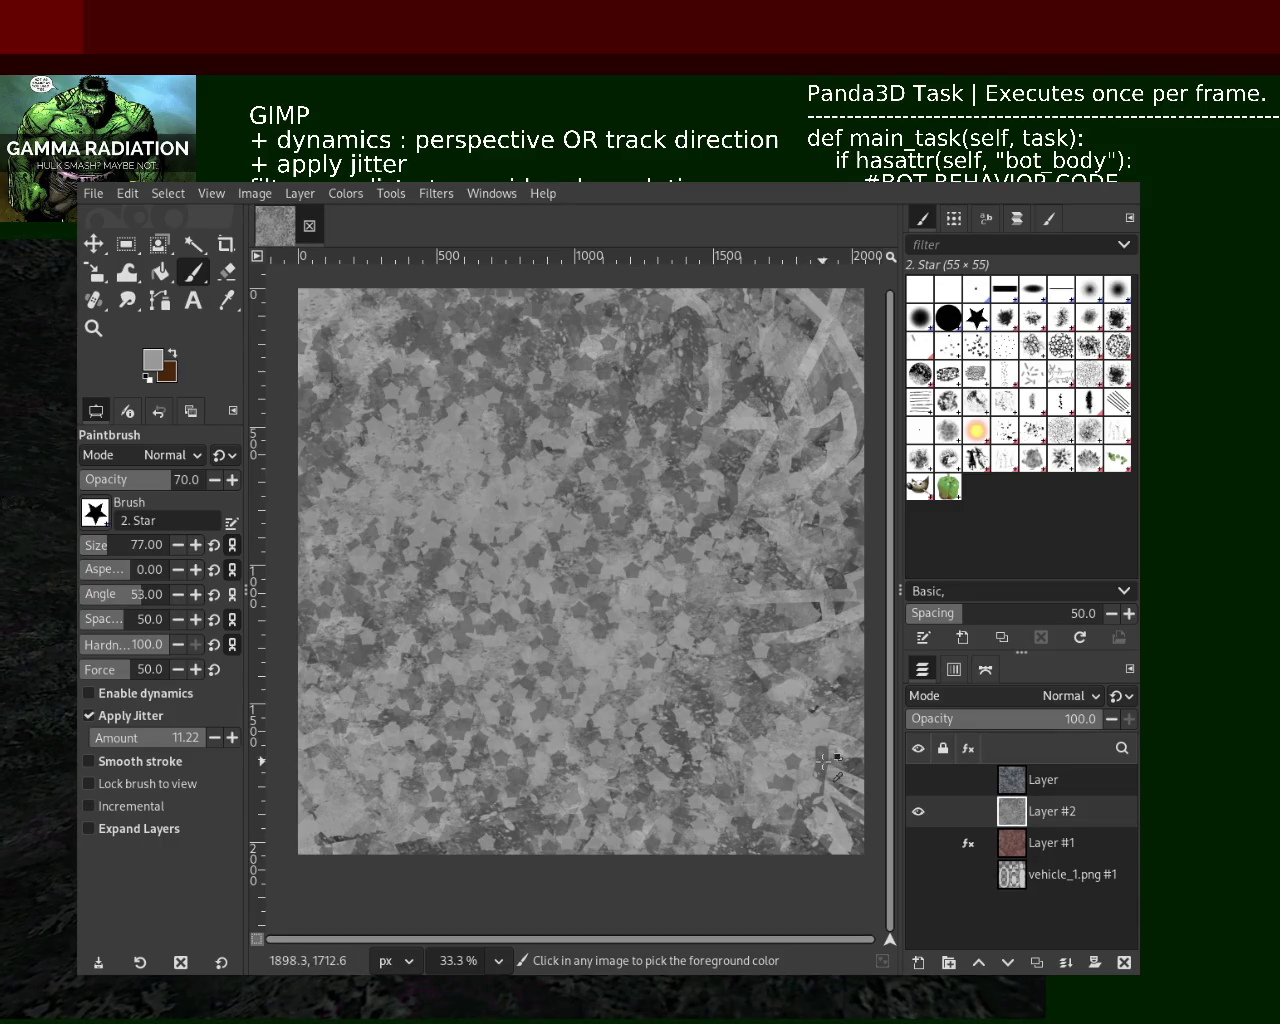
pyautogui.keyDown('ctrl'); pyautogui.click(443, 546); pyautogui.keyUp('ctrl')
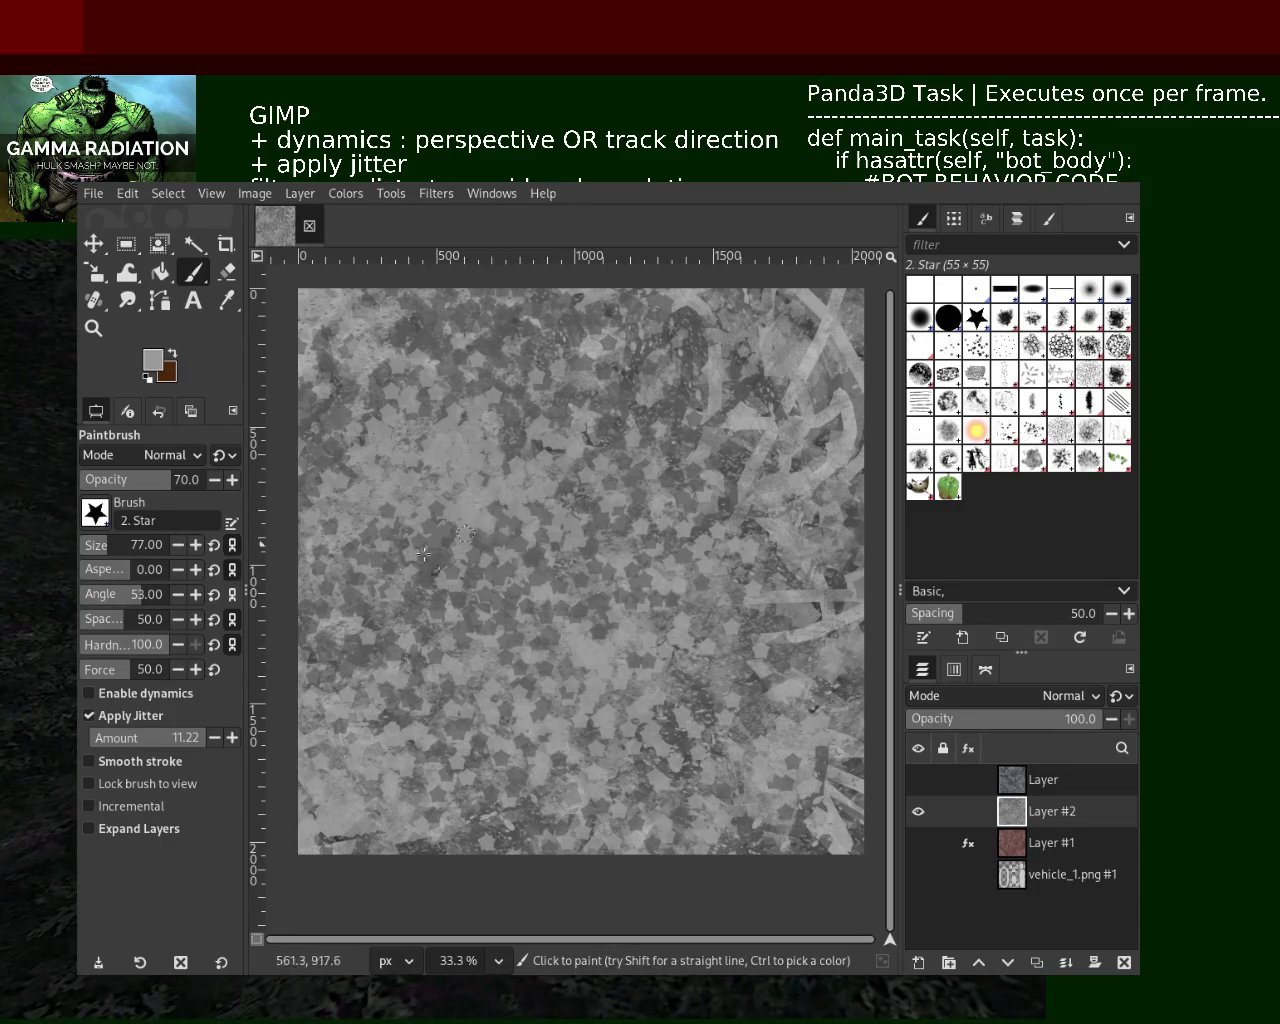
pyautogui.moveTo(443, 546); pyautogui.dragTo(395, 772)
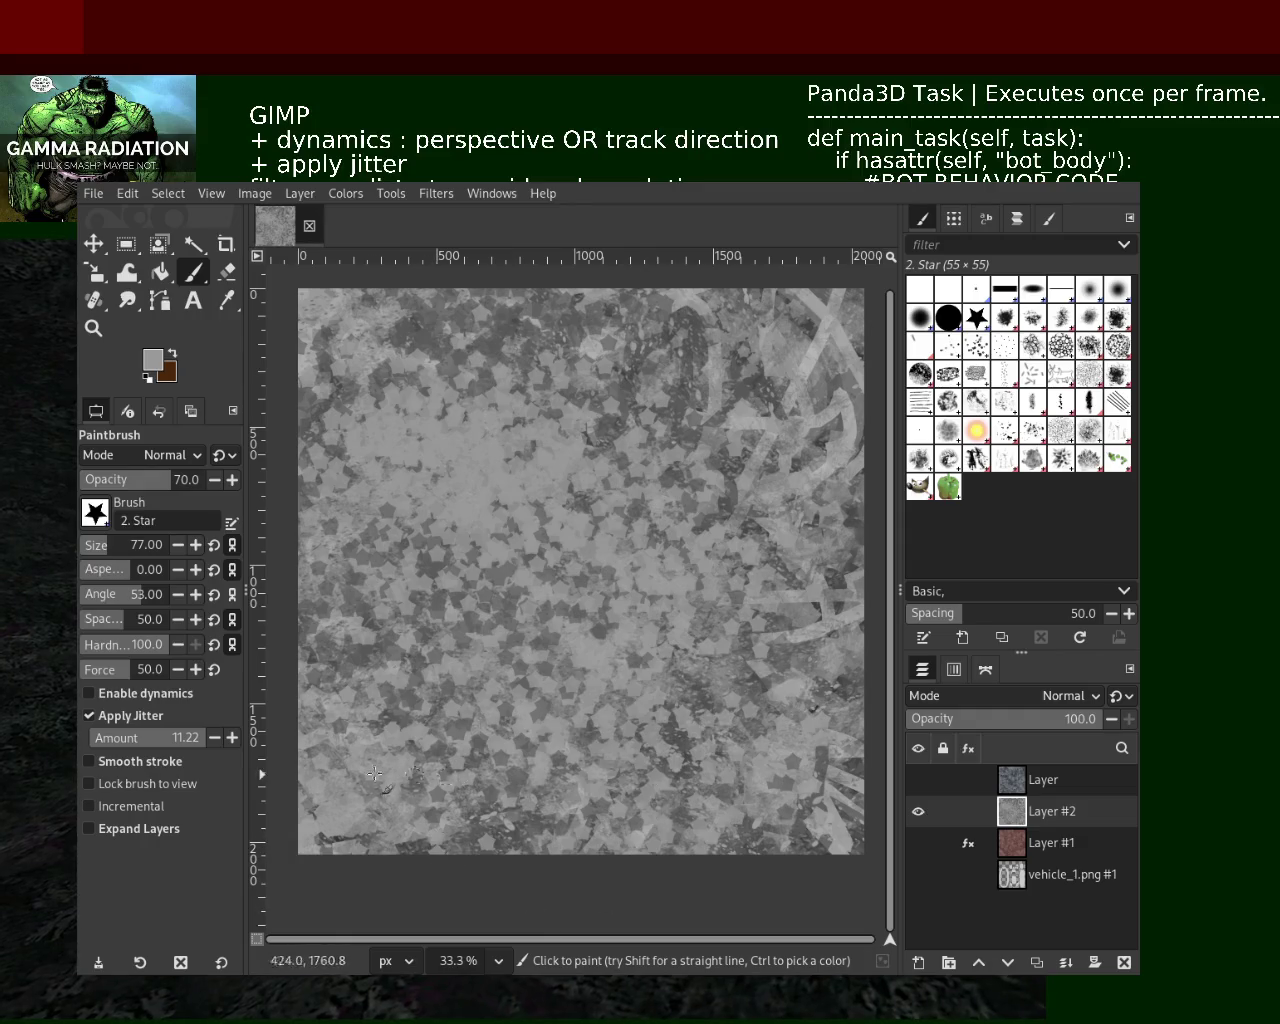
# Check the texture by zooming out and in, then add star dabs down to the lower left
pyautogui.click(93, 327)
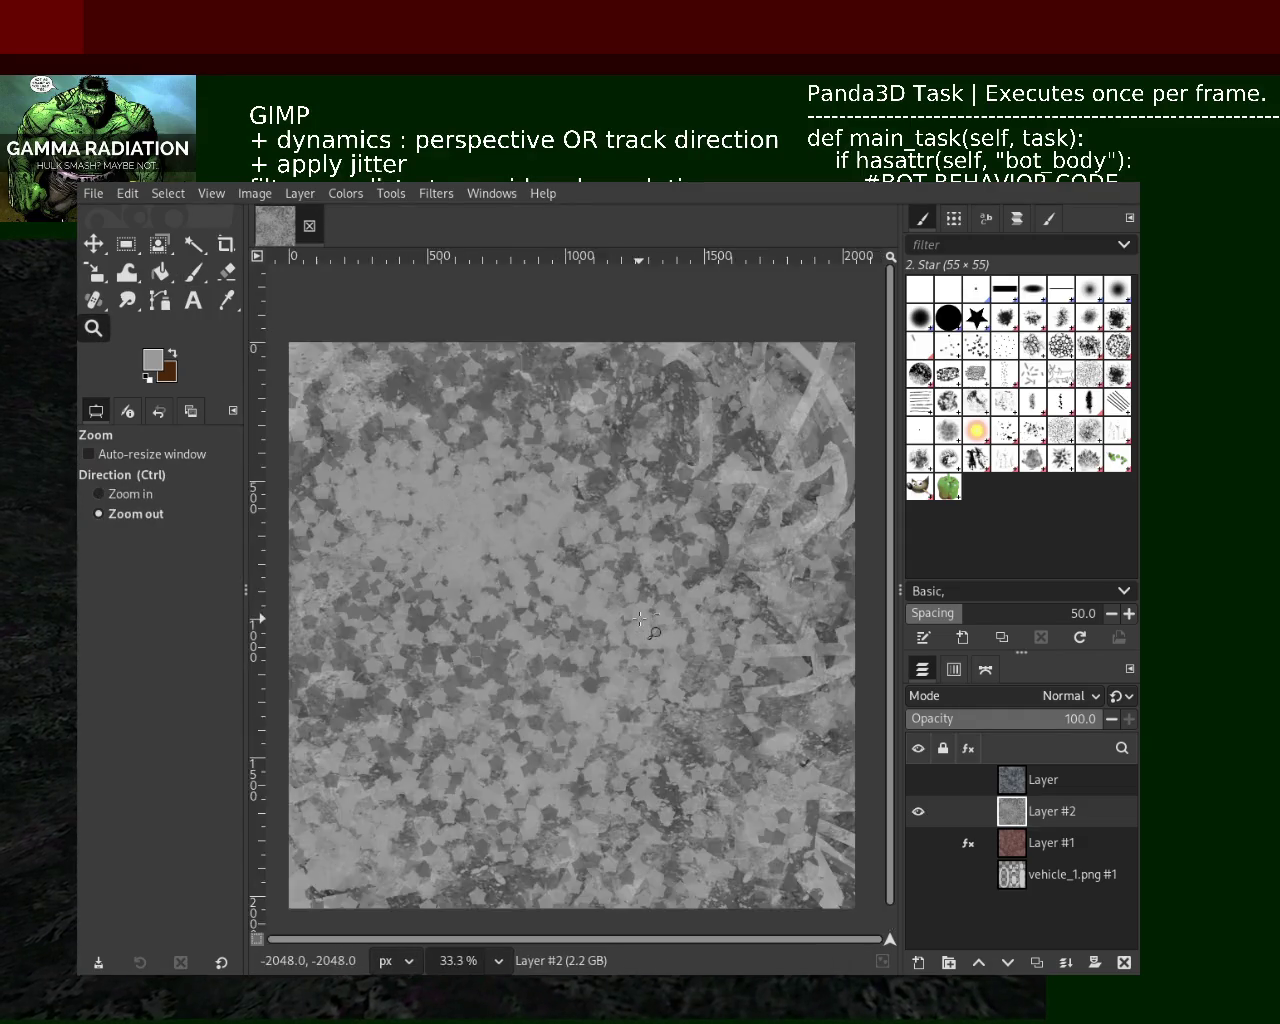
pyautogui.click(640, 618)
pyautogui.keyDown('ctrl'); pyautogui.click(443, 447); pyautogui.keyUp('ctrl')
pyautogui.click(190, 282)
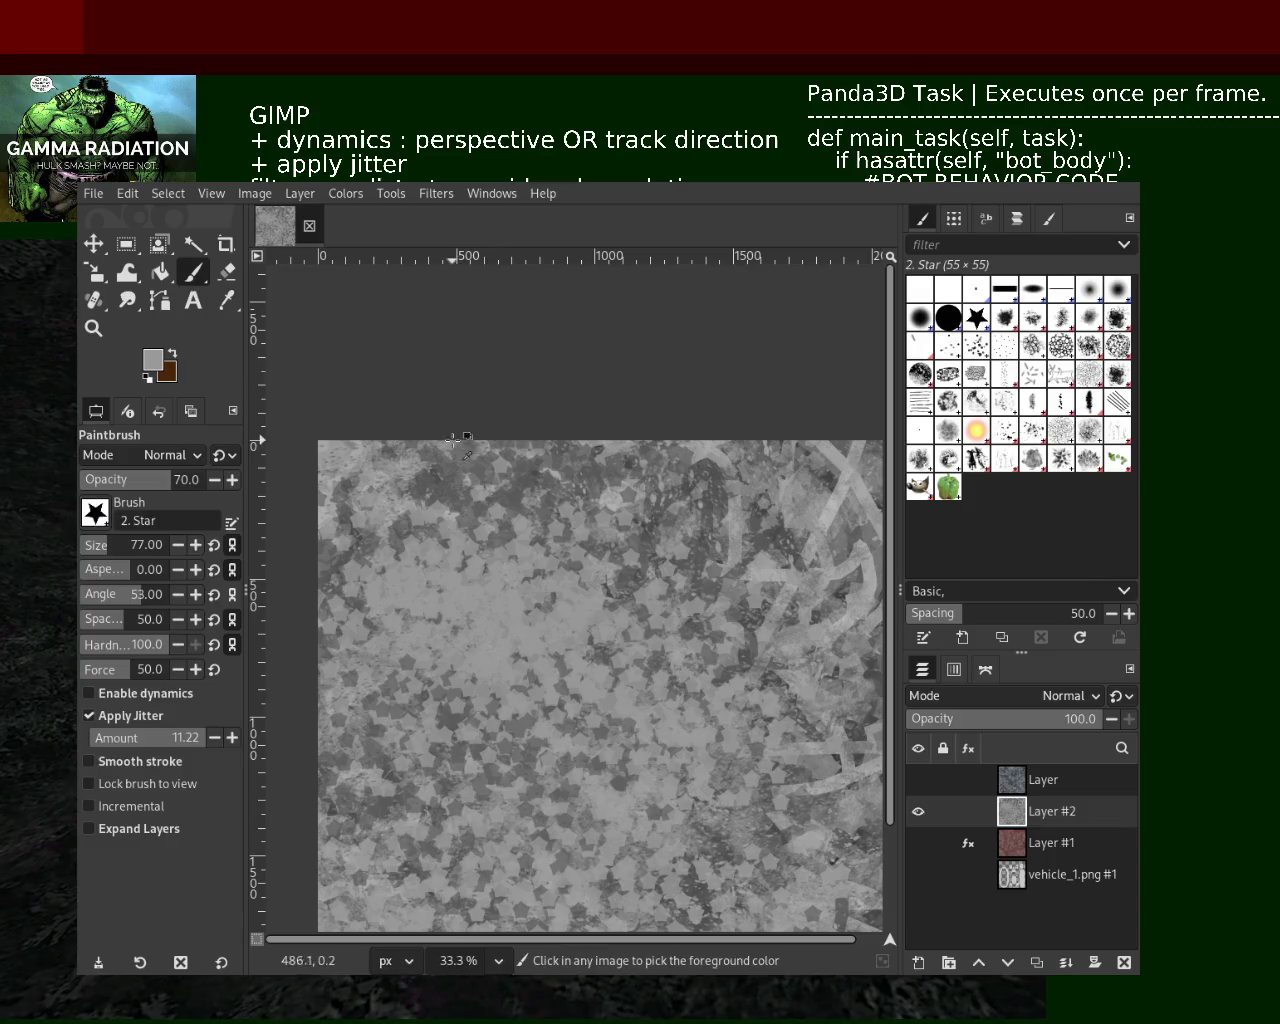
pyautogui.moveTo(517, 505)
pyautogui.mouseDown()
pyautogui.moveTo(604, 580)
pyautogui.moveTo(622, 750)
pyautogui.moveTo(661, 854)
pyautogui.moveTo(477, 850)
pyautogui.mouseUp()
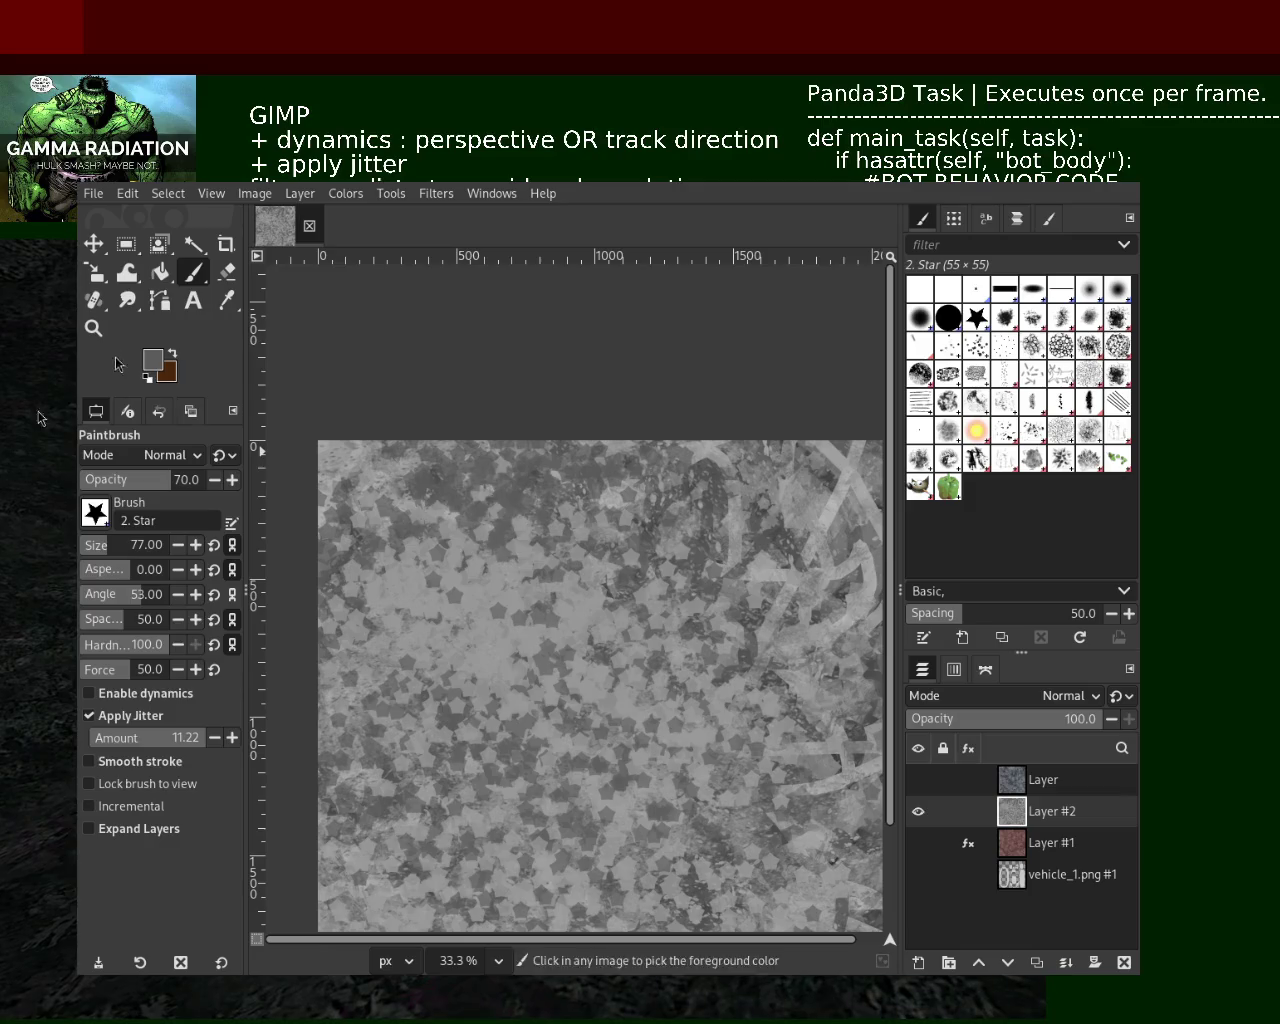
# Zoom into a region of the star texture and back out to the whole image
pyautogui.press('z')
pyautogui.click(594, 585)
pyautogui.keyDown('ctrl'); pyautogui.click(594, 585); pyautogui.keyUp('ctrl')
pyautogui.moveTo(312, 382); pyautogui.dragTo(880, 932)
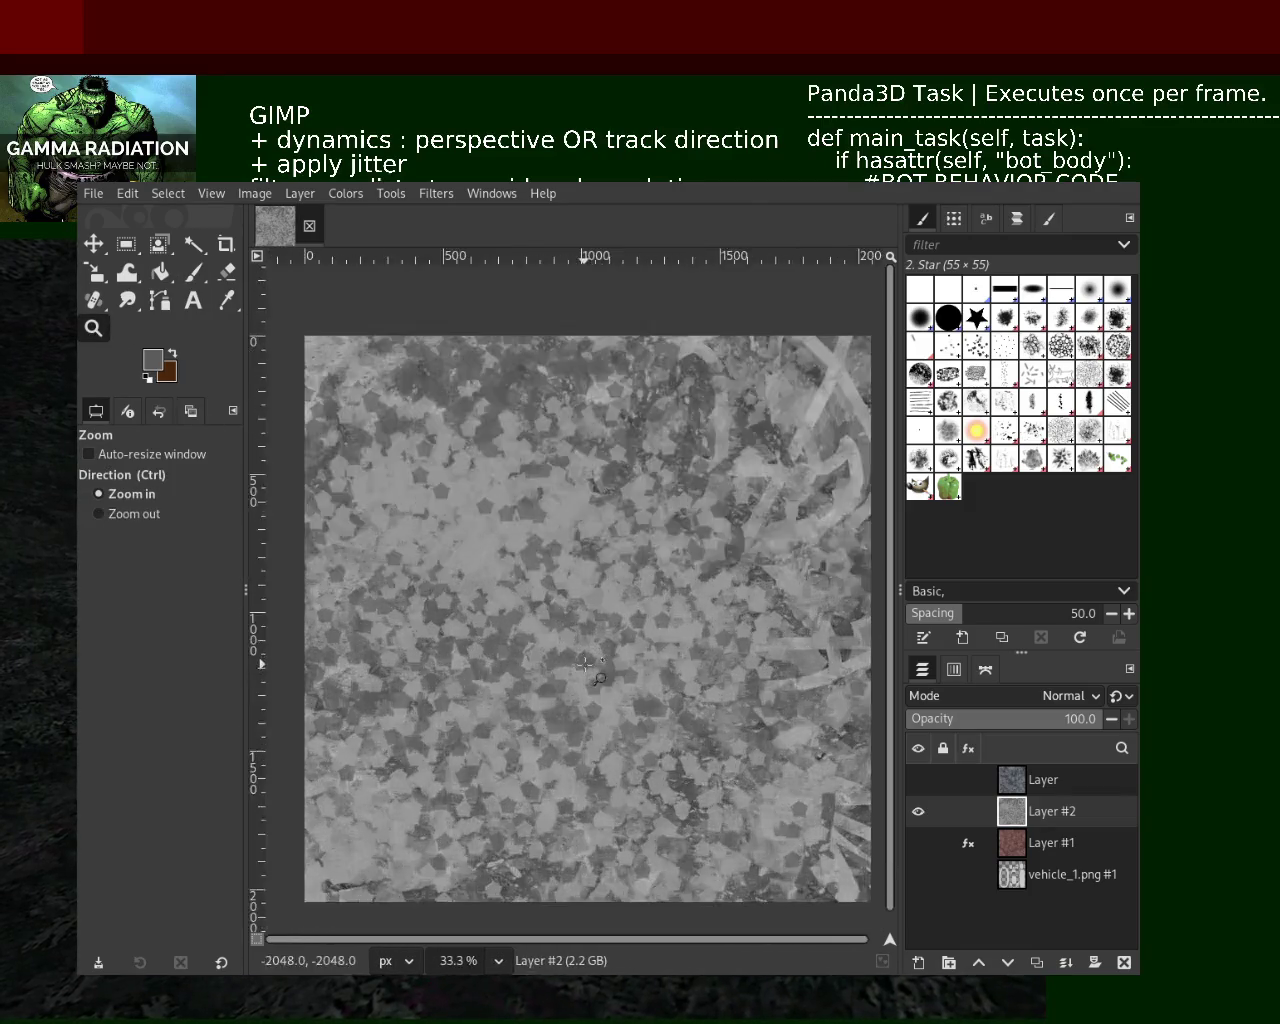
pyautogui.click(596, 578)
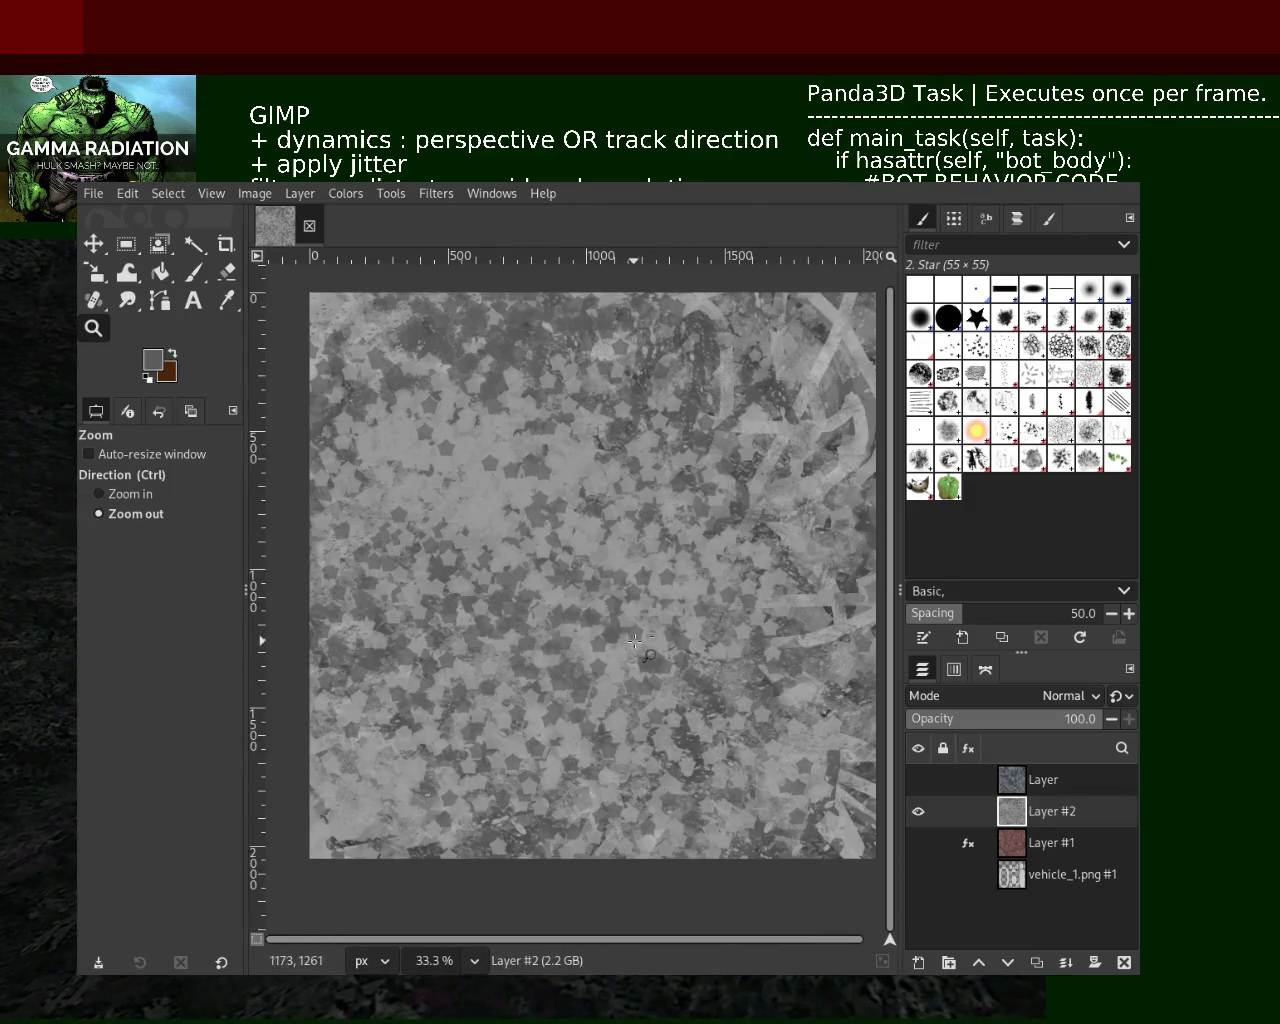
pyautogui.click(189, 286)
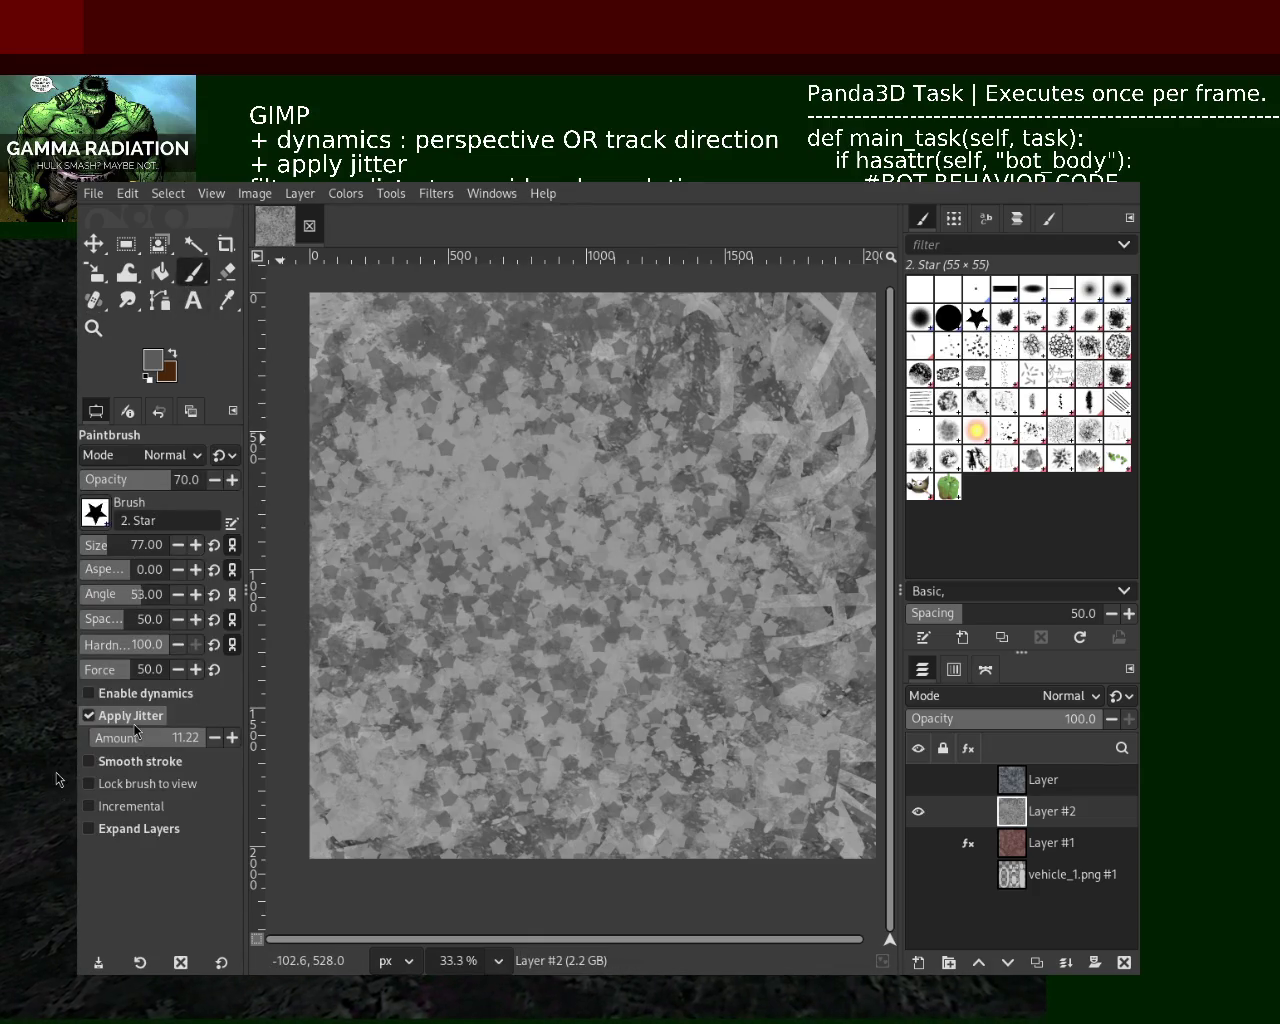
# Turn off jitter and set brush spacing to 1.0, discarding a dark test stroke
pyautogui.click(120, 715)
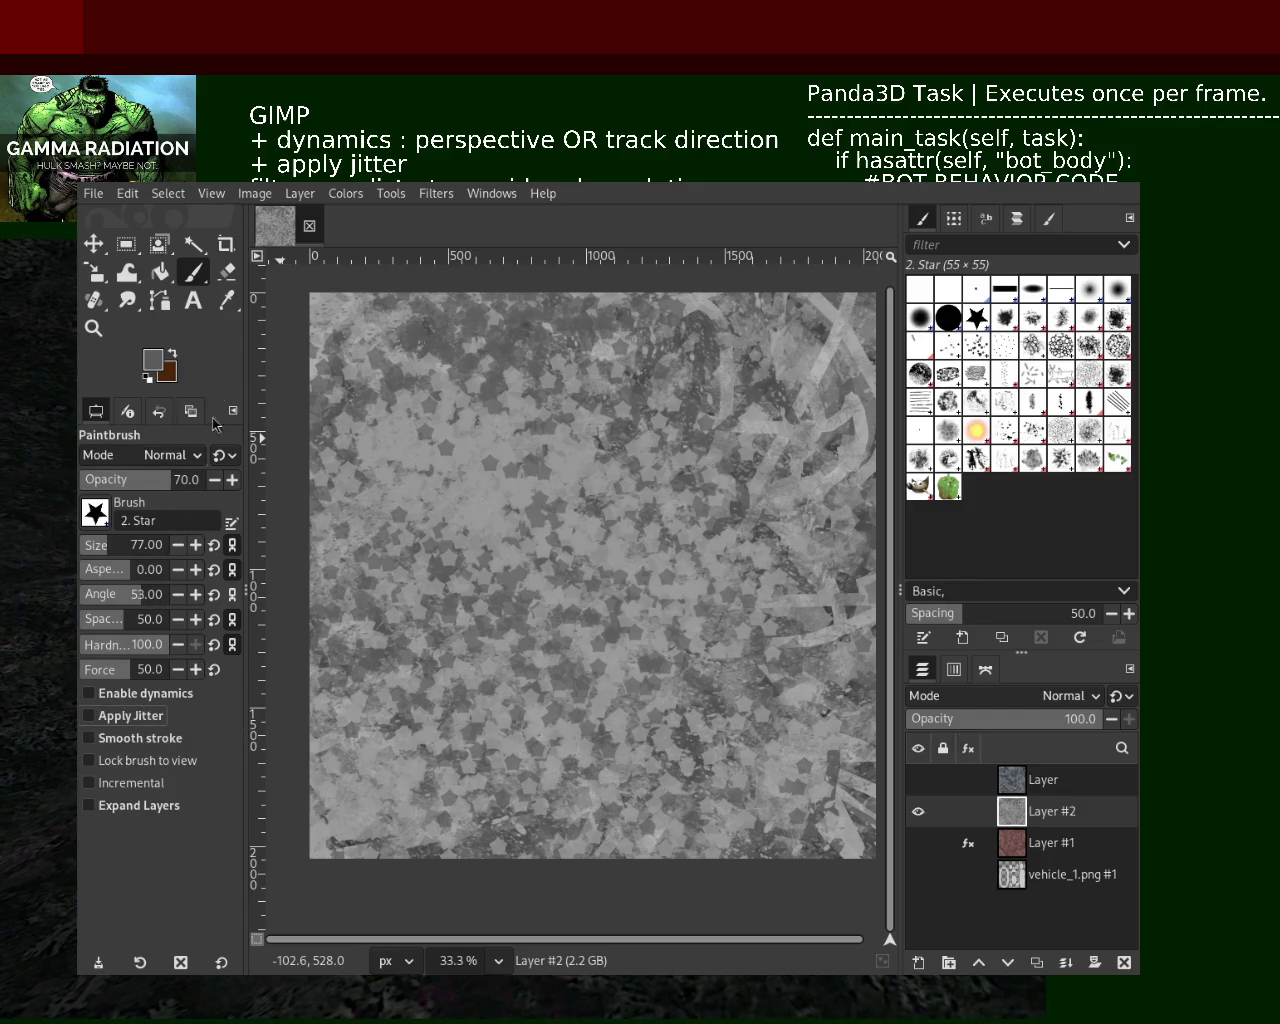
pyautogui.moveTo(560, 570); pyautogui.dragTo(700, 620)
pyautogui.hotkey('ctrl', 'z')
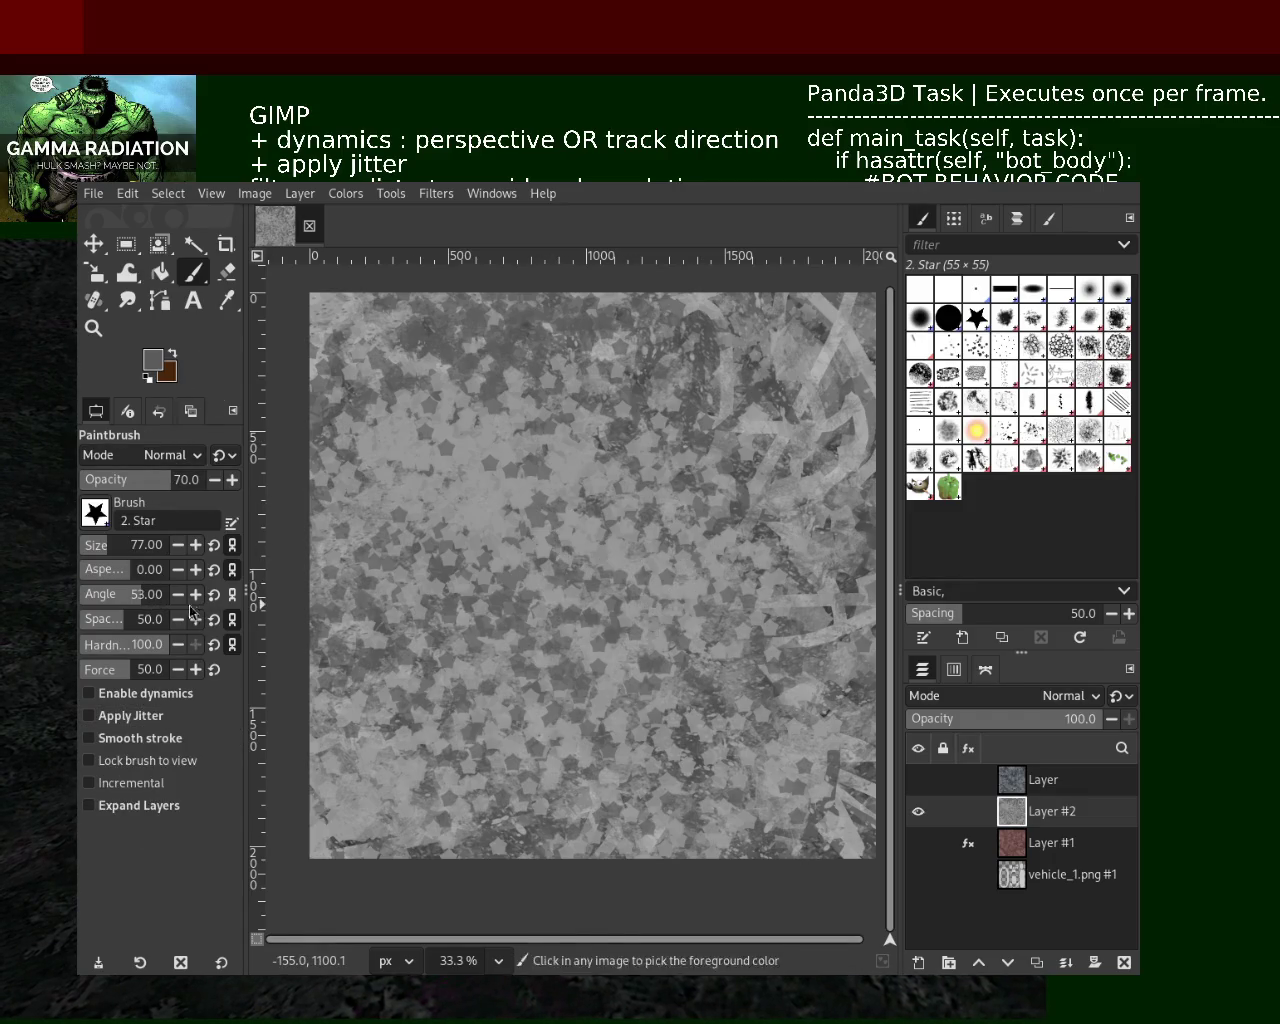
pyautogui.moveTo(140, 619); pyautogui.dragTo(80, 619)
pyautogui.moveTo(810, 596); pyautogui.dragTo(482, 650)
pyautogui.hotkey('ctrl', 'z')
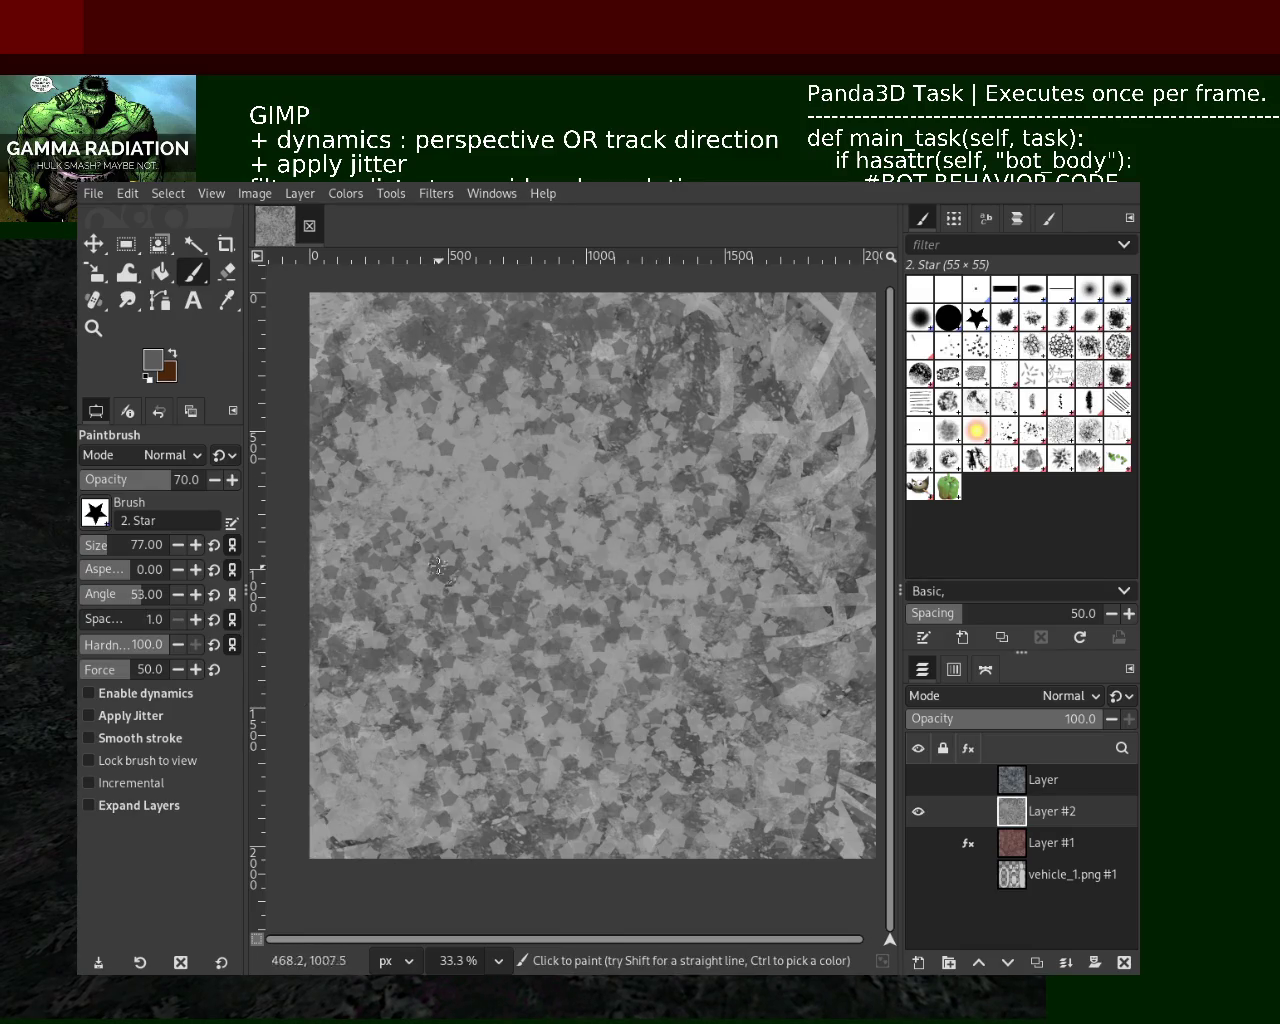
# Zoom in to inspect the texture, then try and undo a large brush stroke
pyautogui.press('z')
pyautogui.click(628, 378)
pyautogui.keyDown('ctrl'); pyautogui.scroll(-2, 640, 395); pyautogui.keyUp('ctrl')
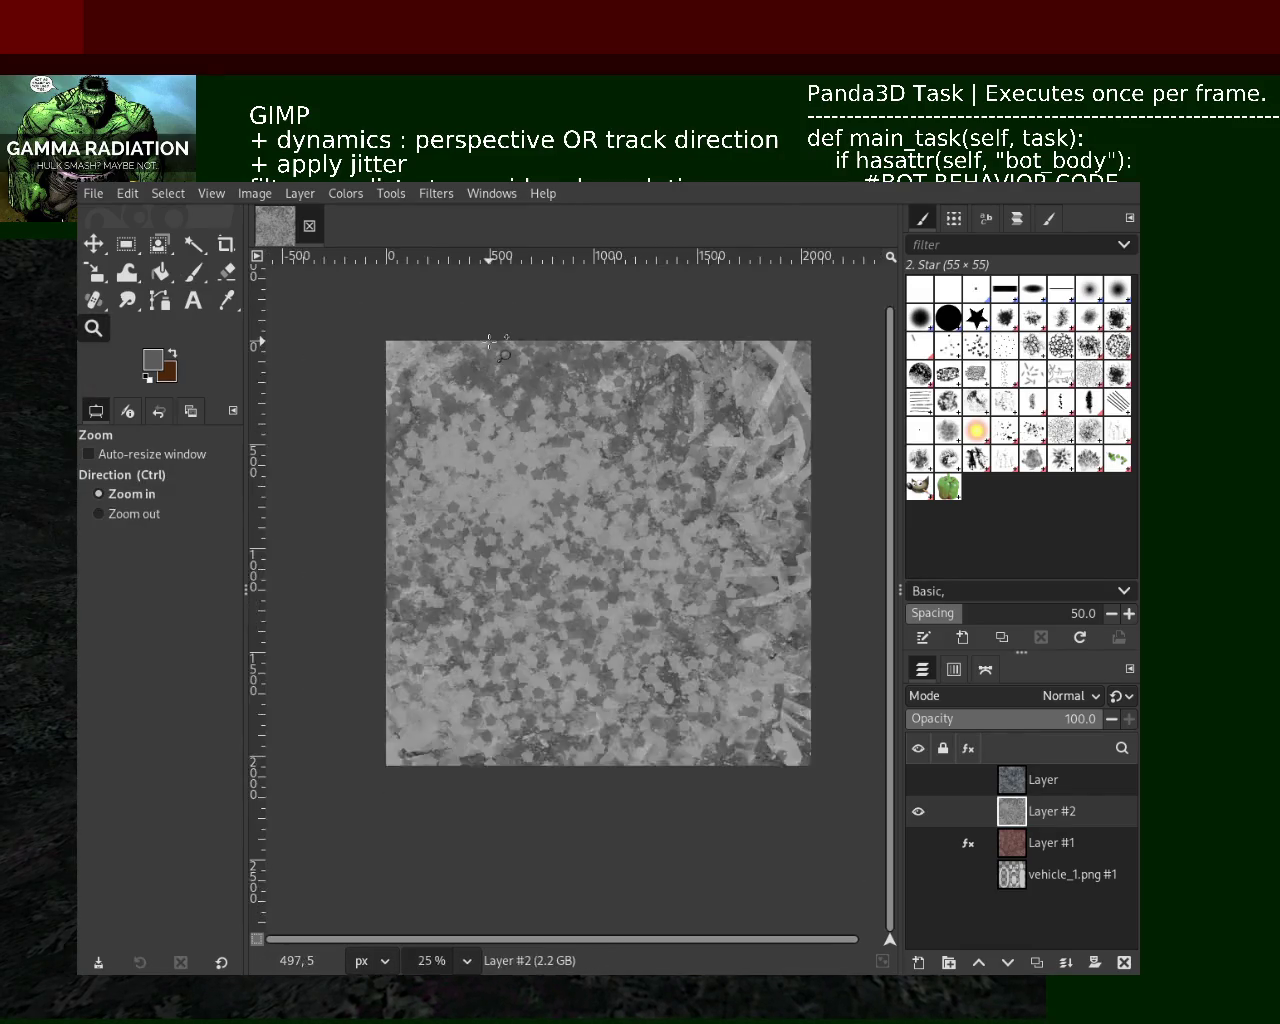
pyautogui.keyDown('ctrl'); pyautogui.scroll(3, 655, 410); pyautogui.keyUp('ctrl')
pyautogui.keyDown('ctrl'); pyautogui.scroll(1, 668, 430); pyautogui.keyUp('ctrl')
pyautogui.scroll(-1, 668, 430)
pyautogui.click(194, 273)
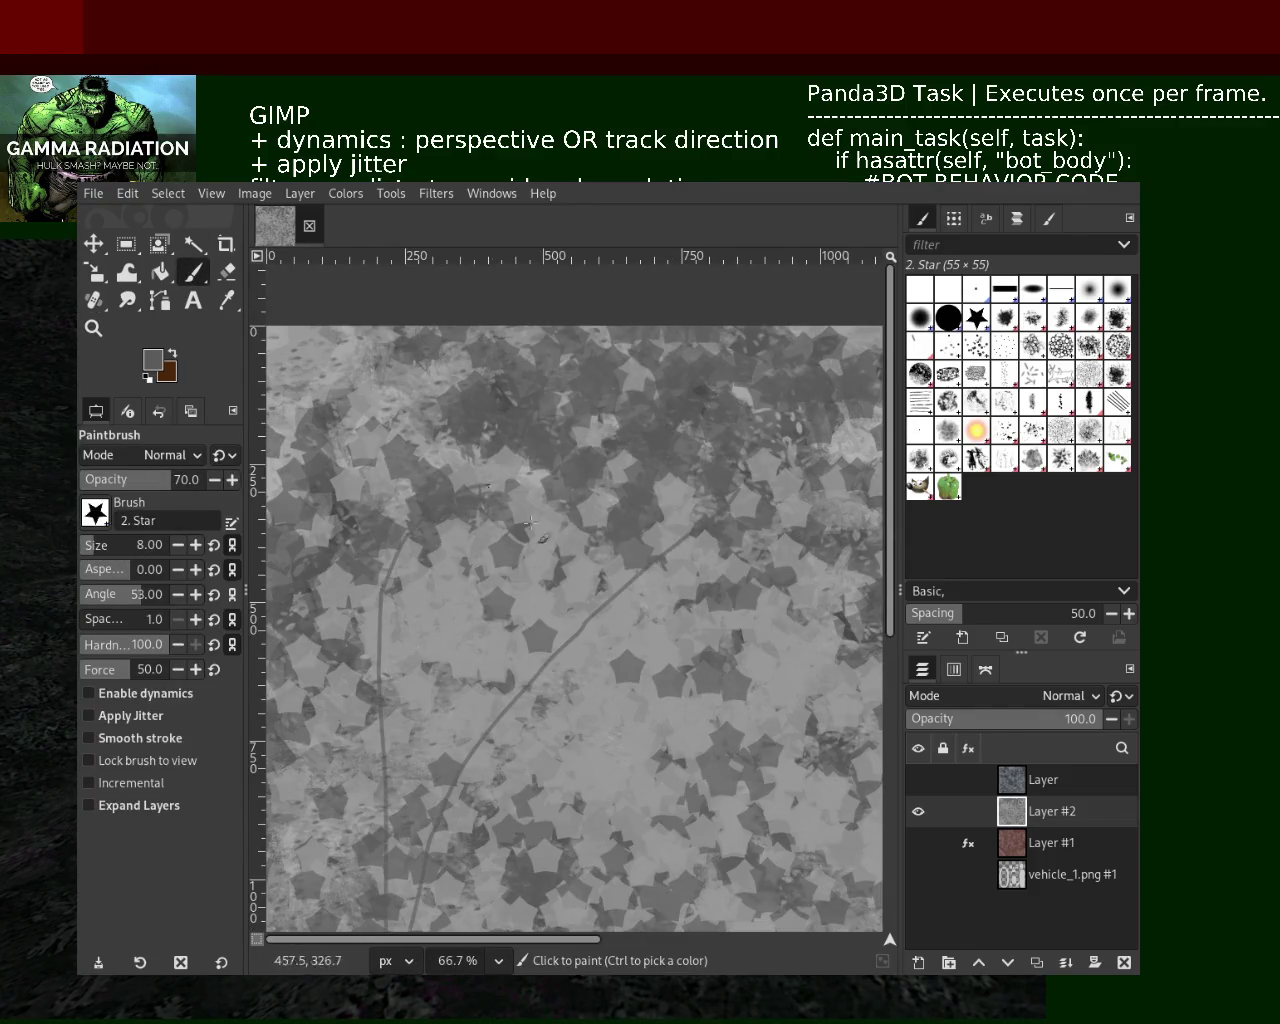
pyautogui.moveTo(632, 545); pyautogui.dragTo(295, 570)
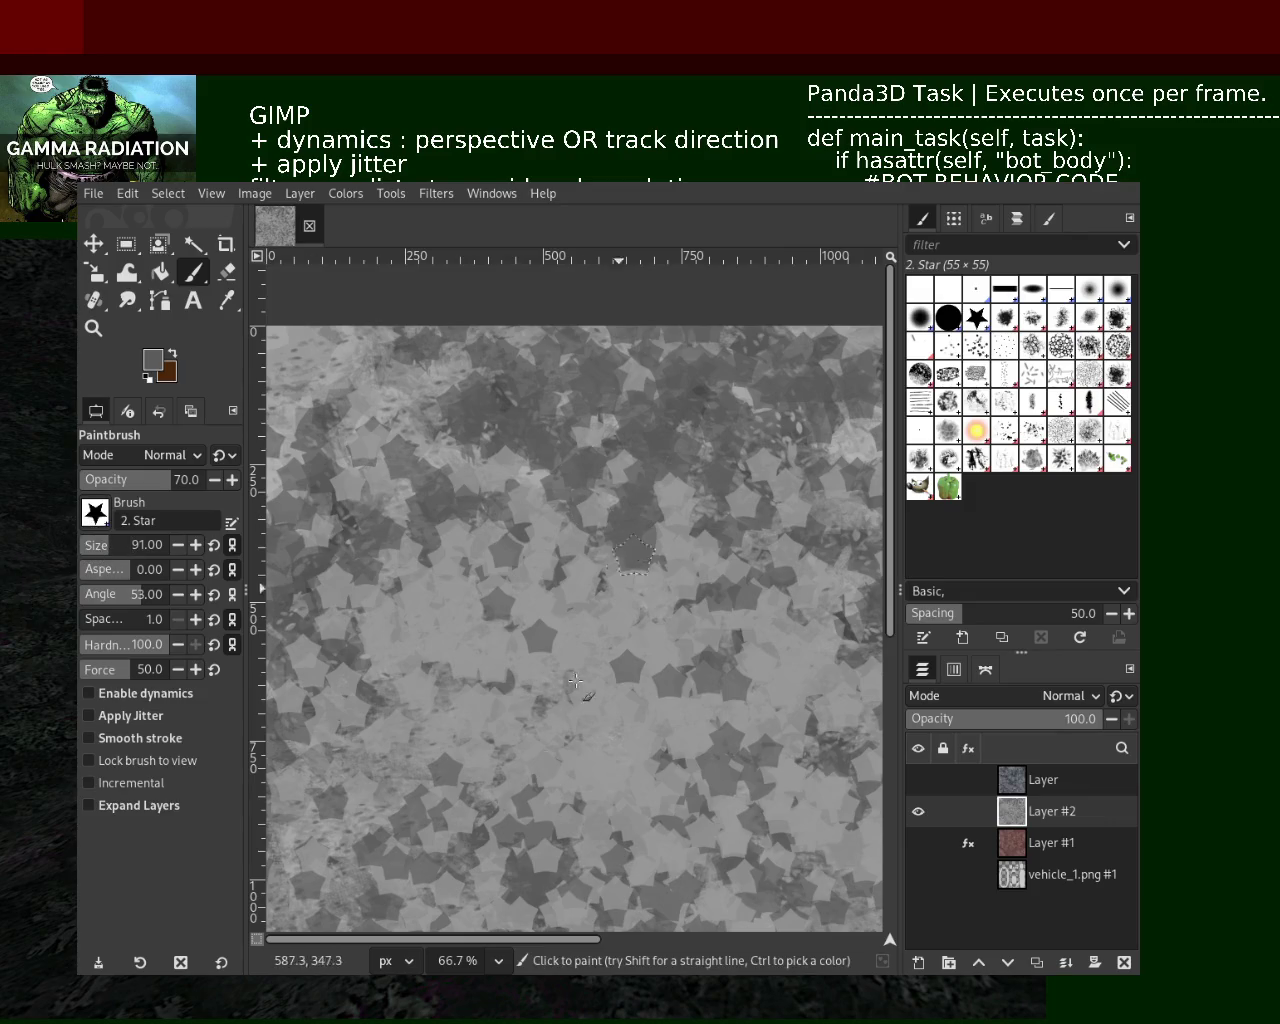
pyautogui.hotkey('ctrl', 'z')
# Try long curved dark and light grey strokes and undo both
pyautogui.moveTo(600, 370)
pyautogui.mouseDown()
pyautogui.moveTo(515, 800)
pyautogui.moveTo(358, 800)
pyautogui.moveTo(458, 703)
pyautogui.moveTo(441, 785)
pyautogui.moveTo(515, 471)
pyautogui.moveTo(427, 715)
pyautogui.moveTo(711, 578)
pyautogui.moveTo(80, 550)
pyautogui.moveTo(934, 547)
pyautogui.moveTo(686, 572)
pyautogui.mouseUp()
pyautogui.hotkey('ctrl', 'z')
pyautogui.moveTo(276, 763)
pyautogui.mouseDown()
pyautogui.moveTo(577, 827)
pyautogui.moveTo(553, 780)
pyautogui.moveTo(619, 641)
pyautogui.moveTo(655, 511)
pyautogui.moveTo(70, 548)
pyautogui.moveTo(86, 548)
pyautogui.mouseUp()
pyautogui.hotkey('ctrl', 'z')
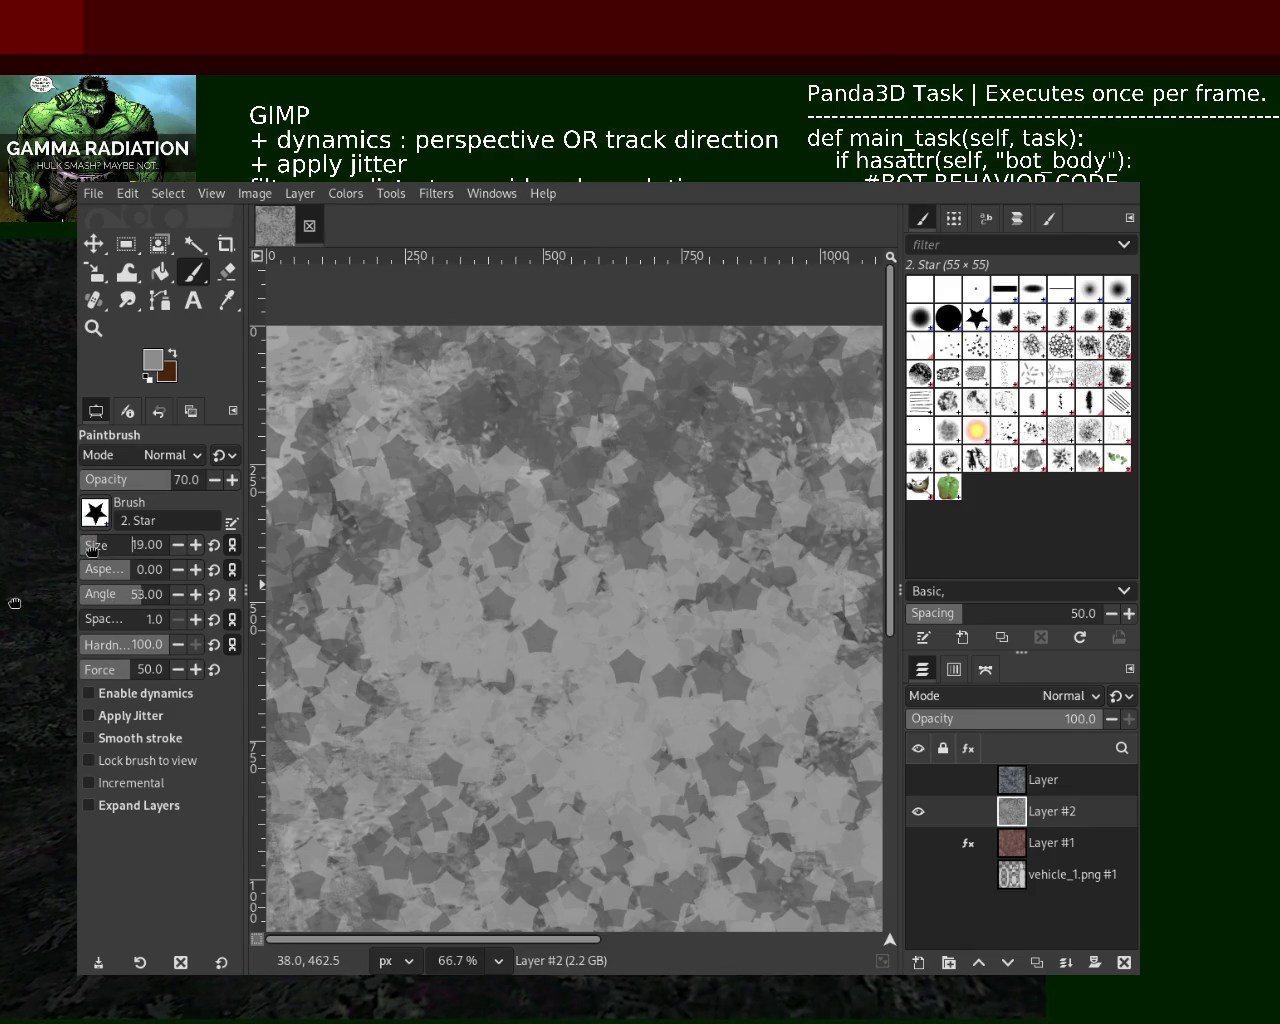
# Paint looping dark- and light-grey scribbles over the stars, then zoom out to review
pyautogui.moveTo(533, 566)
pyautogui.mouseDown()
pyautogui.moveTo(45, 837)
pyautogui.moveTo(517, 534)
pyautogui.mouseUp()
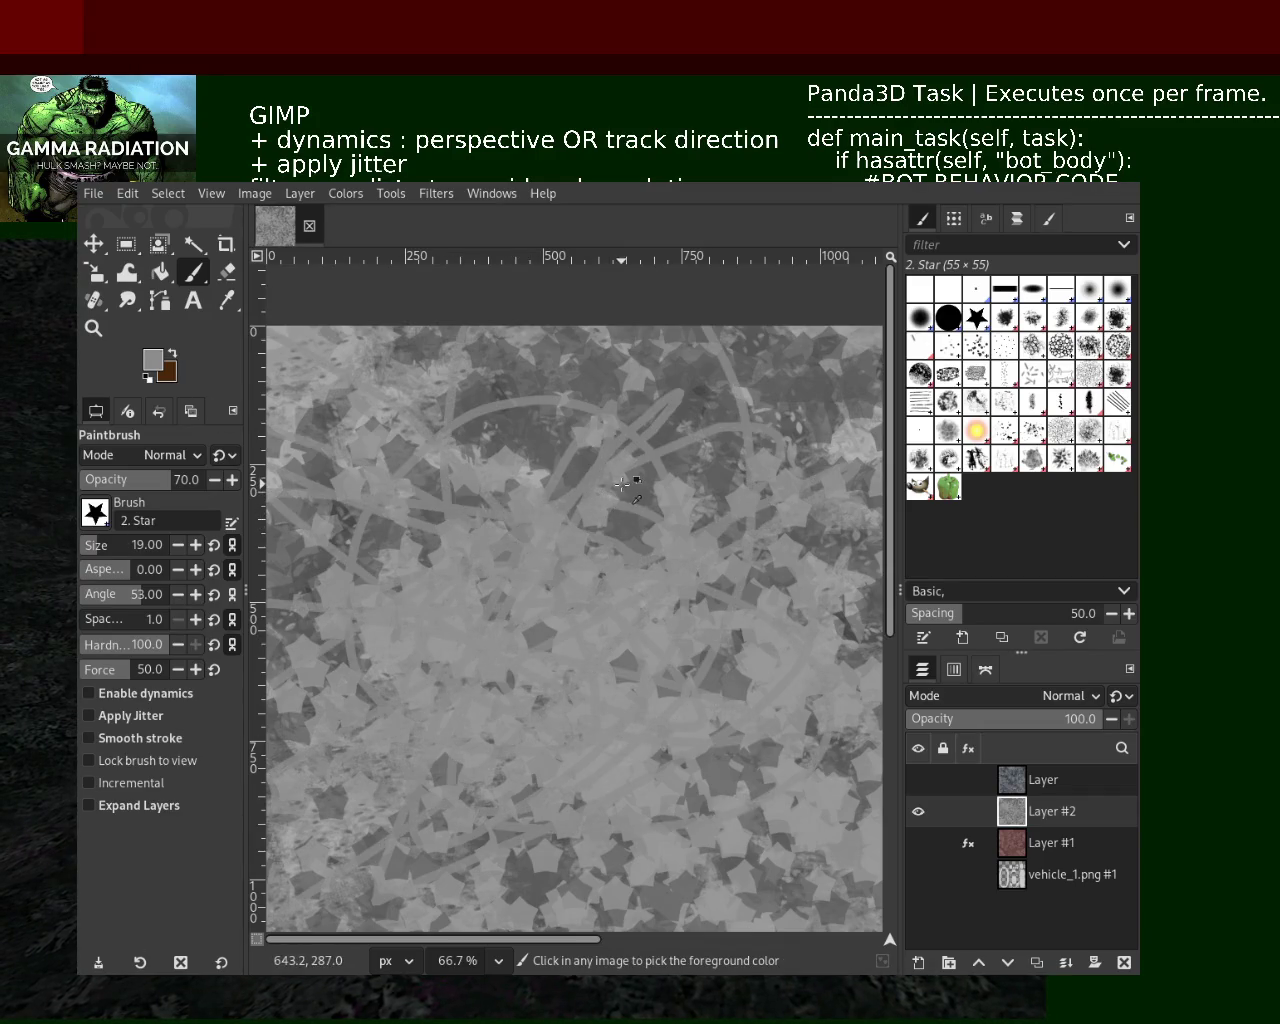
pyautogui.moveTo(645, 495)
pyautogui.mouseDown()
pyautogui.moveTo(395, 585)
pyautogui.moveTo(769, 710)
pyautogui.mouseUp()
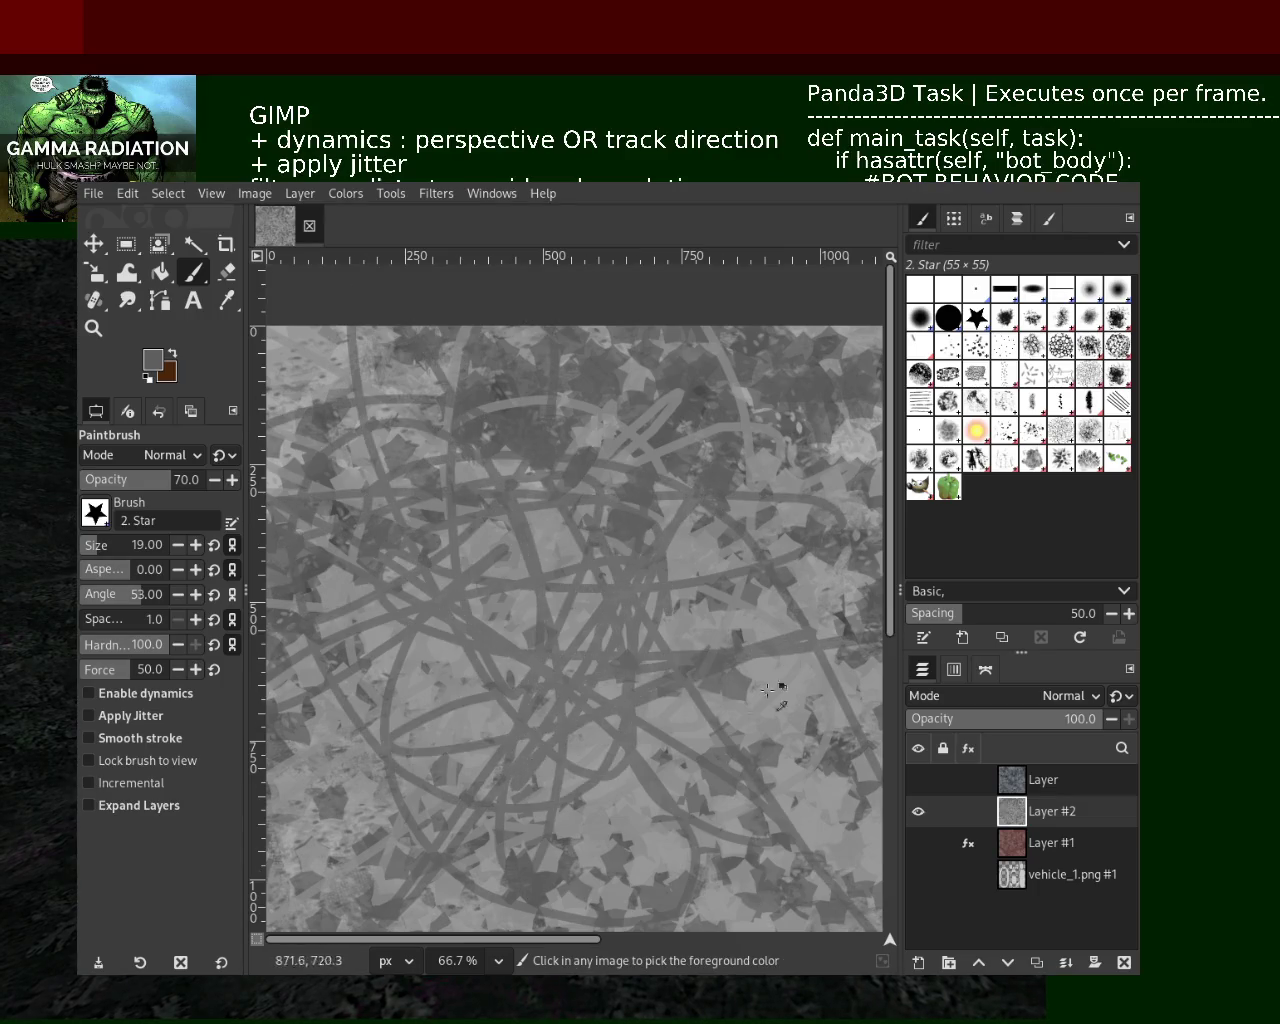
pyautogui.moveTo(715, 635); pyautogui.dragTo(670, 705)
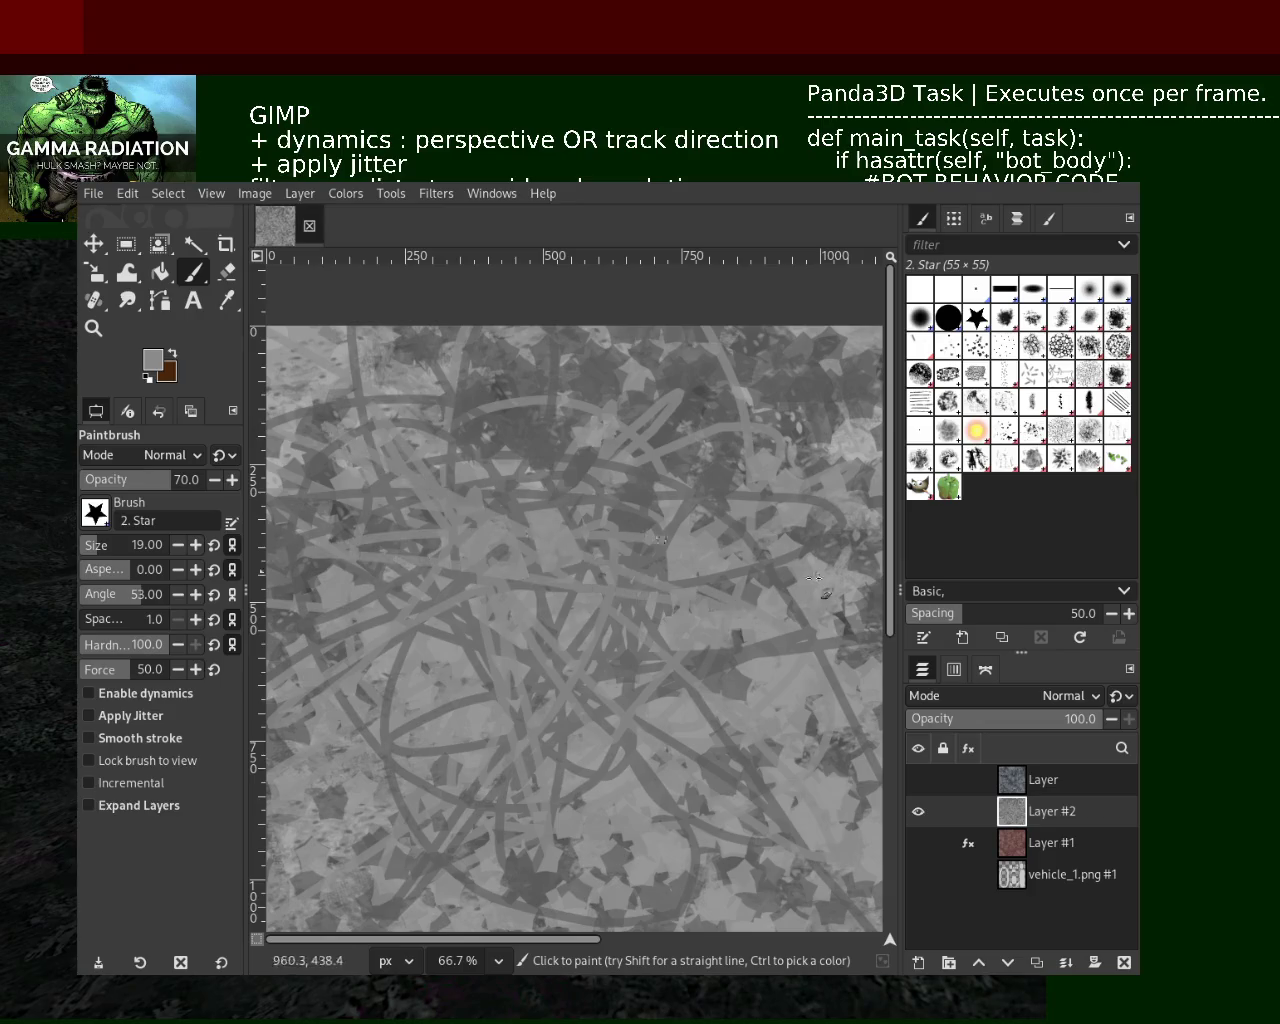
pyautogui.moveTo(670, 705); pyautogui.dragTo(571, 926)
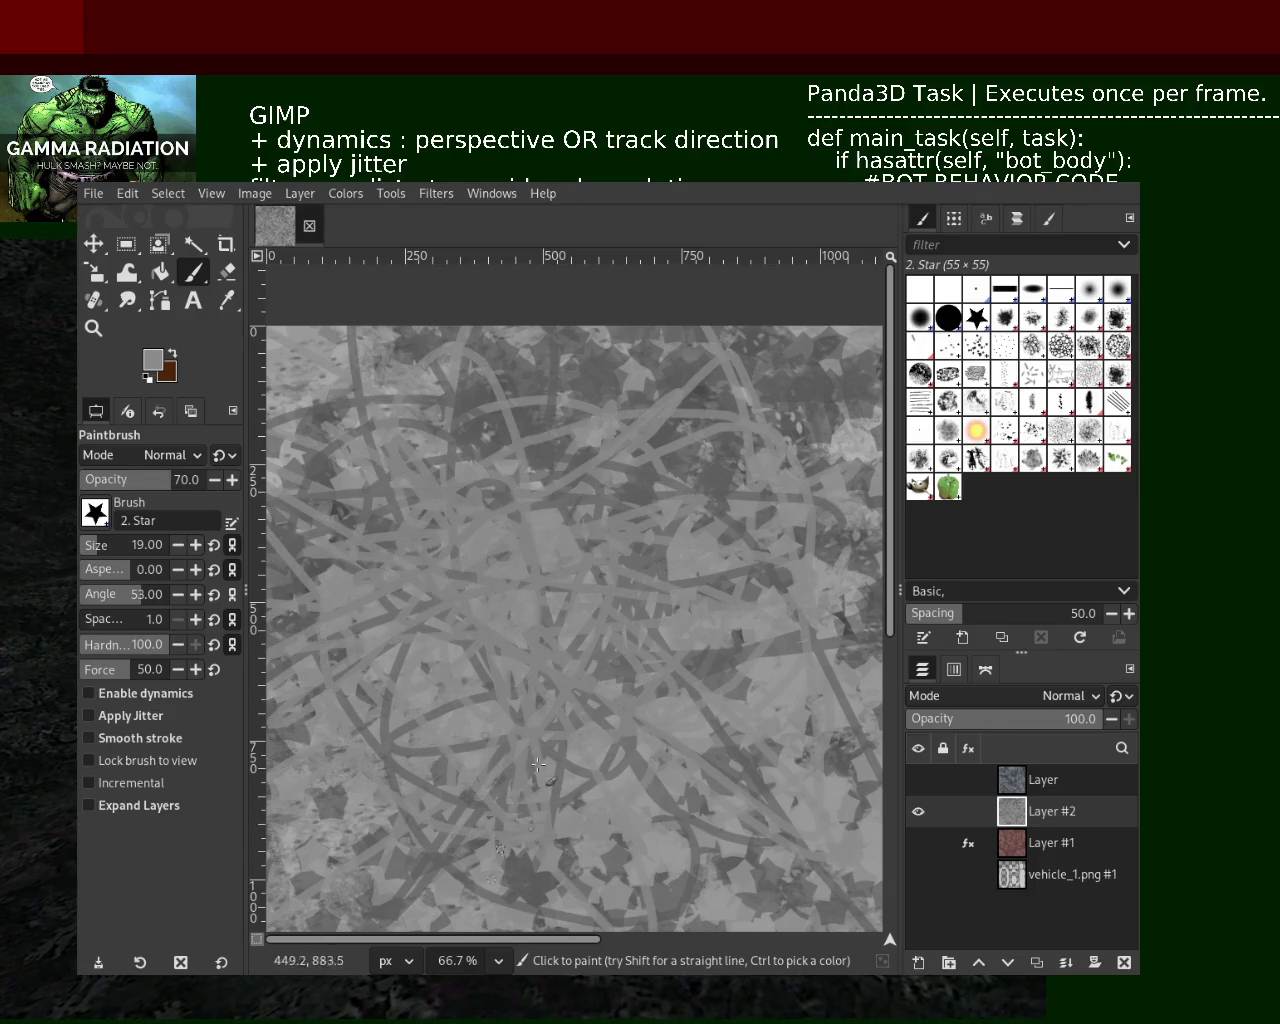
pyautogui.click(93, 327)
pyautogui.keyDown('ctrl'); pyautogui.click(590, 605); pyautogui.keyUp('ctrl')
pyautogui.keyDown('ctrl'); pyautogui.click(590, 605); pyautogui.keyUp('ctrl')
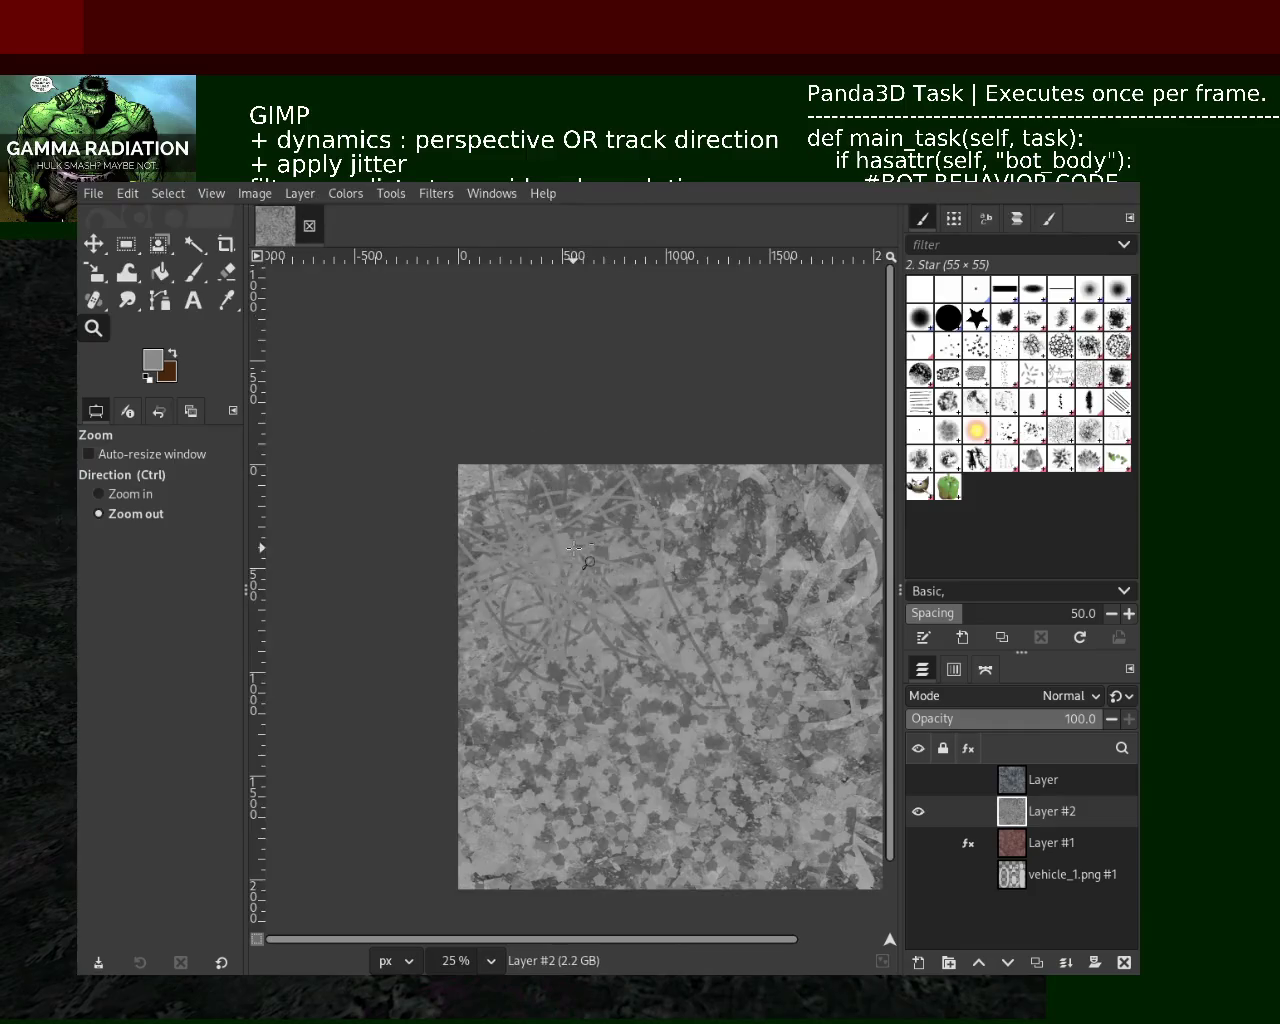
# Zoom so the image fills the view, scribble a light-grey loop, and undo a stray stroke
pyautogui.click(590, 605)
pyautogui.click(588, 603)
pyautogui.keyDown('ctrl'); pyautogui.click(620, 575); pyautogui.keyUp('ctrl')
pyautogui.keyDown('ctrl'); pyautogui.click(620, 575); pyautogui.keyUp('ctrl')
pyautogui.click(658, 540)
pyautogui.click(658, 540)
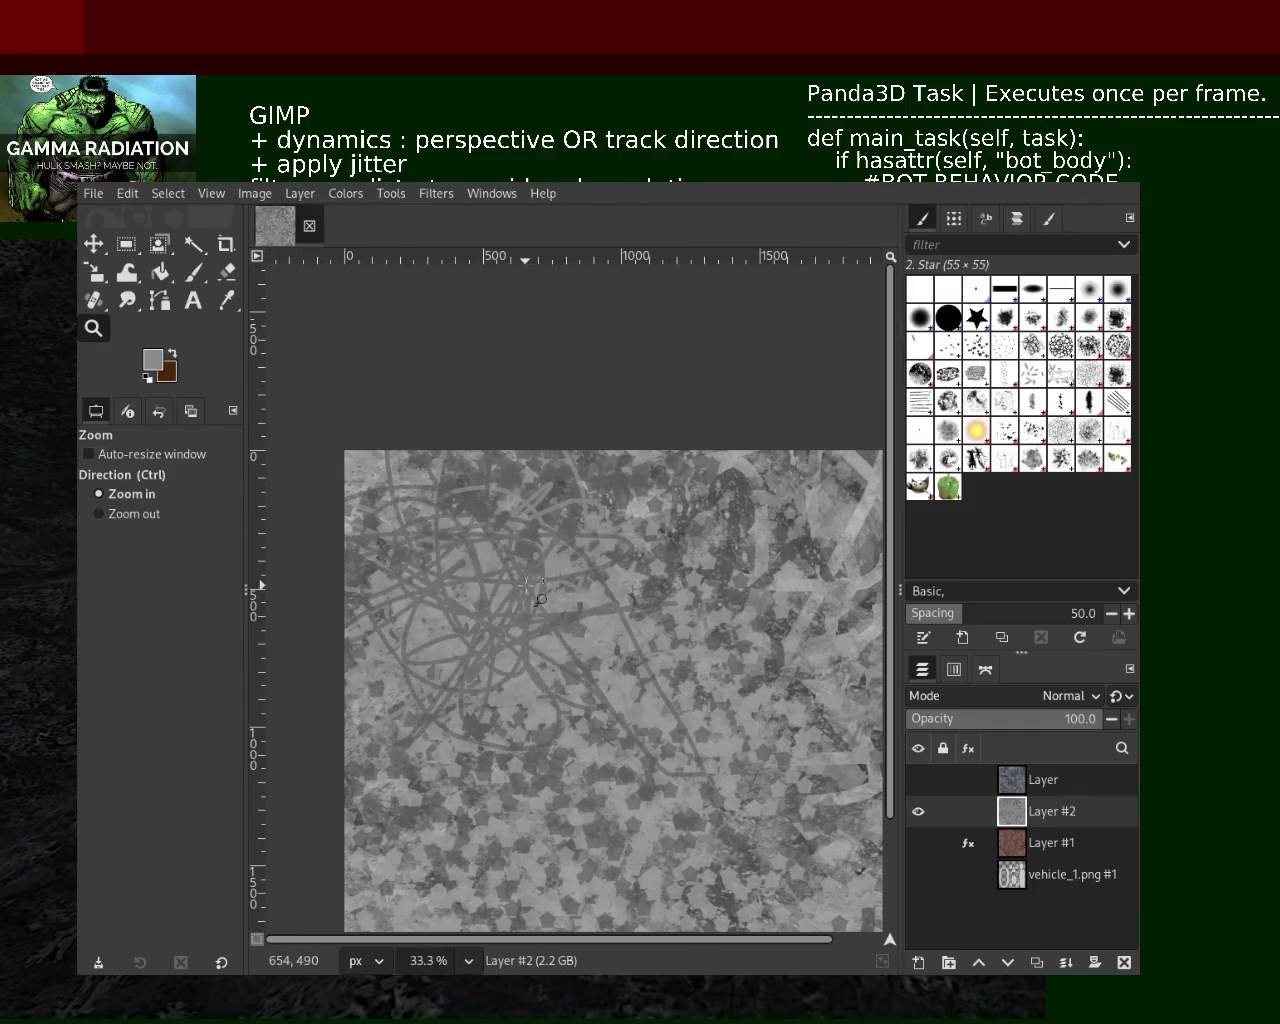
pyautogui.click(194, 273)
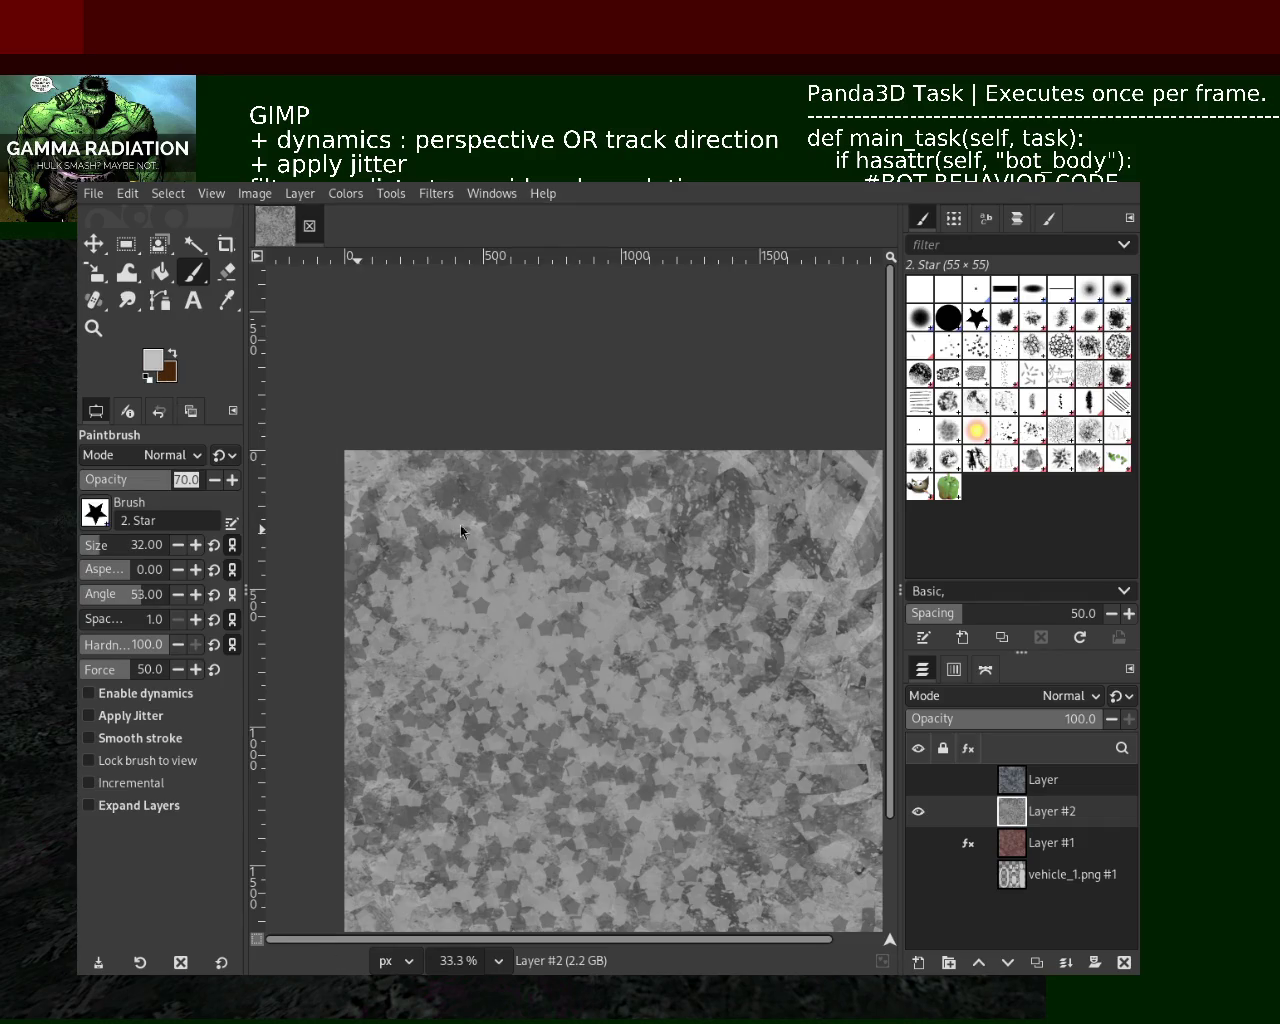
pyautogui.moveTo(665, 636)
pyautogui.mouseDown()
pyautogui.moveTo(805, 672)
pyautogui.moveTo(790, 700)
pyautogui.moveTo(733, 464)
pyautogui.moveTo(580, 858)
pyautogui.moveTo(690, 760)
pyautogui.moveTo(788, 357)
pyautogui.moveTo(675, 598)
pyautogui.mouseUp()
pyautogui.scroll(1, 805, 672)
pyautogui.hotkey('ctrl', 'z')
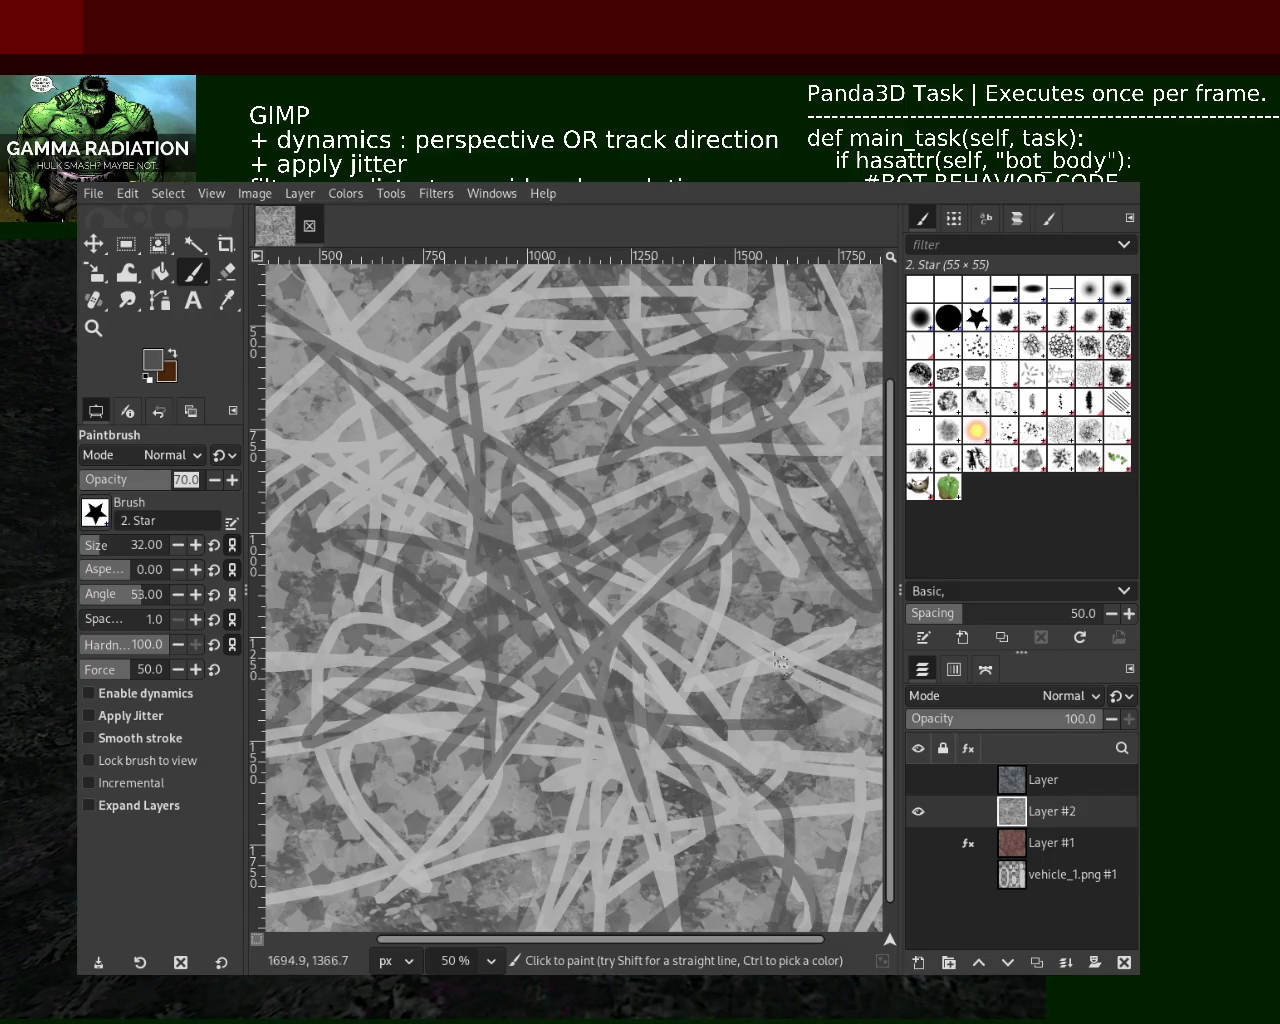
# Bring the whole image into view and paint dark scribbles across the lower middle and upper left
pyautogui.click(93, 328)
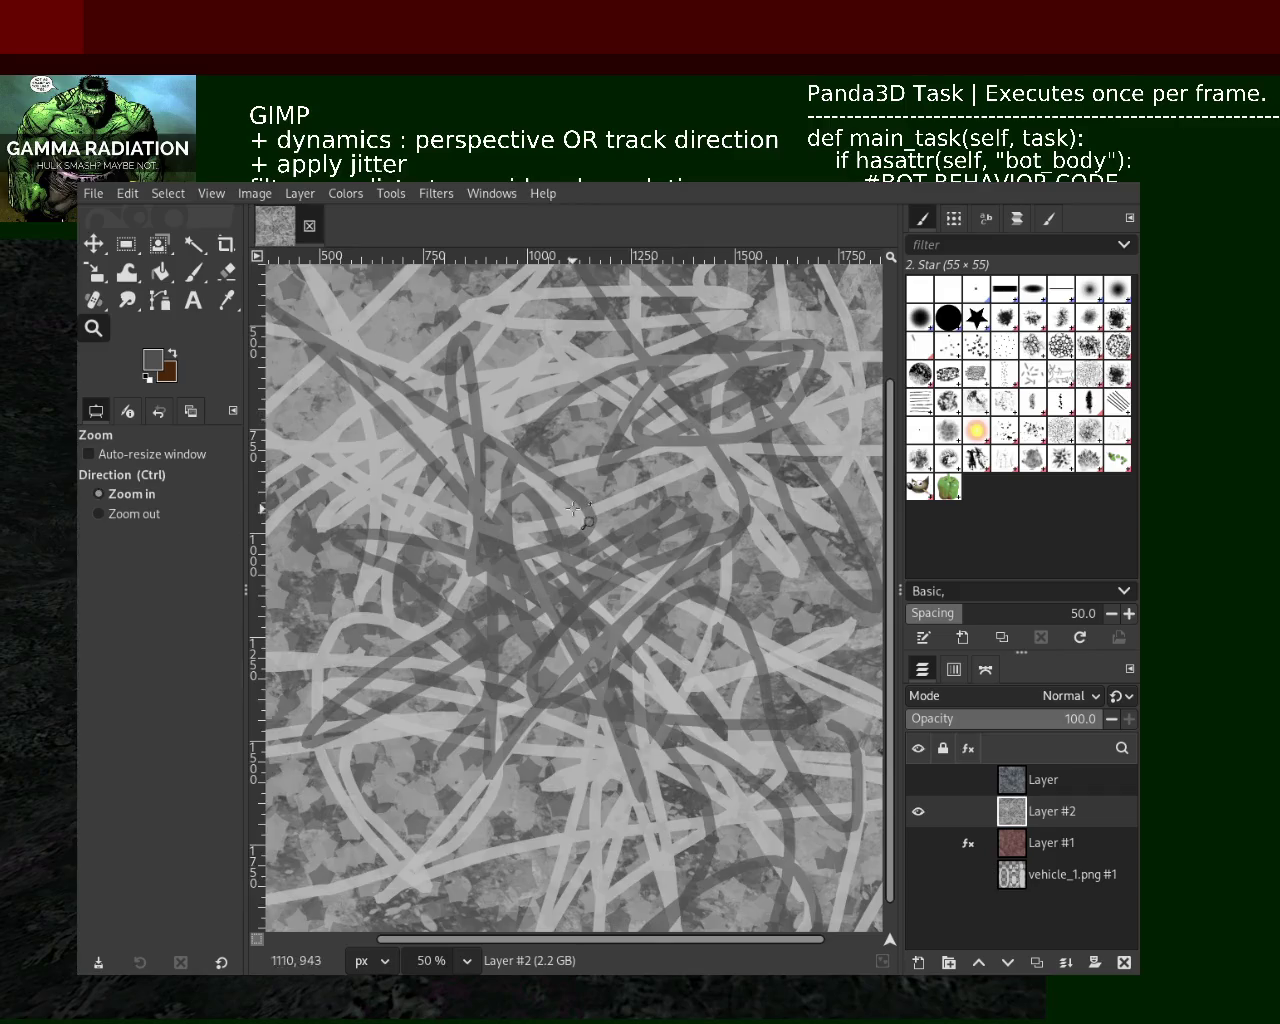
pyautogui.hscroll(-2, 665, 495)
pyautogui.click(665, 495)
pyautogui.keyDown('ctrl'); pyautogui.click(678, 600); pyautogui.keyUp('ctrl')
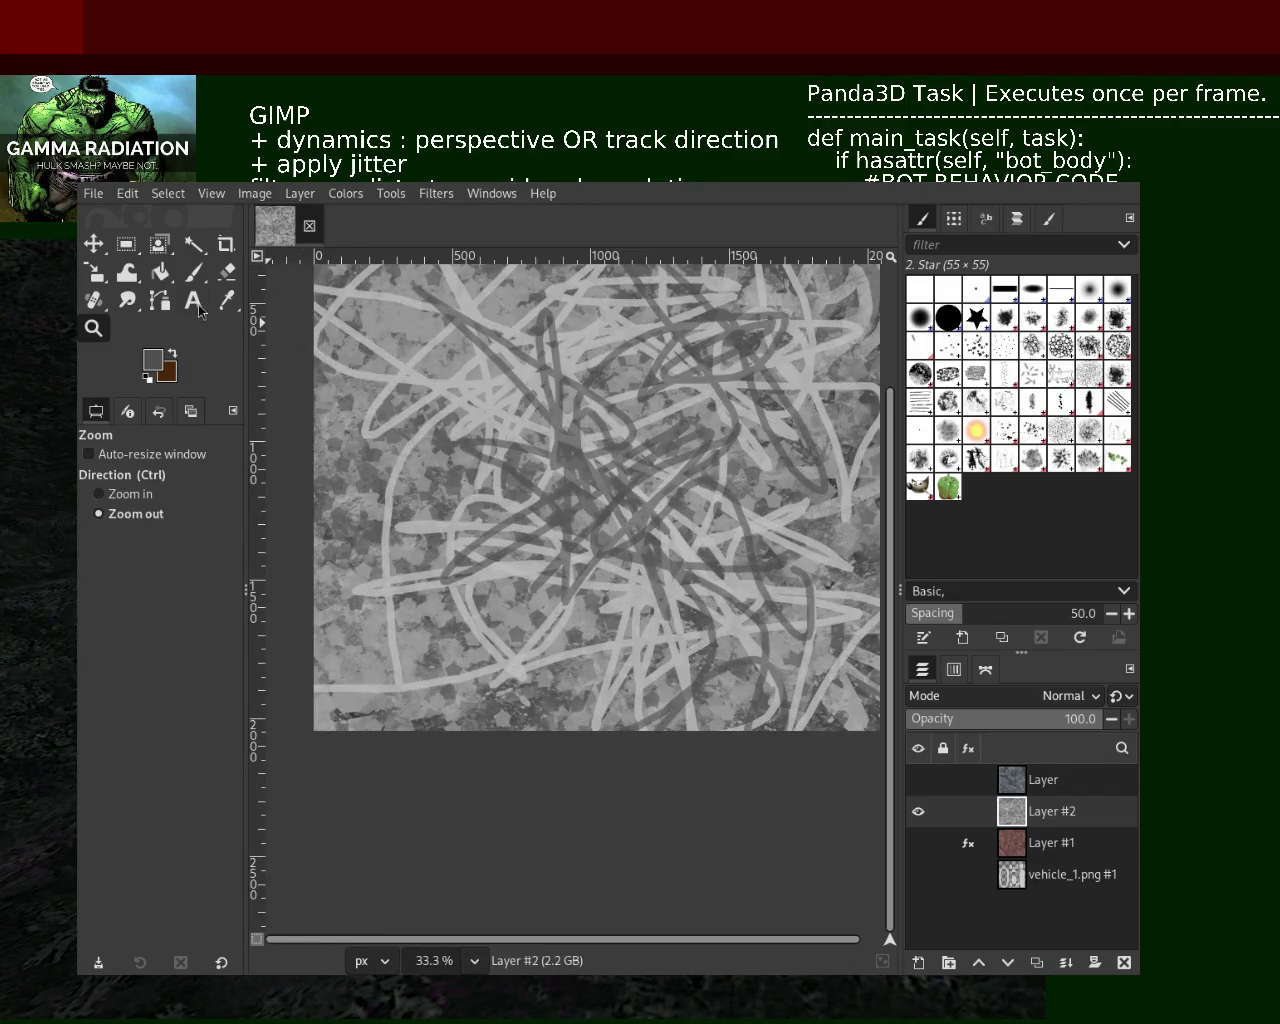
pyautogui.press('p')
pyautogui.moveTo(575, 612); pyautogui.dragTo(415, 545)
pyautogui.moveTo(517, 525); pyautogui.dragTo(505, 315)
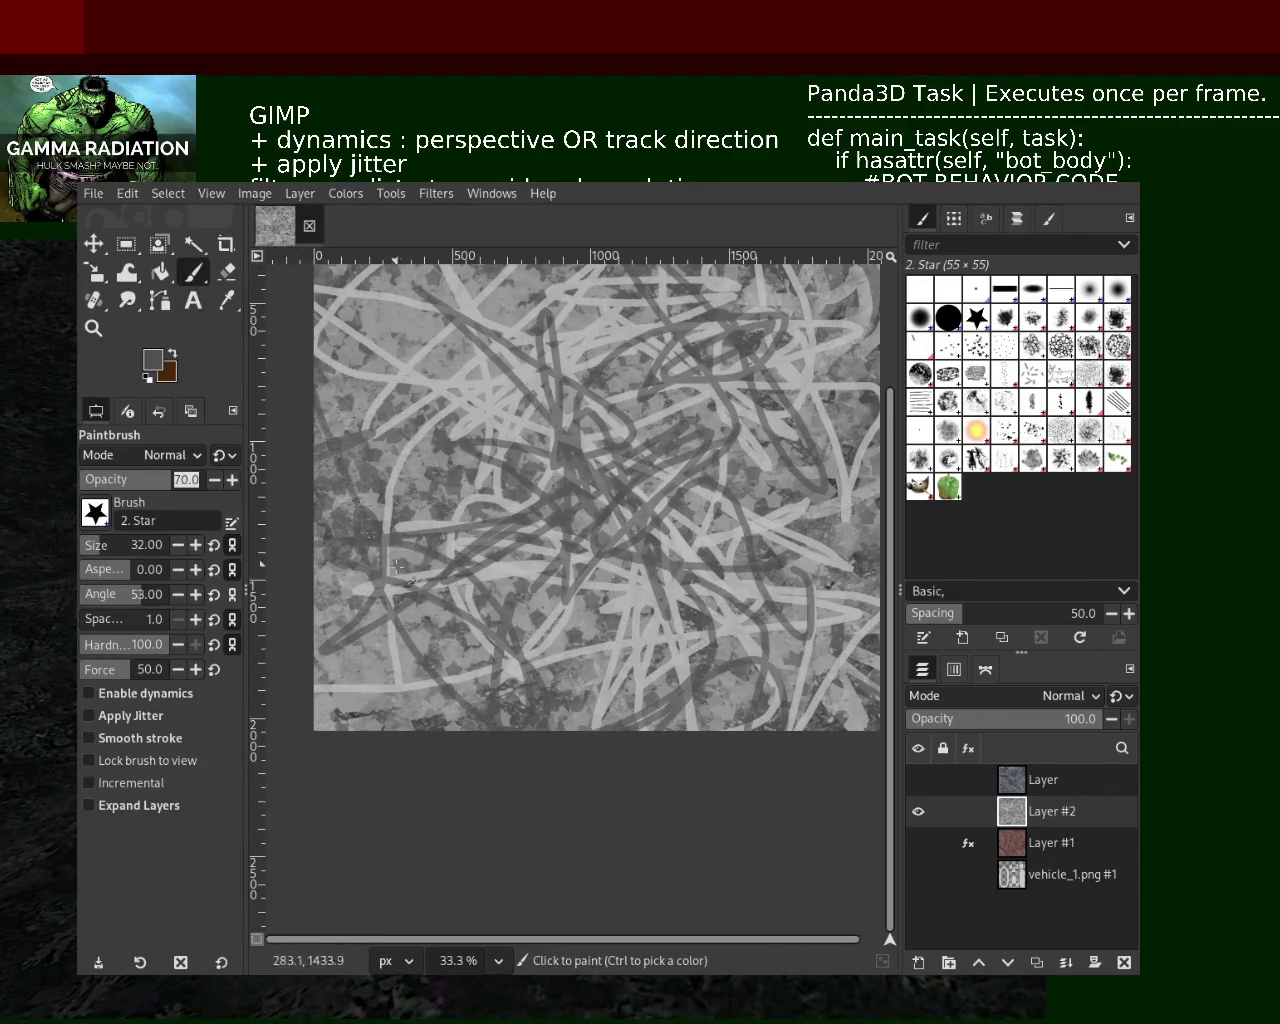
# Sample a light grey, scribble over the upper left, and zoom in to check
pyautogui.keyDown('ctrl'); pyautogui.click(486, 395); pyautogui.keyUp('ctrl')
pyautogui.moveTo(484, 404)
pyautogui.mouseDown()
pyautogui.moveTo(430, 520)
pyautogui.moveTo(400, 350)
pyautogui.moveTo(380, 420)
pyautogui.moveTo(474, 338)
pyautogui.moveTo(840, 630)
pyautogui.moveTo(800, 480)
pyautogui.moveTo(470, 700)
pyautogui.moveTo(378, 548)
pyautogui.mouseUp()
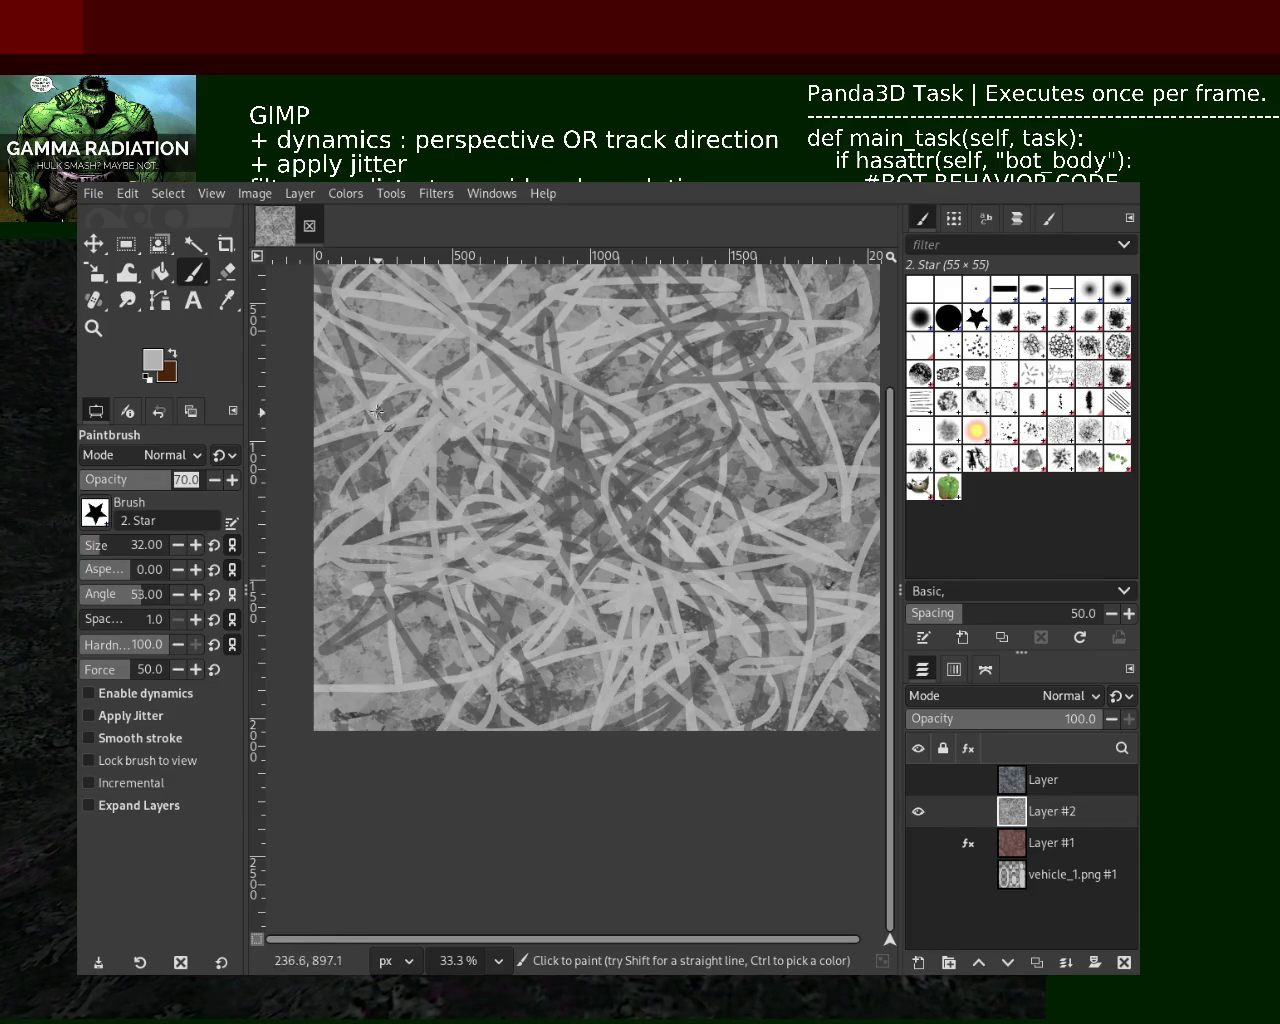
pyautogui.click(93, 327)
pyautogui.click(679, 573)
pyautogui.scroll(-3, 679, 573)
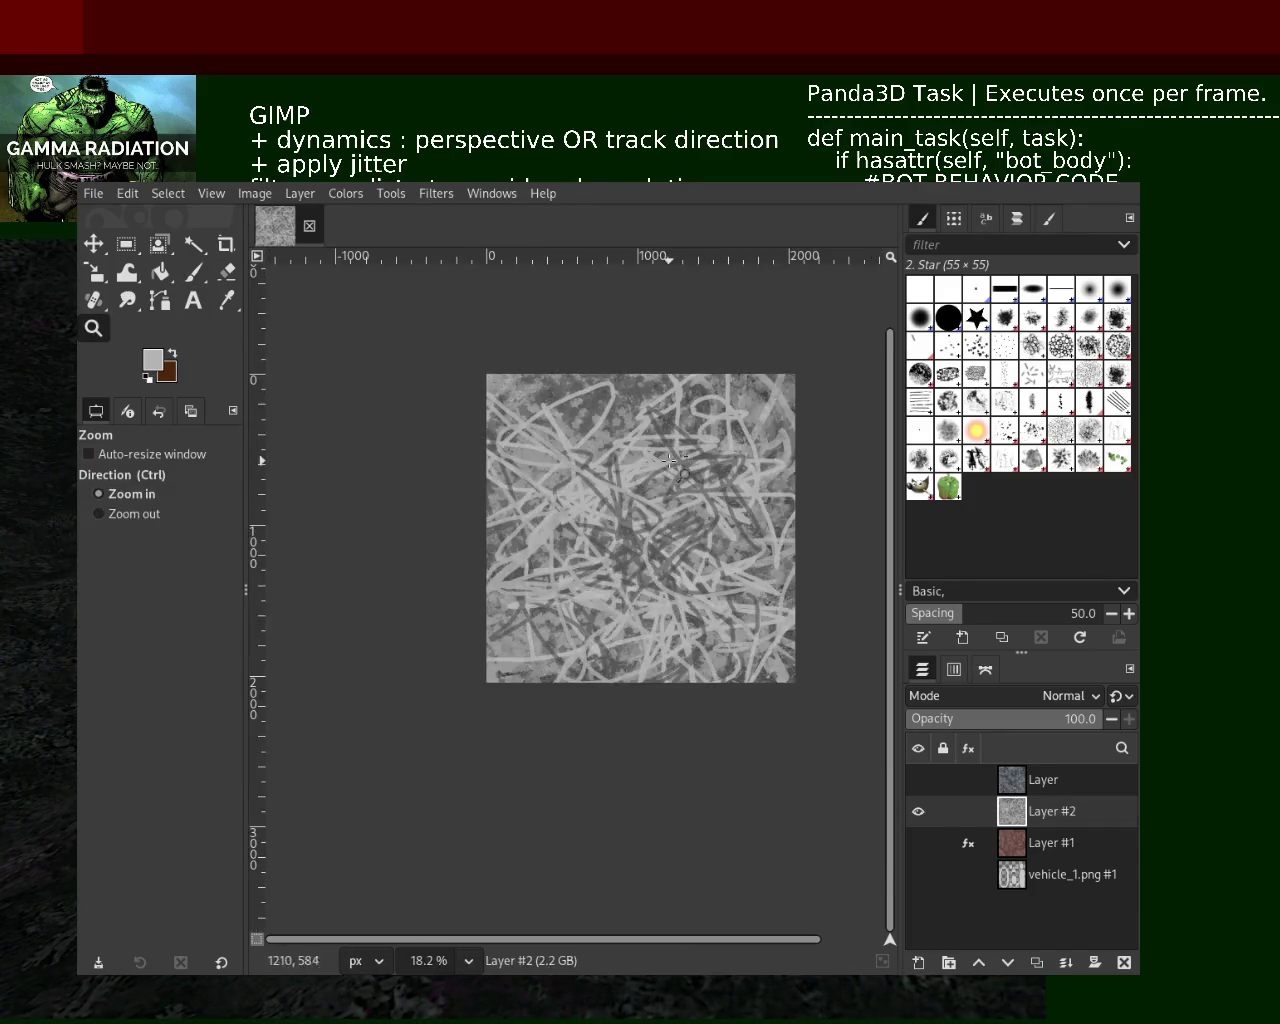
pyautogui.scroll(2, 345, 340)
pyautogui.click(188, 274)
# Scribble sampled dark and light grey strokes across the middle of the image
pyautogui.keyDown('ctrl'); pyautogui.click(494, 376); pyautogui.keyUp('ctrl')
pyautogui.moveTo(494, 376)
pyautogui.mouseDown()
pyautogui.moveTo(548, 540)
pyautogui.moveTo(650, 600)
pyautogui.mouseUp()
pyautogui.keyDown('ctrl'); pyautogui.click(803, 440); pyautogui.keyUp('ctrl')
pyautogui.moveTo(790, 445)
pyautogui.mouseDown()
pyautogui.moveTo(548, 575)
pyautogui.moveTo(705, 273)
pyautogui.moveTo(540, 425)
pyautogui.moveTo(776, 568)
pyautogui.mouseUp()
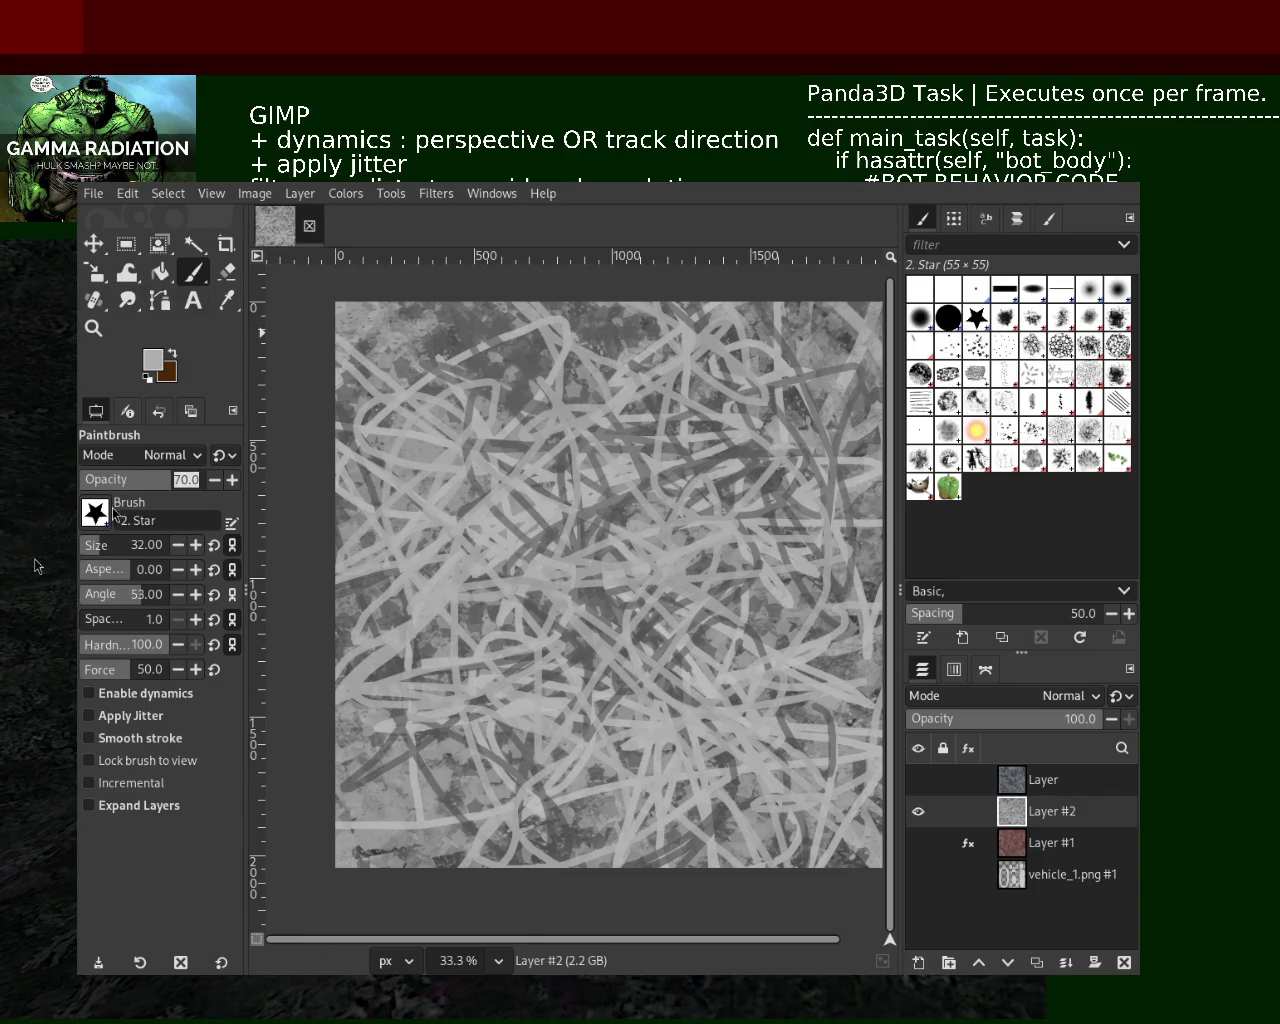
# Enlarge the Star brush to size 141 and paint wide light and mid-grey strokes
pyautogui.click(112, 545)
pyautogui.moveTo(615, 470)
pyautogui.mouseDown()
pyautogui.moveTo(617, 622)
pyautogui.moveTo(530, 500)
pyautogui.moveTo(580, 482)
pyautogui.moveTo(370, 586)
pyautogui.moveTo(420, 560)
pyautogui.mouseUp()
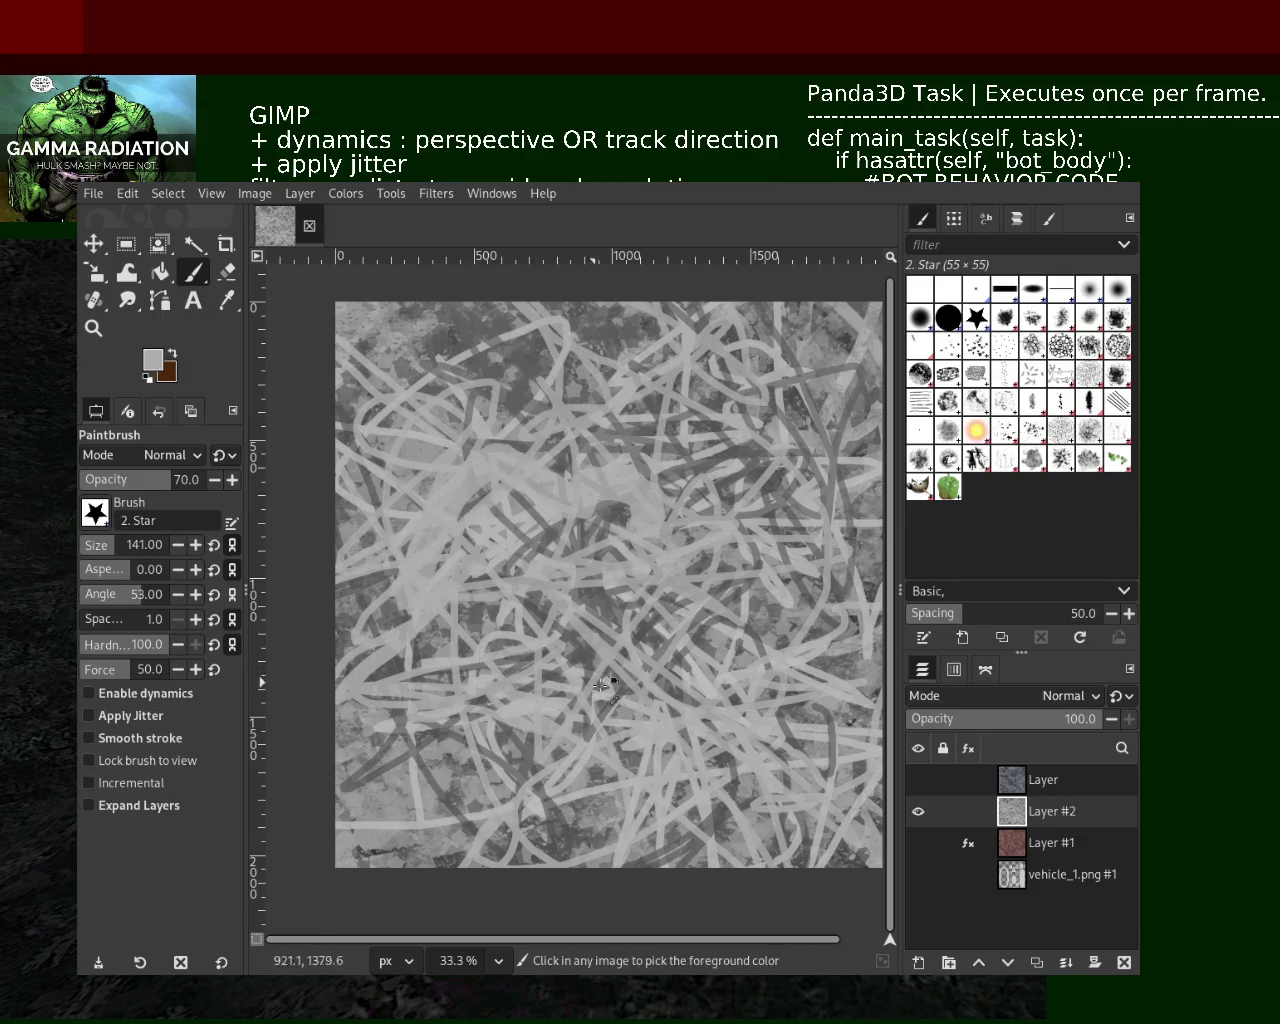
pyautogui.moveTo(545, 510)
pyautogui.mouseDown()
pyautogui.moveTo(563, 730)
pyautogui.moveTo(709, 756)
pyautogui.moveTo(648, 485)
pyautogui.moveTo(830, 610)
pyautogui.moveTo(740, 640)
pyautogui.moveTo(653, 693)
pyautogui.mouseUp()
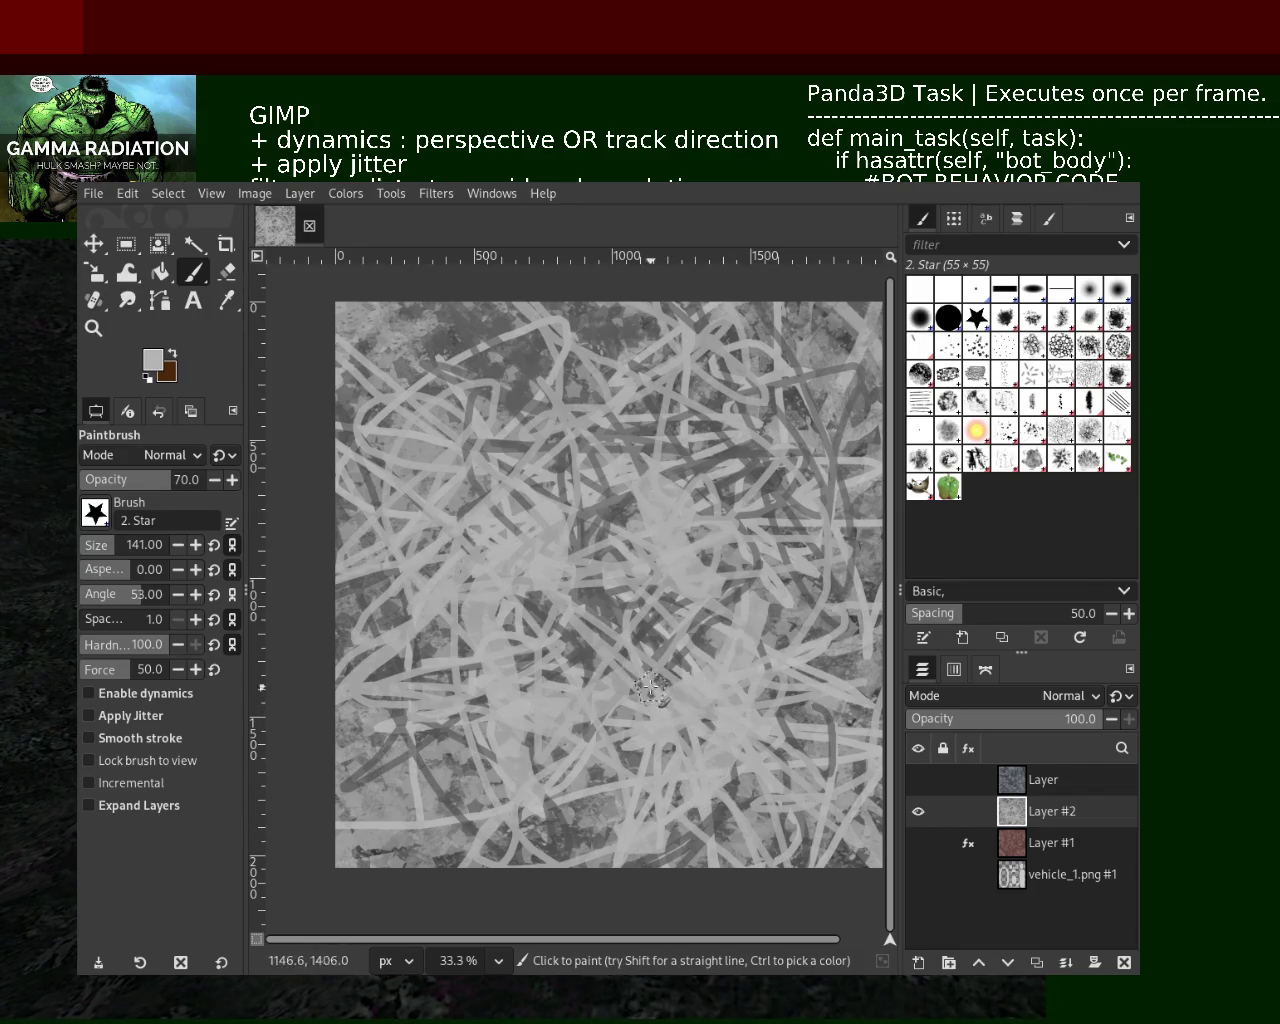
pyautogui.keyDown('ctrl'); pyautogui.click(494, 357); pyautogui.keyUp('ctrl')
pyautogui.moveTo(494, 357)
pyautogui.mouseDown()
pyautogui.moveTo(469, 307)
pyautogui.moveTo(428, 656)
pyautogui.moveTo(465, 777)
pyautogui.mouseUp()
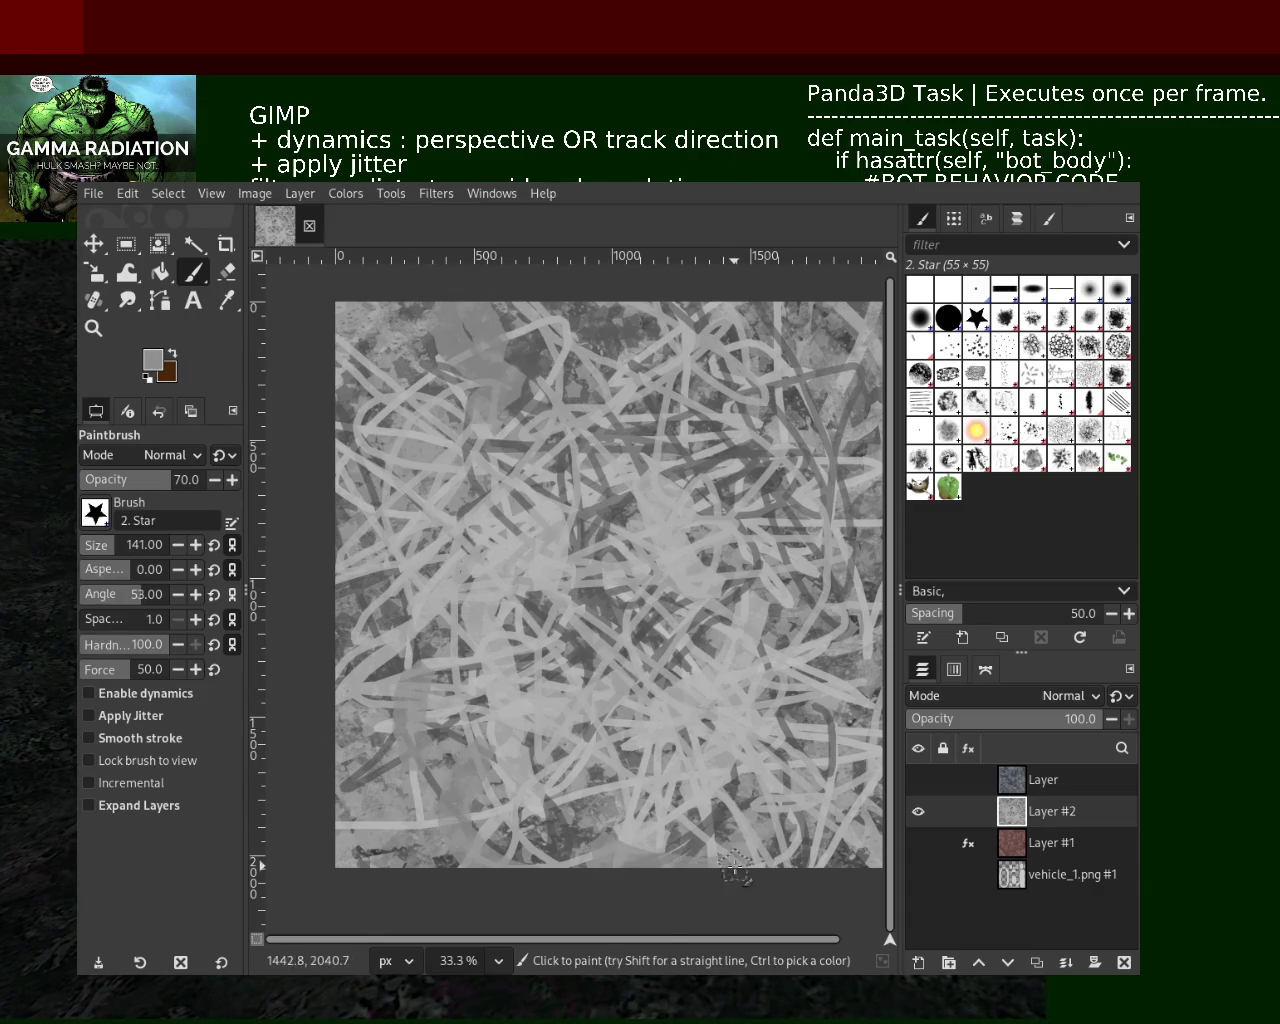
# Add broad darker and lighter grey strokes from the lower centre up to the top right
pyautogui.keyDown('ctrl'); pyautogui.click(575, 820); pyautogui.keyUp('ctrl')
pyautogui.moveTo(660, 825)
pyautogui.mouseDown()
pyautogui.moveTo(648, 640)
pyautogui.moveTo(600, 737)
pyautogui.moveTo(420, 338)
pyautogui.moveTo(355, 392)
pyautogui.moveTo(831, 318)
pyautogui.moveTo(583, 359)
pyautogui.moveTo(771, 532)
pyautogui.mouseUp()
pyautogui.keyDown('ctrl'); pyautogui.click(578, 660); pyautogui.keyUp('ctrl')
pyautogui.keyDown('ctrl'); pyautogui.click(760, 720); pyautogui.keyUp('ctrl')
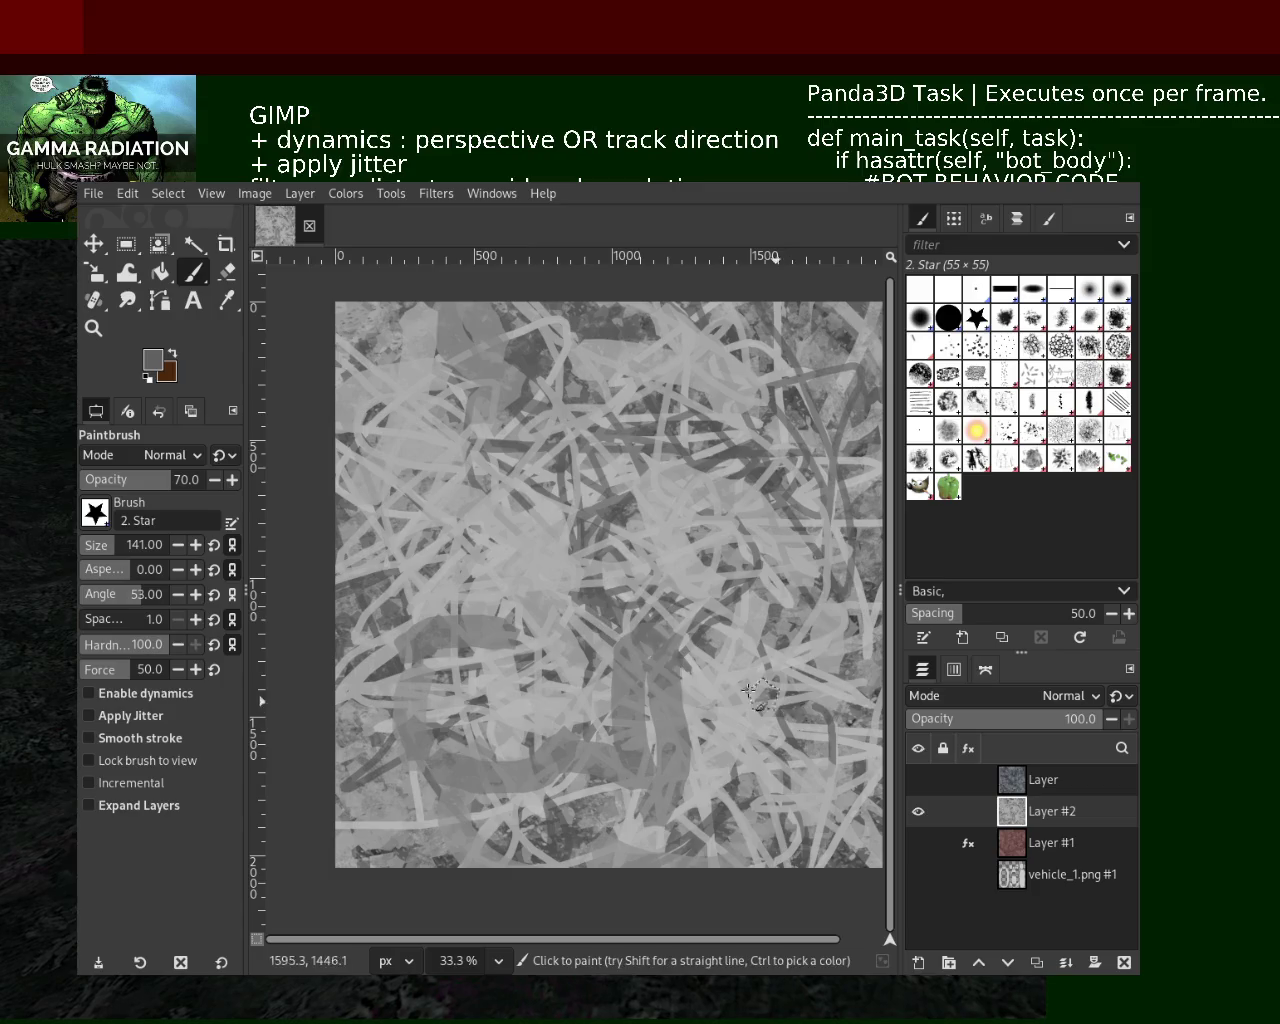
pyautogui.moveTo(606, 607)
pyautogui.mouseDown()
pyautogui.moveTo(570, 672)
pyautogui.moveTo(455, 560)
pyautogui.moveTo(555, 505)
pyautogui.moveTo(488, 494)
pyautogui.moveTo(550, 565)
pyautogui.moveTo(690, 630)
pyautogui.moveTo(775, 720)
pyautogui.moveTo(815, 795)
pyautogui.mouseUp()
pyautogui.keyDown('ctrl'); pyautogui.click(510, 730); pyautogui.keyUp('ctrl')
pyautogui.moveTo(510, 738)
pyautogui.mouseDown()
pyautogui.moveTo(537, 478)
pyautogui.moveTo(620, 360)
pyautogui.moveTo(710, 330)
pyautogui.moveTo(813, 513)
pyautogui.mouseUp()
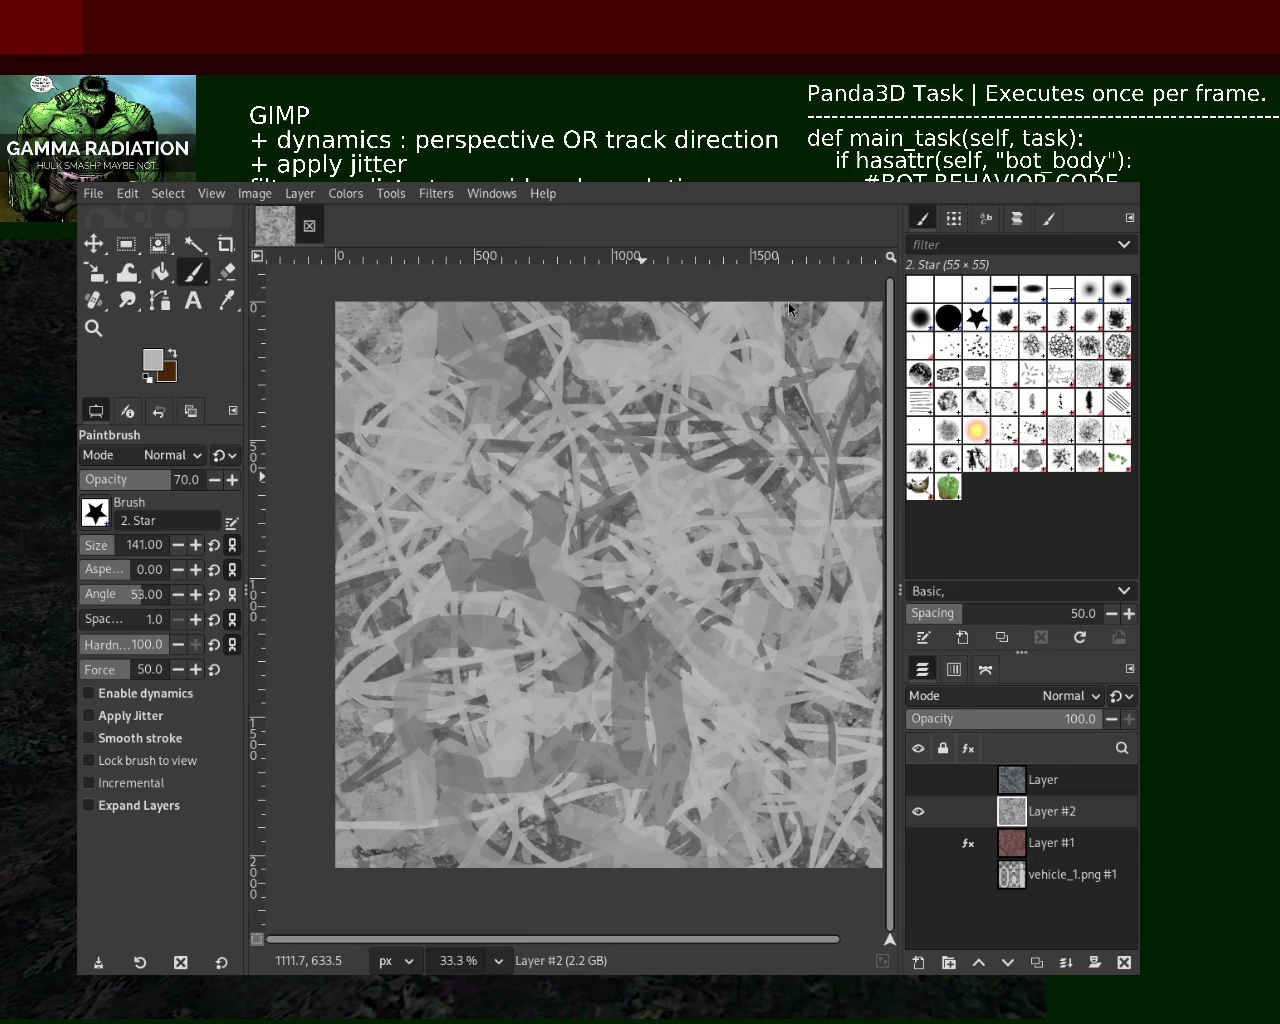
# Make vehicle_1.png #1 active and toggle eye icons so only its UV layout shows
pyautogui.moveTo(1040, 874)
pyautogui.click(1019, 887)
pyautogui.moveTo(899, 841); pyautogui.dragTo(907, 843)
pyautogui.click(924, 785)
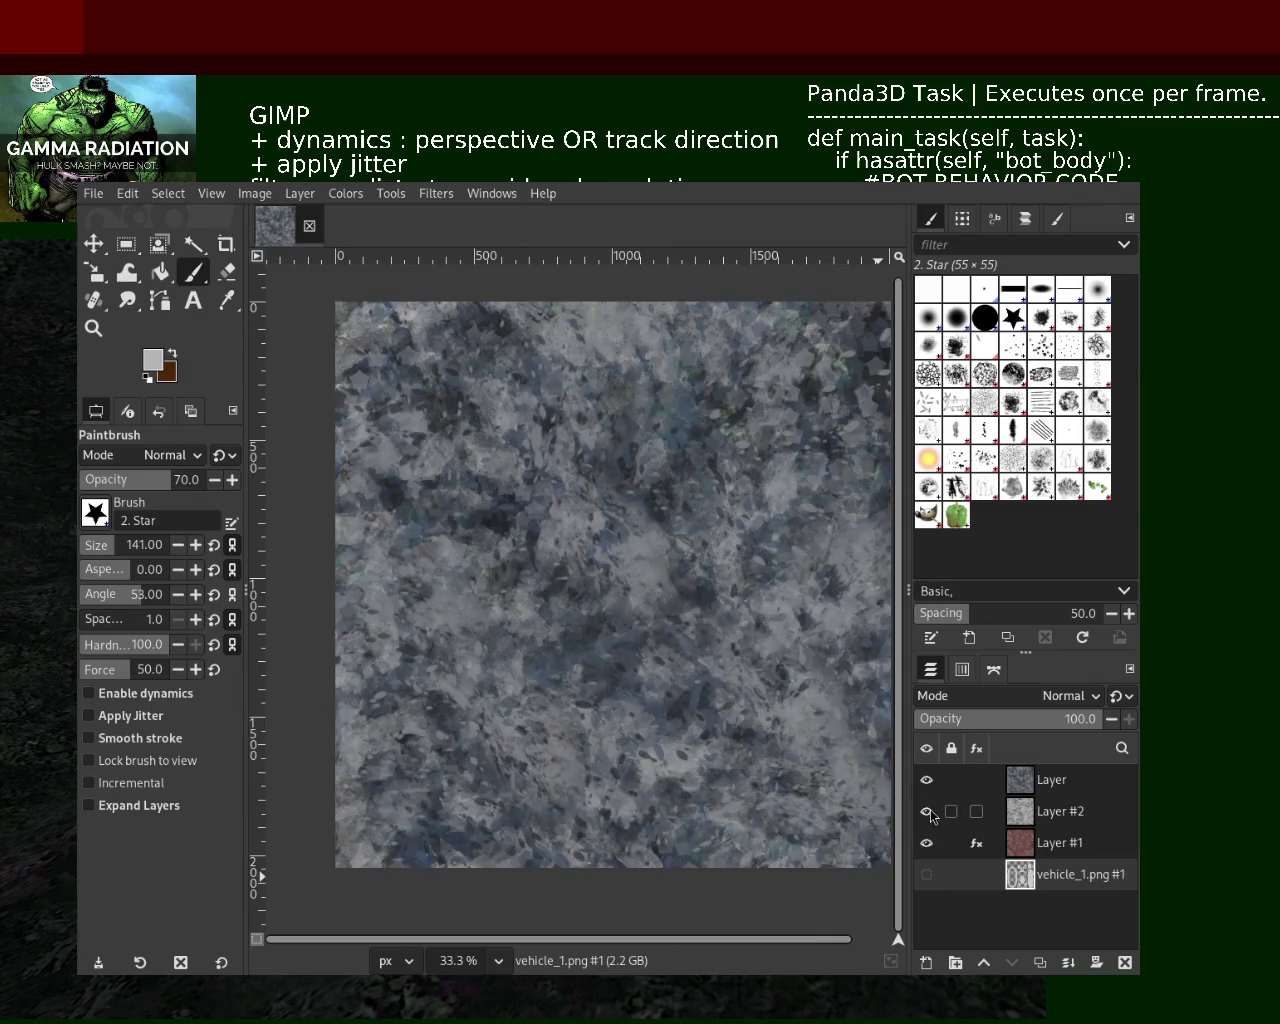
pyautogui.keyDown('shift'); pyautogui.click(927, 874); pyautogui.keyUp('shift')
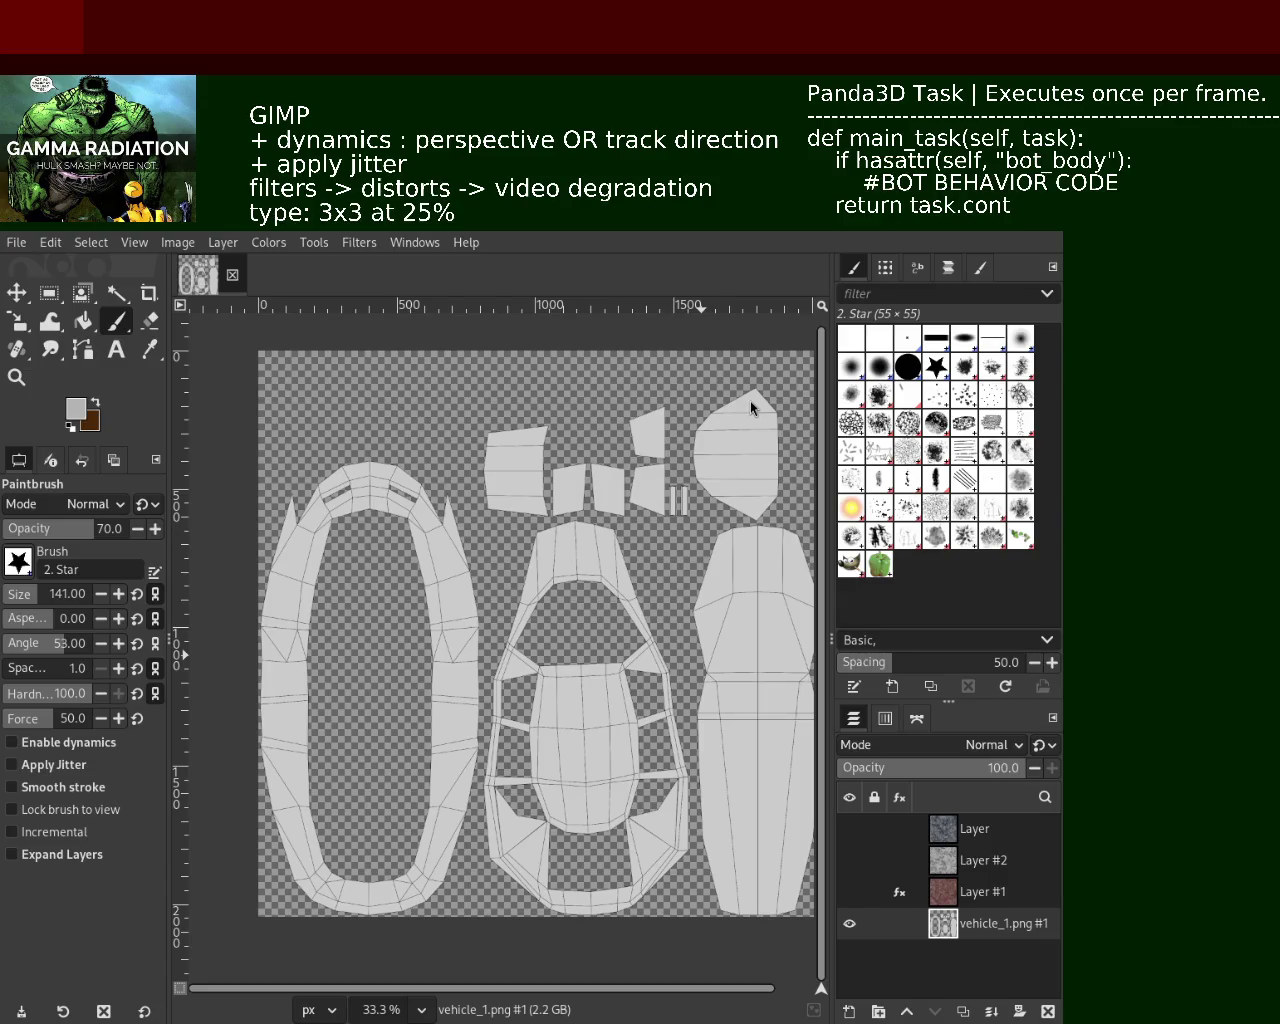
# Zoom in on the vehicle UV layout to inspect the mesh seams
pyautogui.click(18, 380)
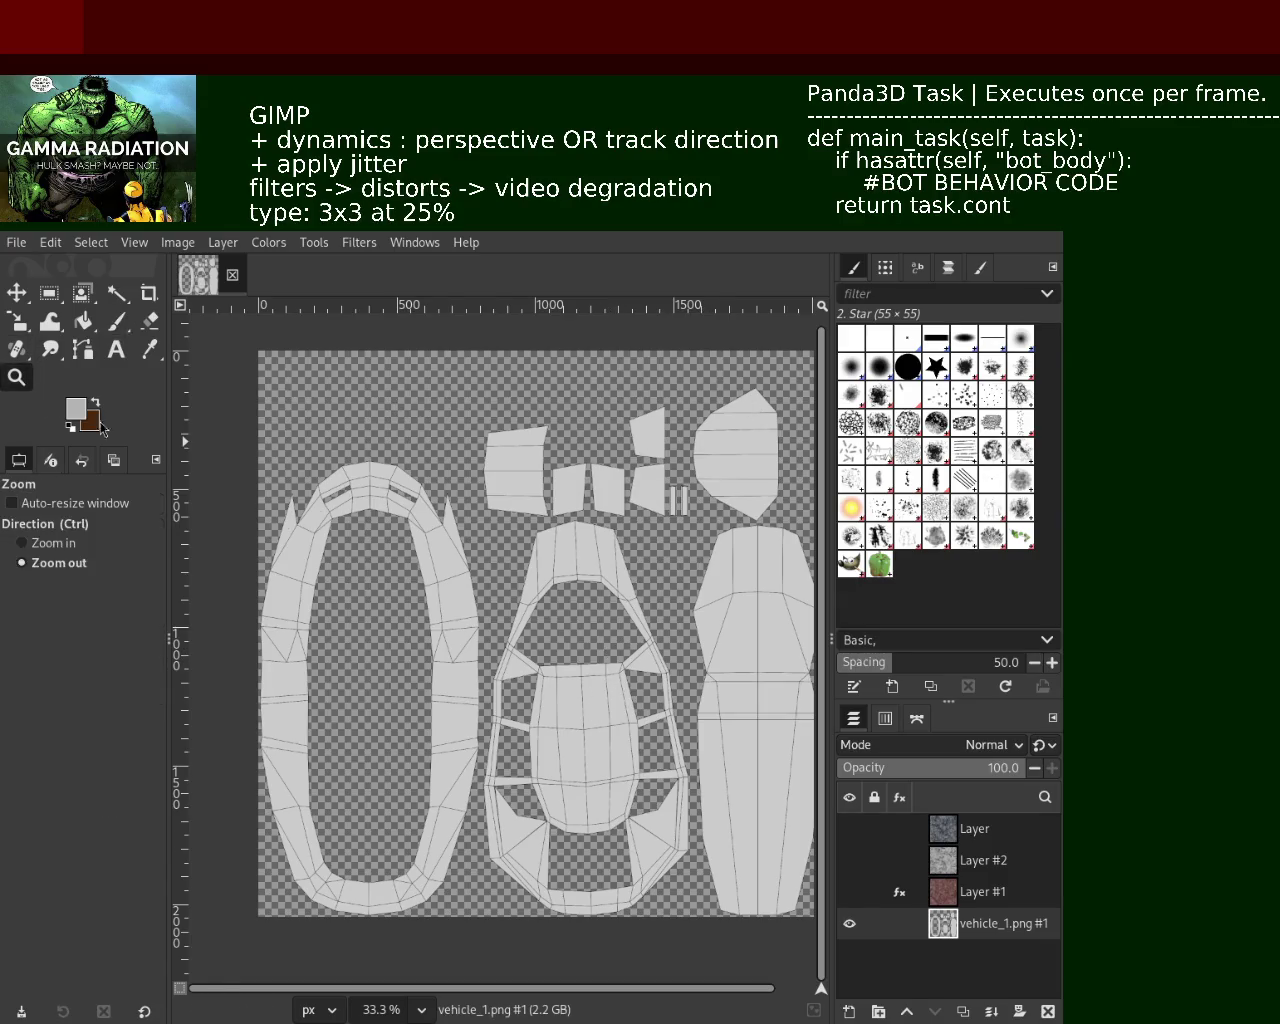
pyautogui.click(560, 662)
pyautogui.click(560, 660)
pyautogui.keyDown('ctrl'); pyautogui.click(569, 700); pyautogui.keyUp('ctrl')
pyautogui.click(569, 700)
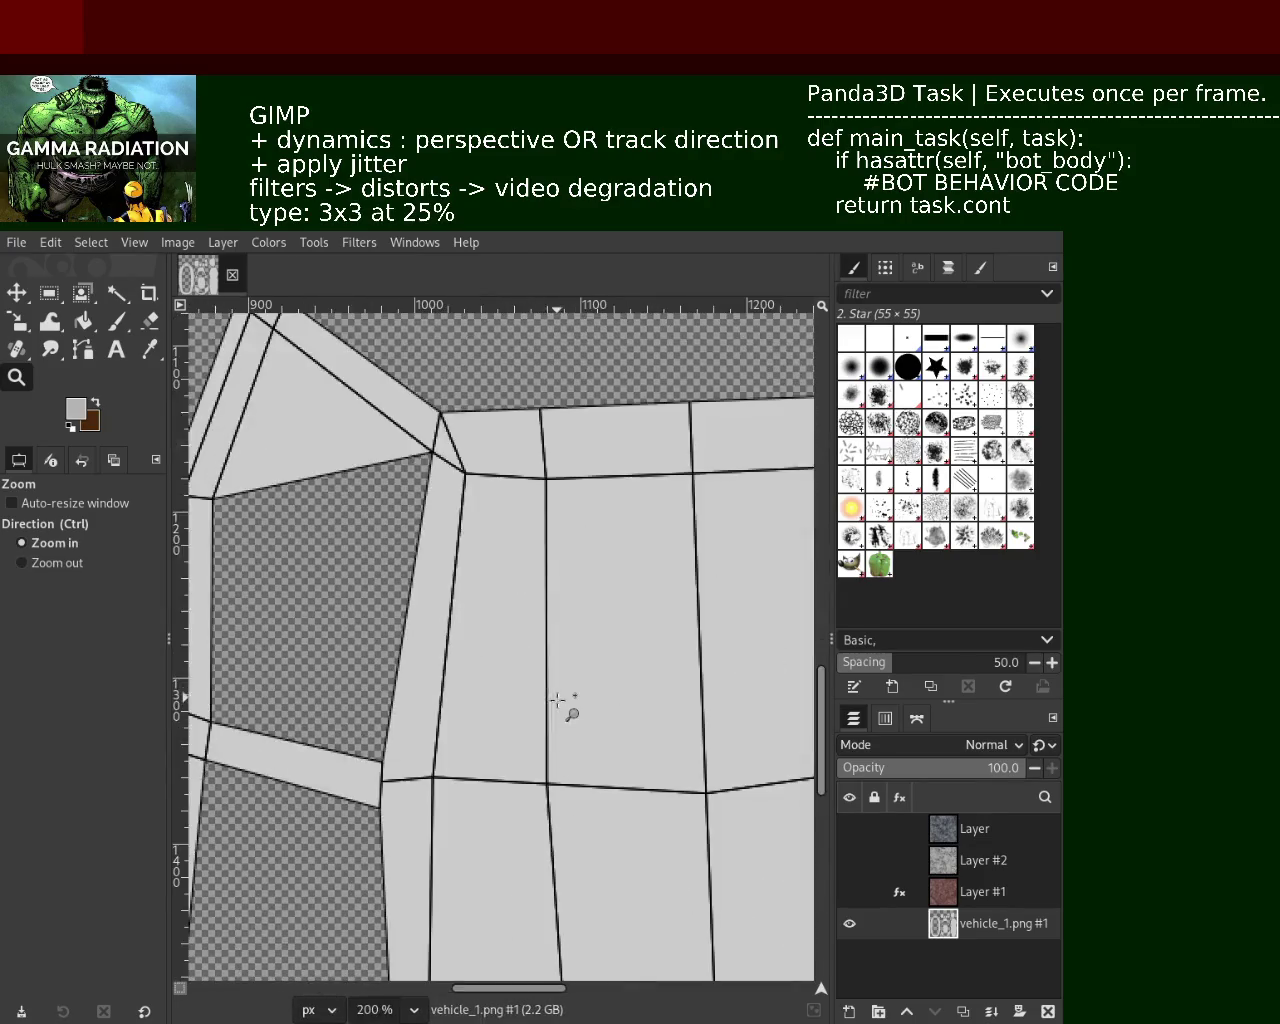
pyautogui.click(660, 551)
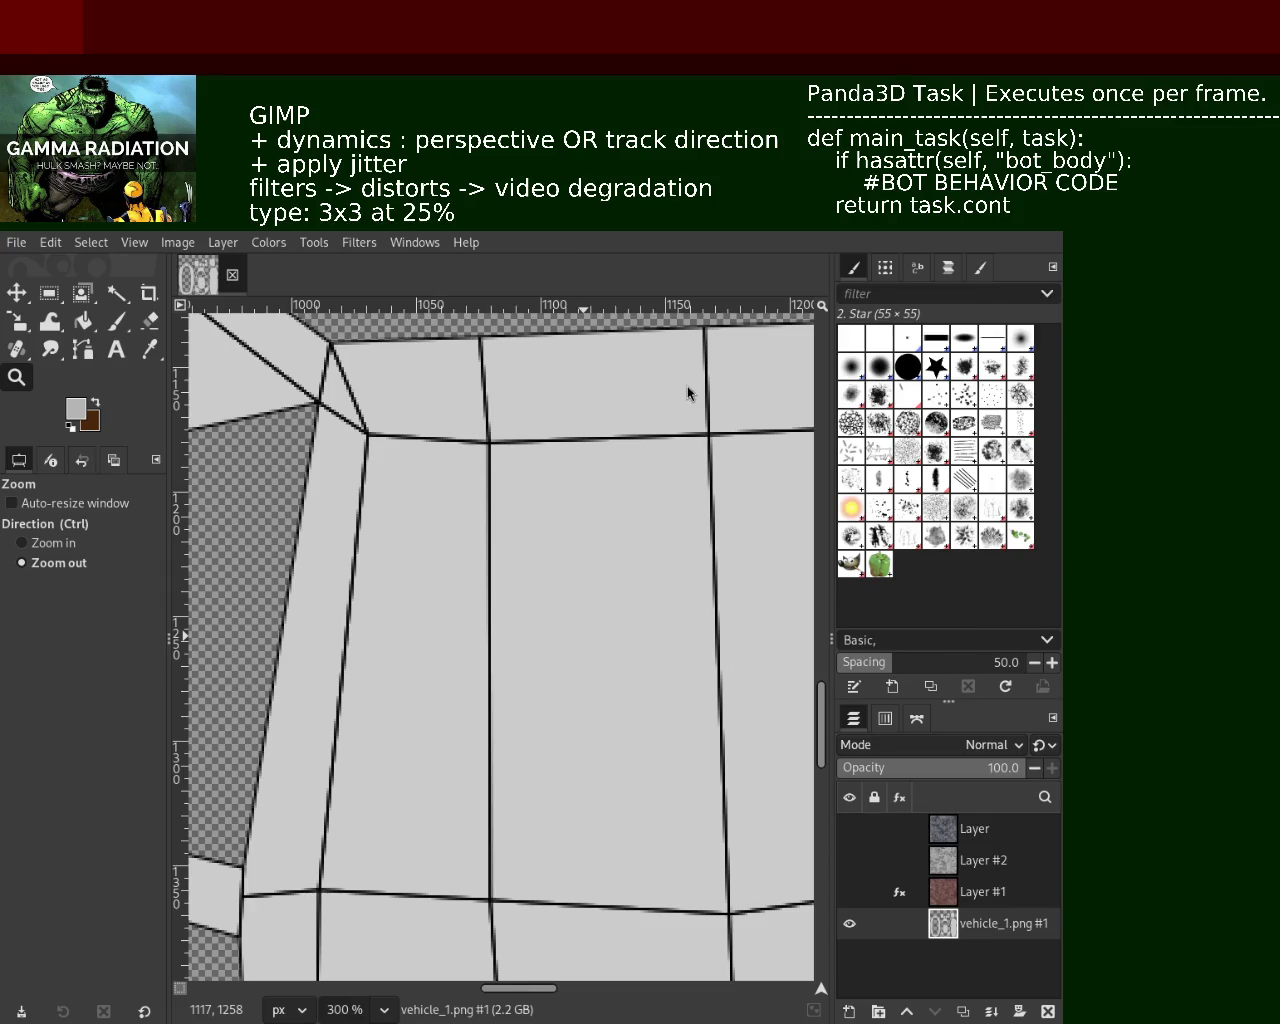
# Show the top Layer and zoom back out to fit the whole texture in view
pyautogui.click(850, 830)
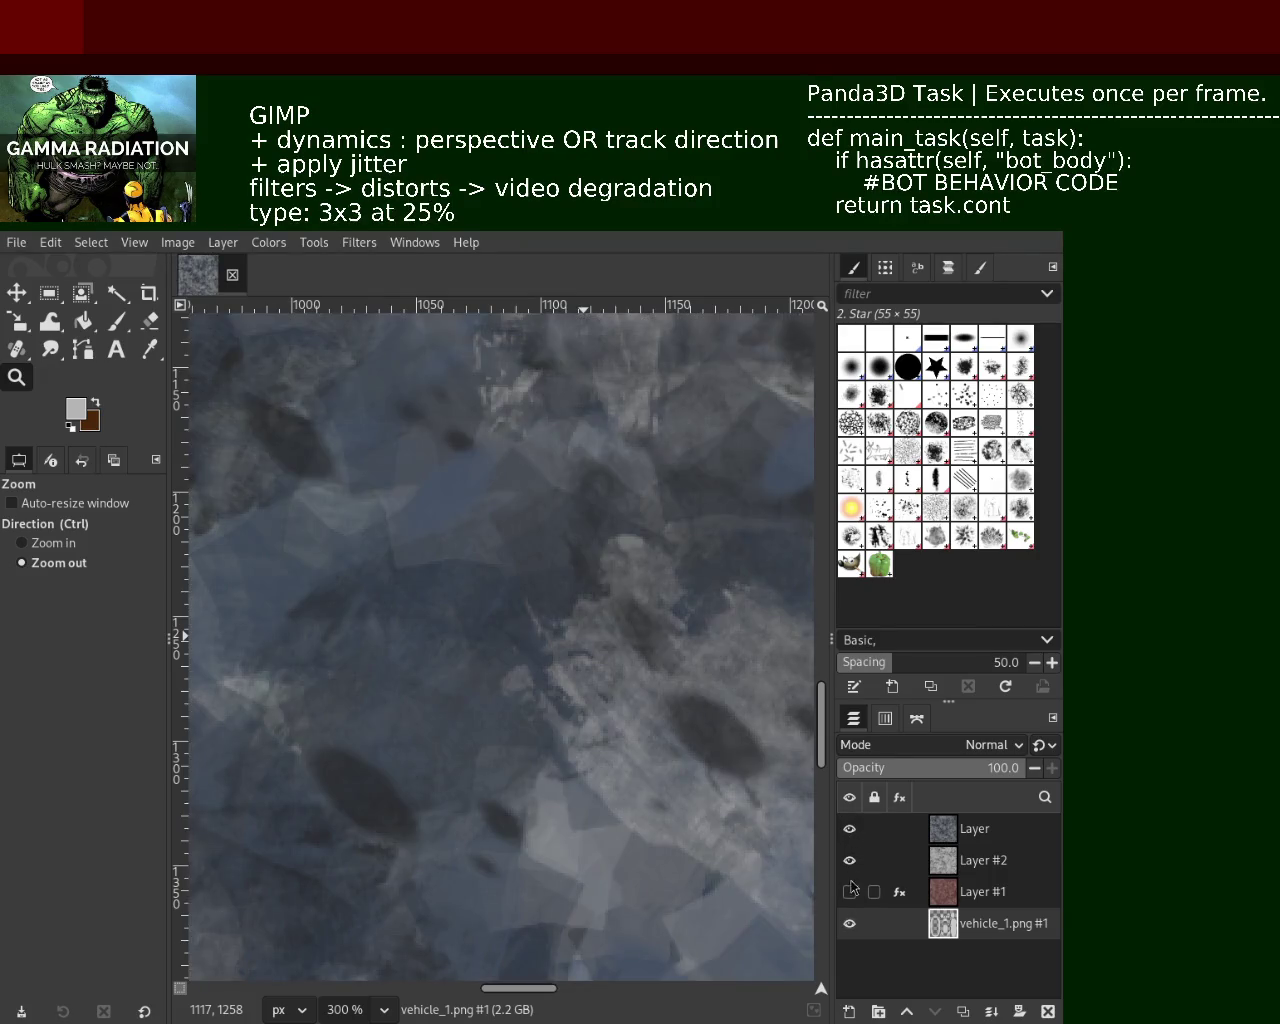
pyautogui.click(583, 535)
pyautogui.click(583, 535)
pyautogui.click(583, 535)
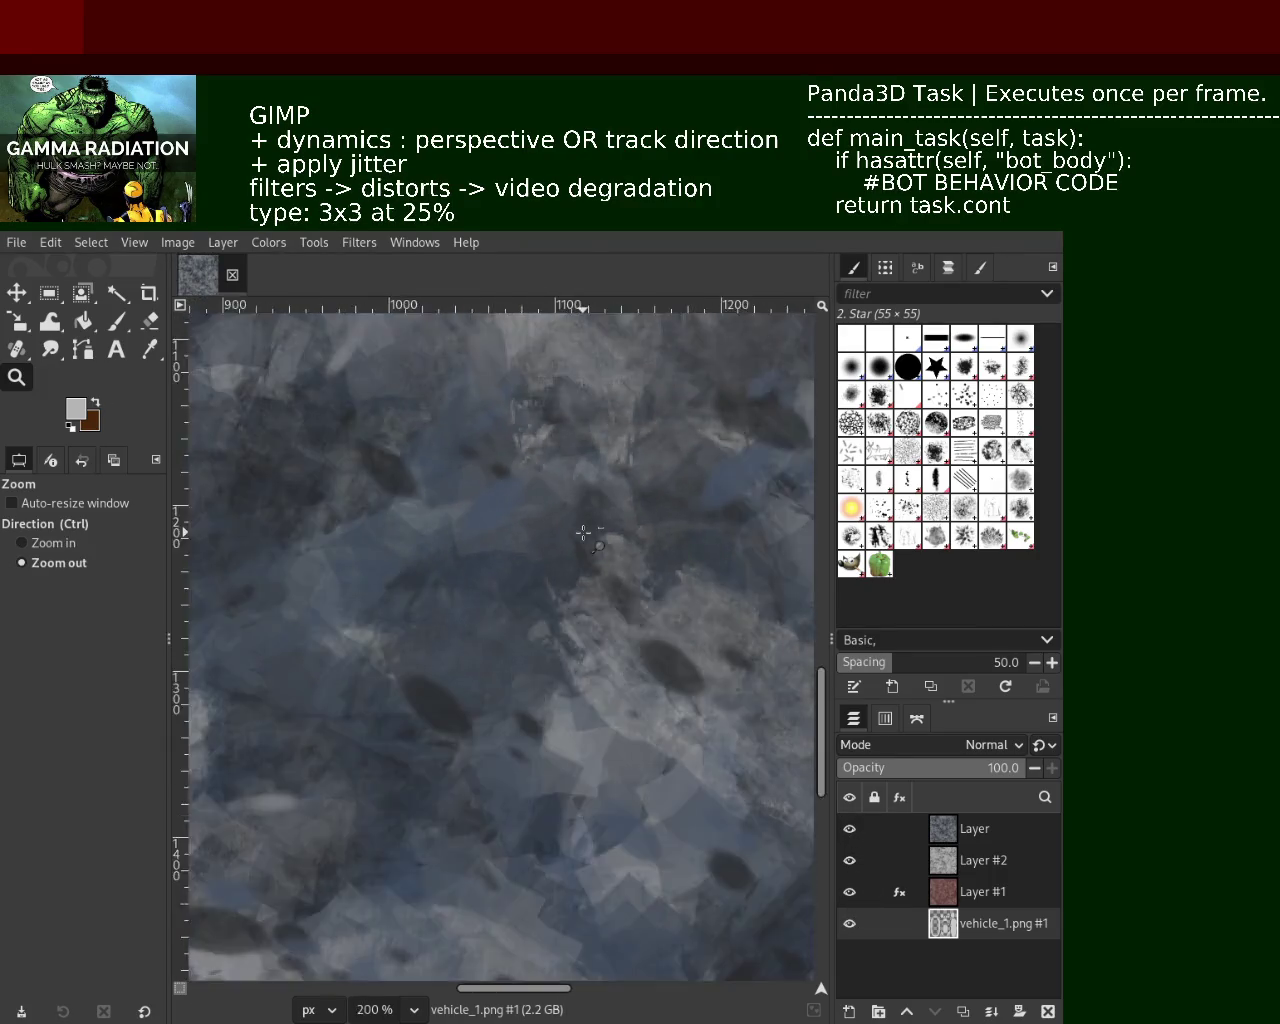
pyautogui.click(584, 533)
pyautogui.click(584, 533)
pyautogui.click(584, 533)
pyautogui.keyDown('ctrl'); pyautogui.click(598, 500); pyautogui.keyUp('ctrl')
pyautogui.click(605, 475)
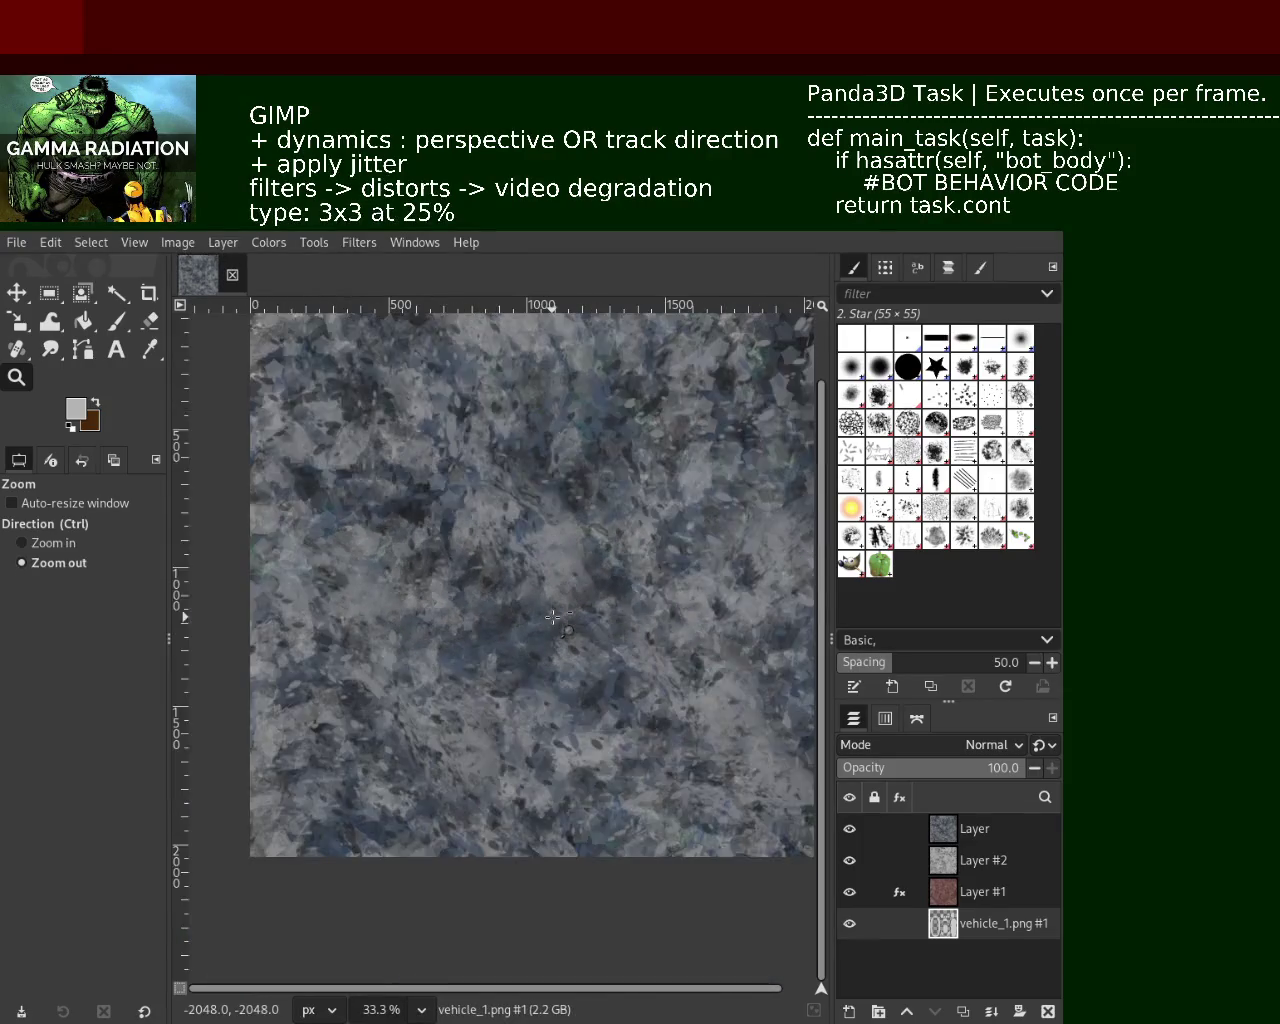
pyautogui.click(612, 457)
pyautogui.click(612, 457)
pyautogui.keyDown('ctrl'); pyautogui.click(616, 470); pyautogui.keyUp('ctrl')
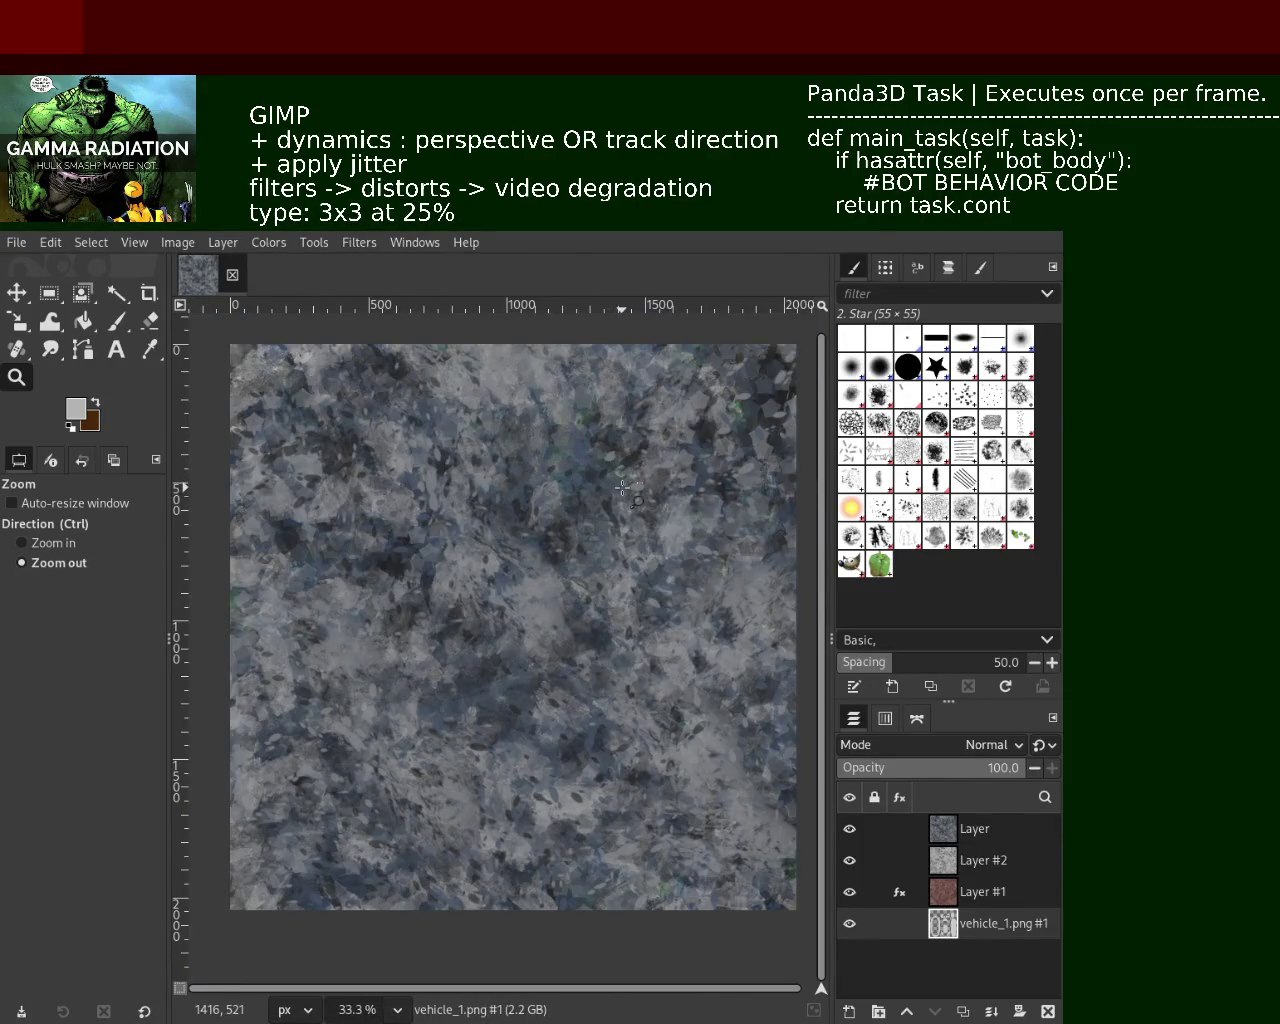
# Set layer visibility so Layer #2 shows and the bluish top Layer is hidden
pyautogui.click(850, 860)
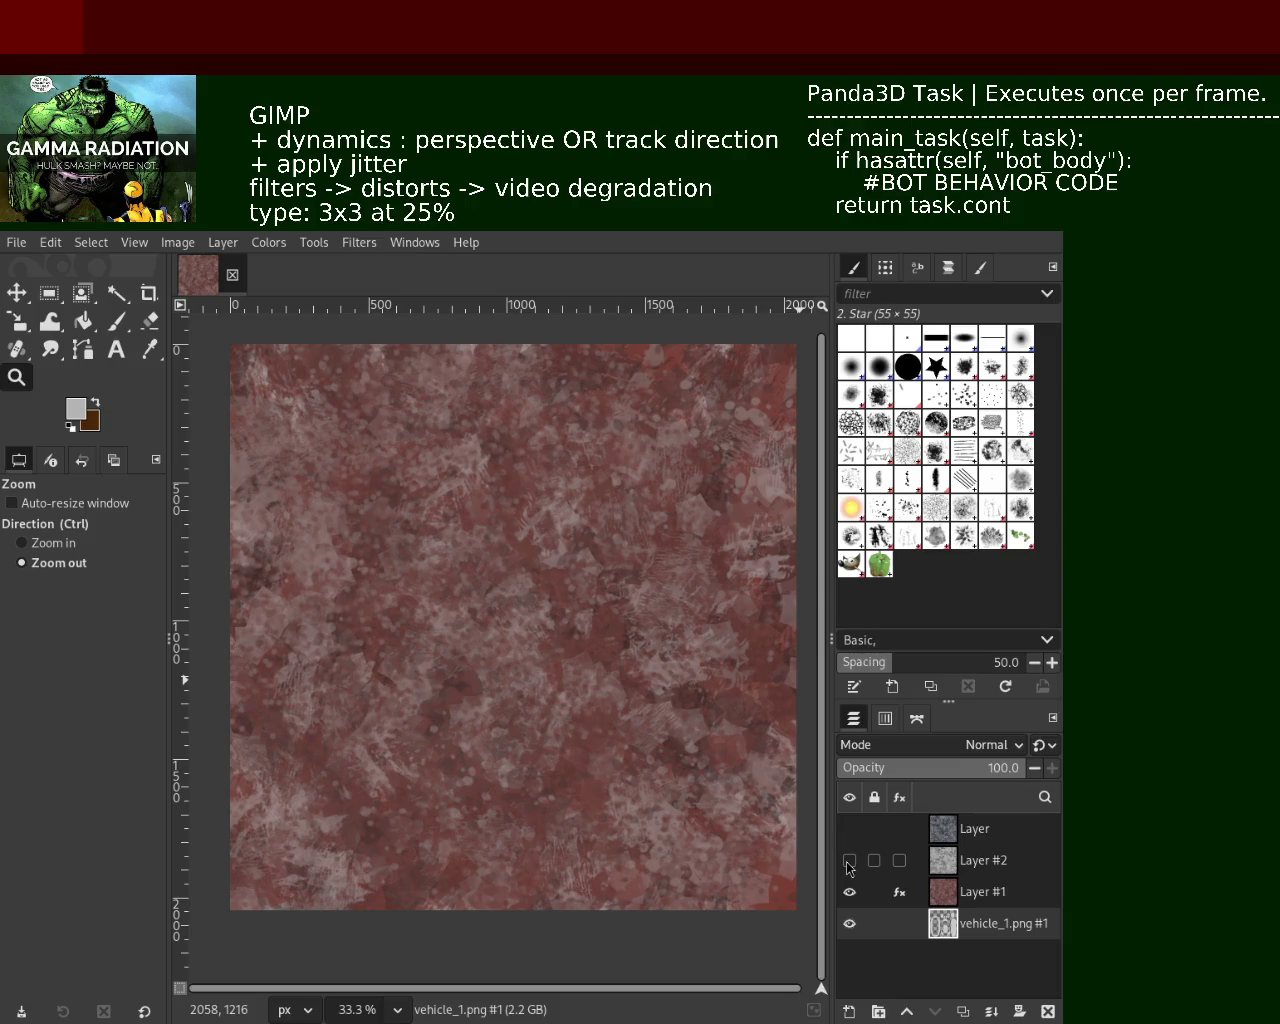
pyautogui.click(850, 862)
pyautogui.click(850, 830)
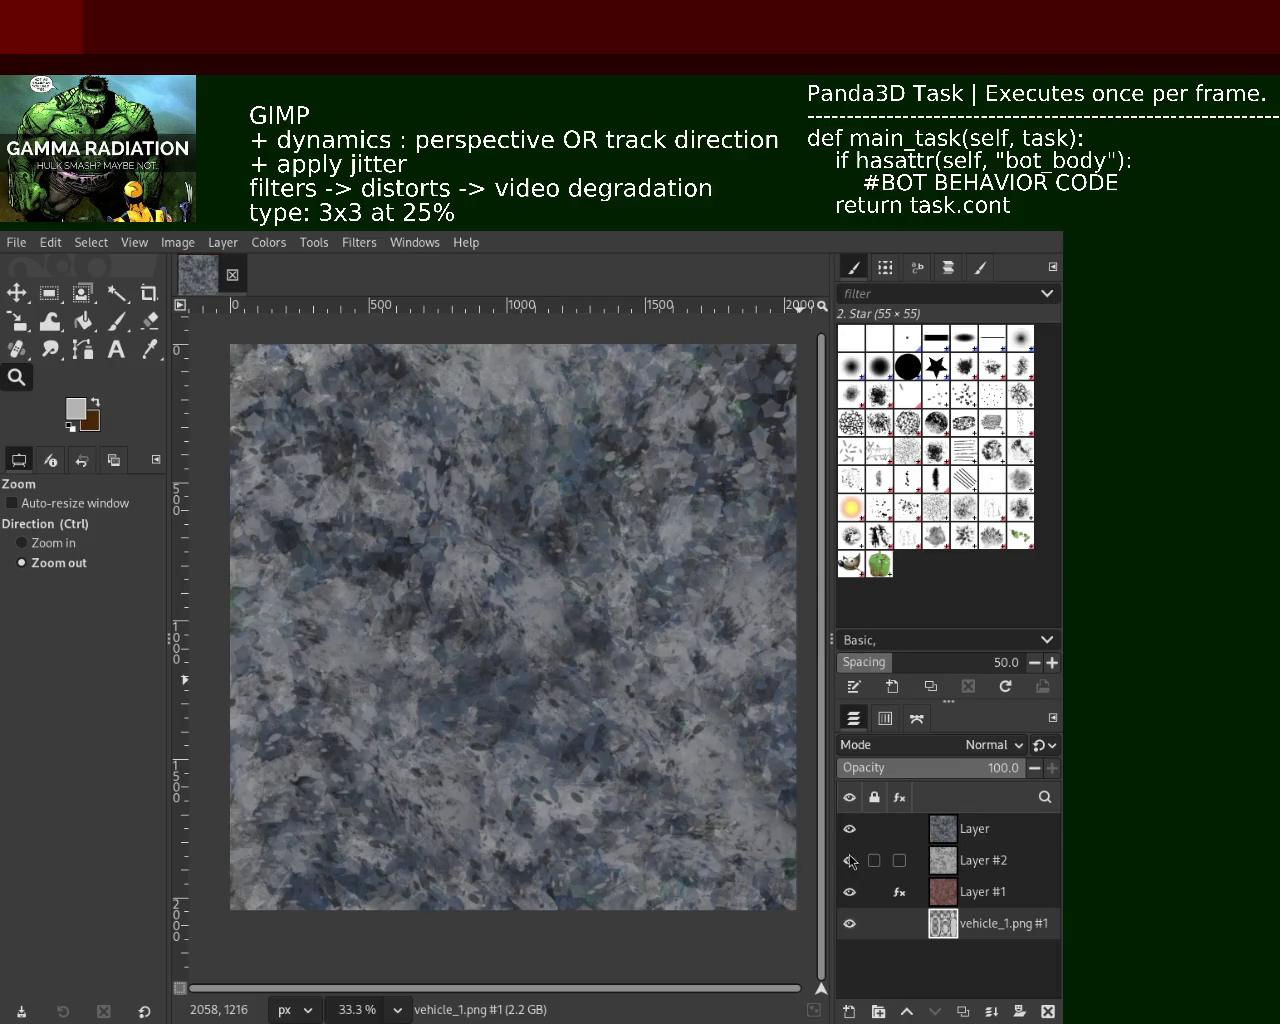
pyautogui.click(850, 830)
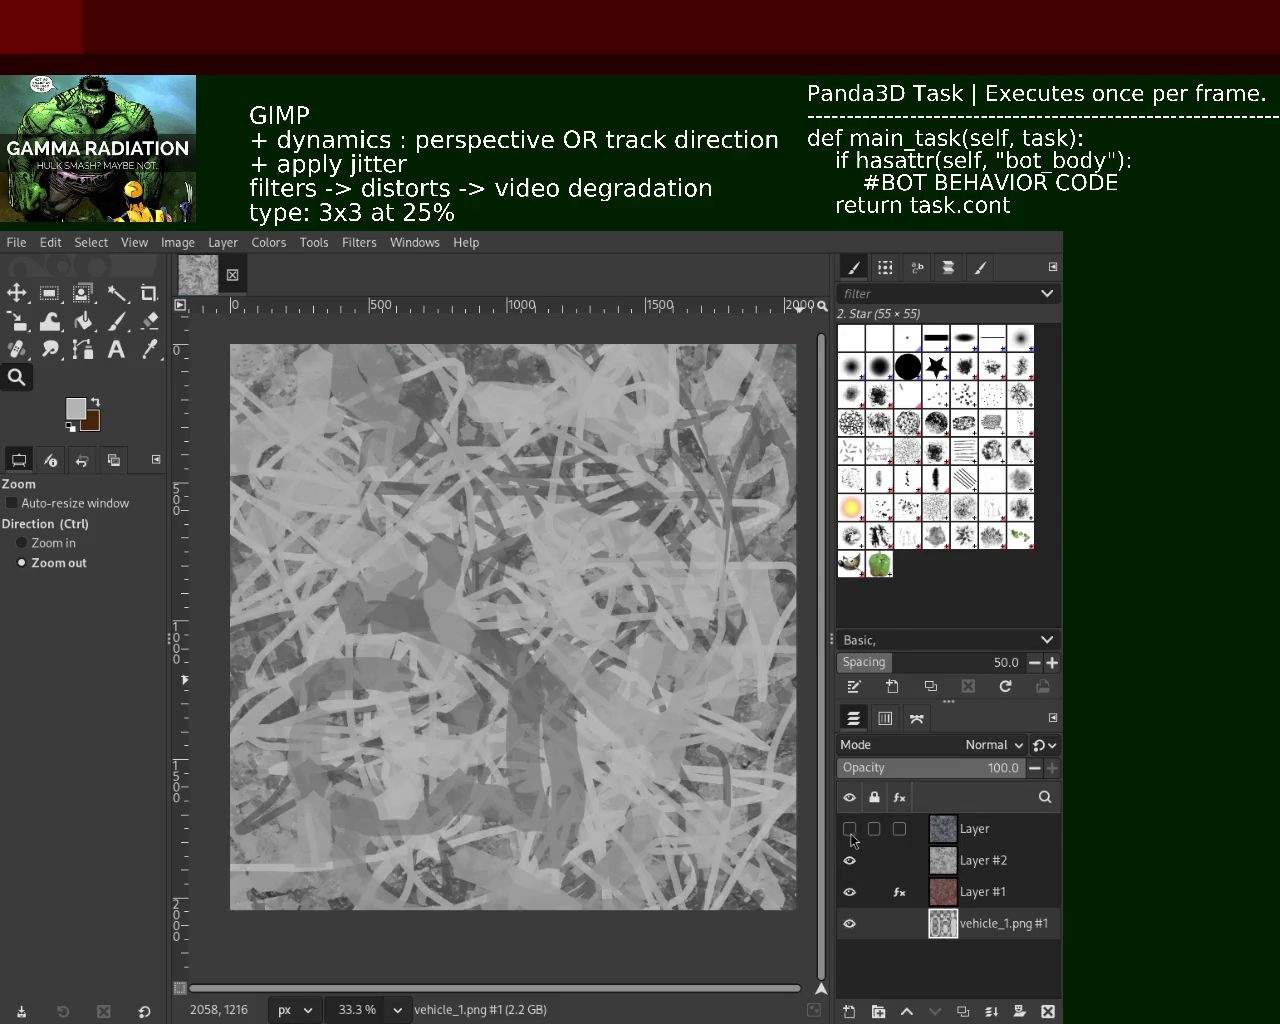
# Return to the paintbrush with a dark grey and make Layer #2 the active layer
pyautogui.click(117, 323)
pyautogui.keyDown('ctrl'); pyautogui.click(690, 440); pyautogui.keyUp('ctrl')
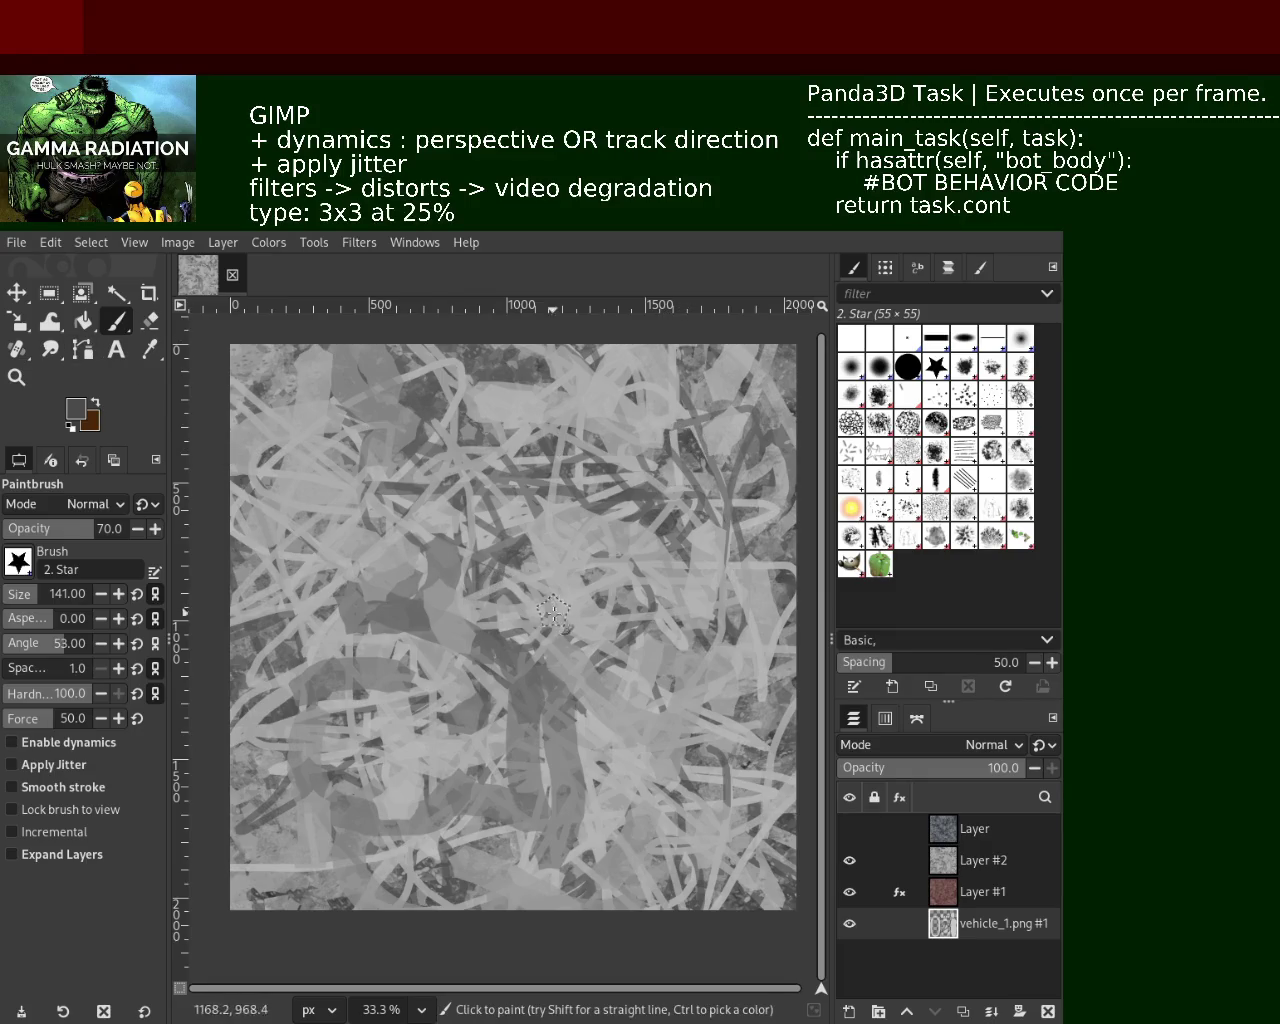
pyautogui.click(946, 864)
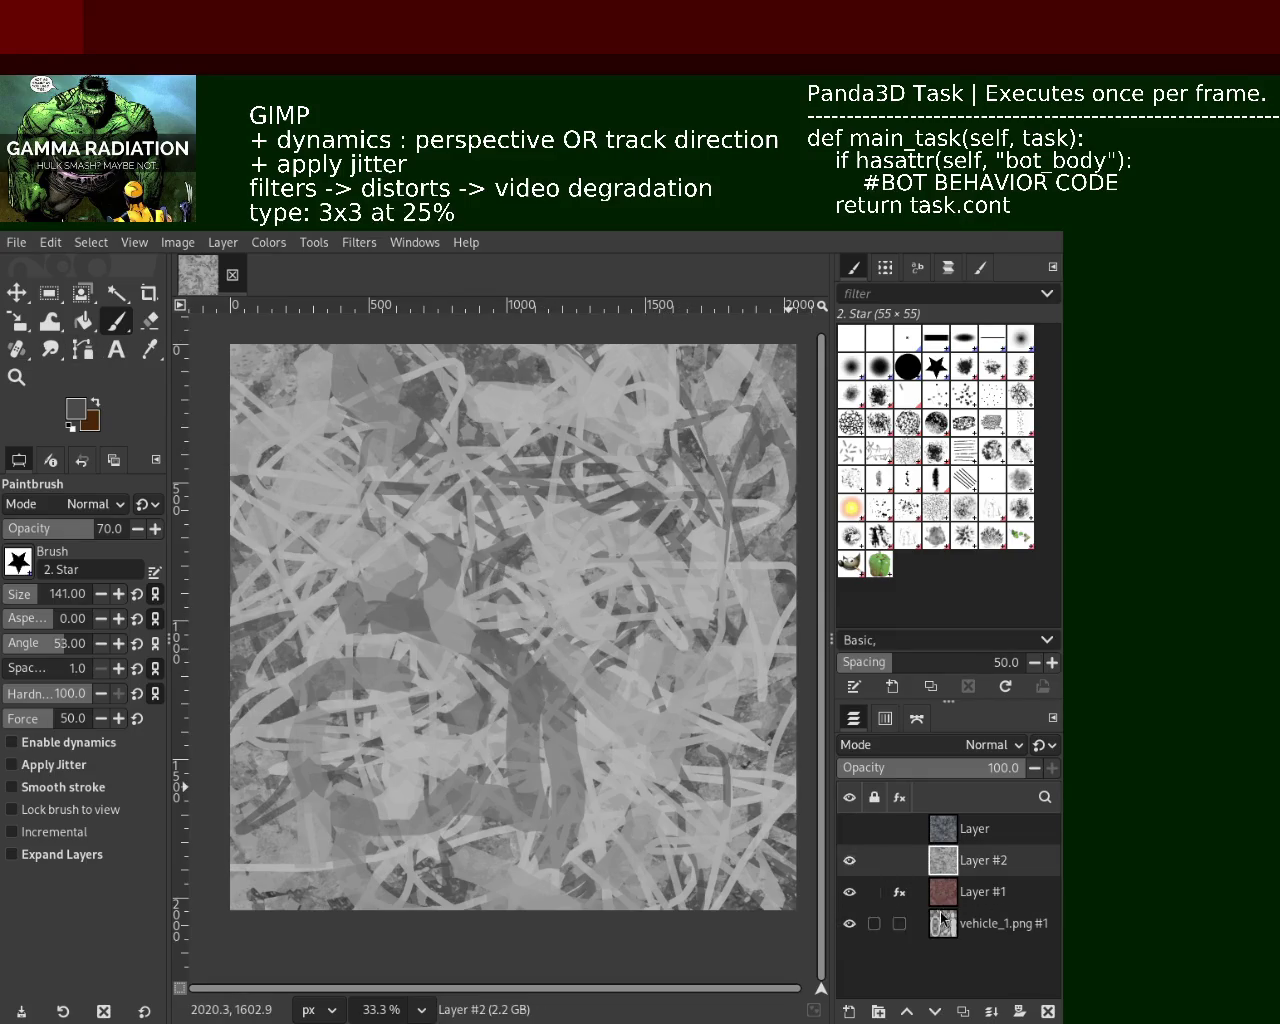
pyautogui.click(849, 860)
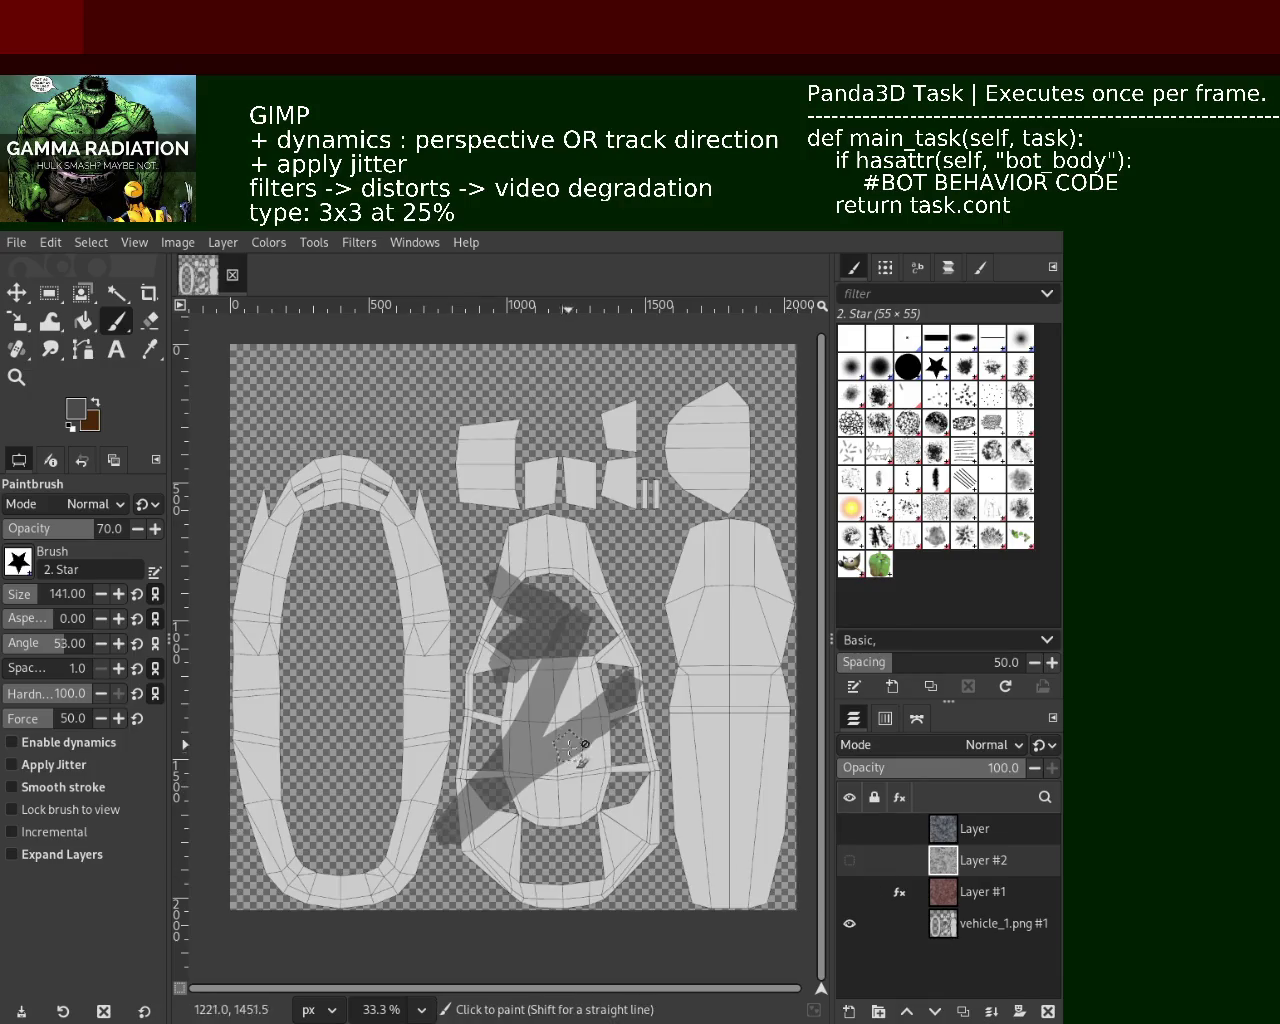
pyautogui.hotkey('ctrl', 'z')
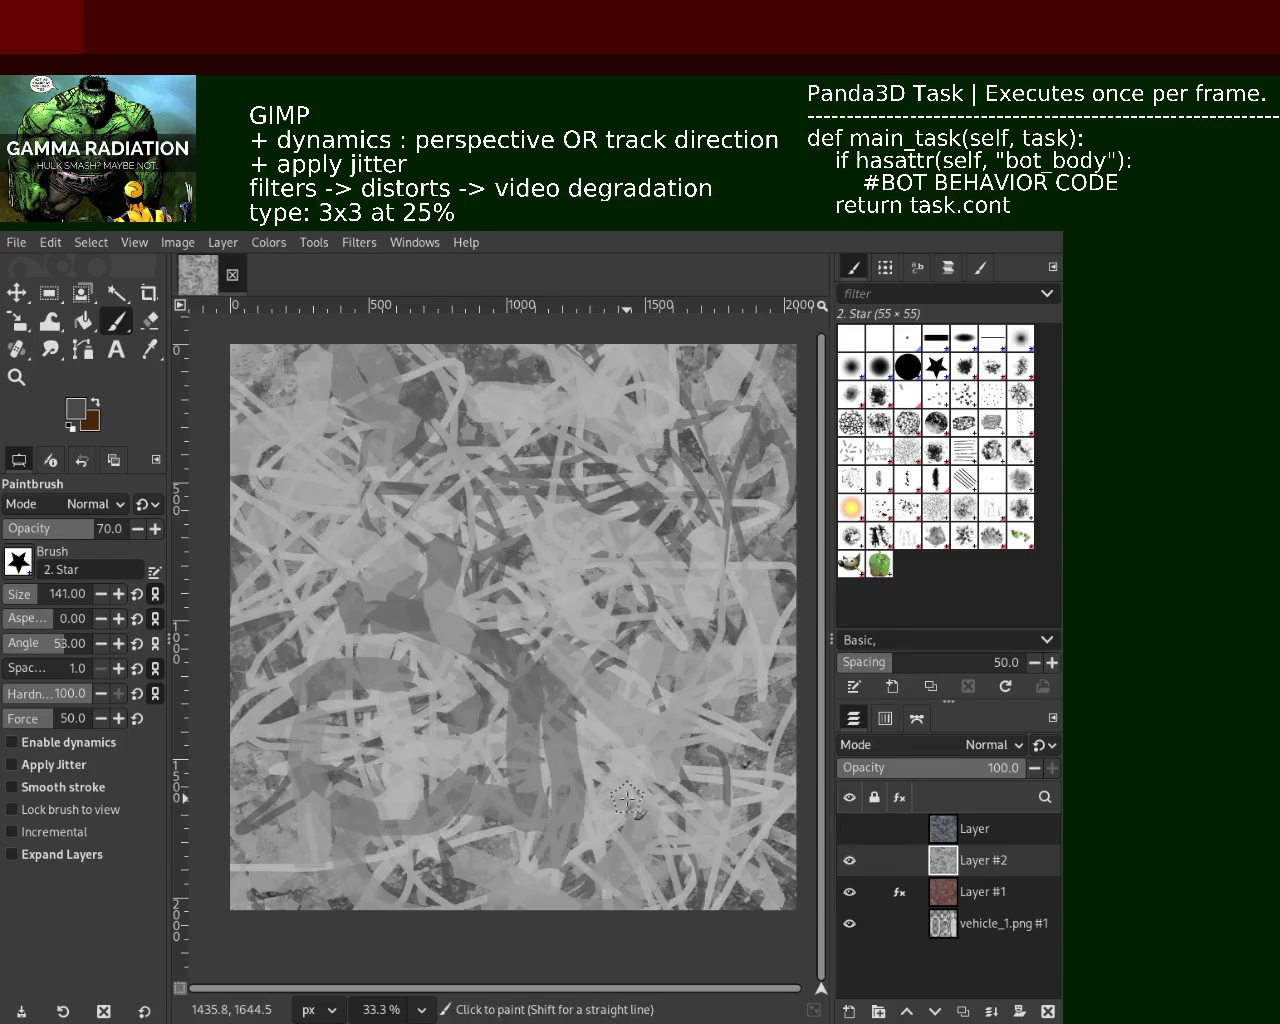
# Check the vehicle_1.png UV map on its own, then restore the grey texture layers
pyautogui.click(948, 934)
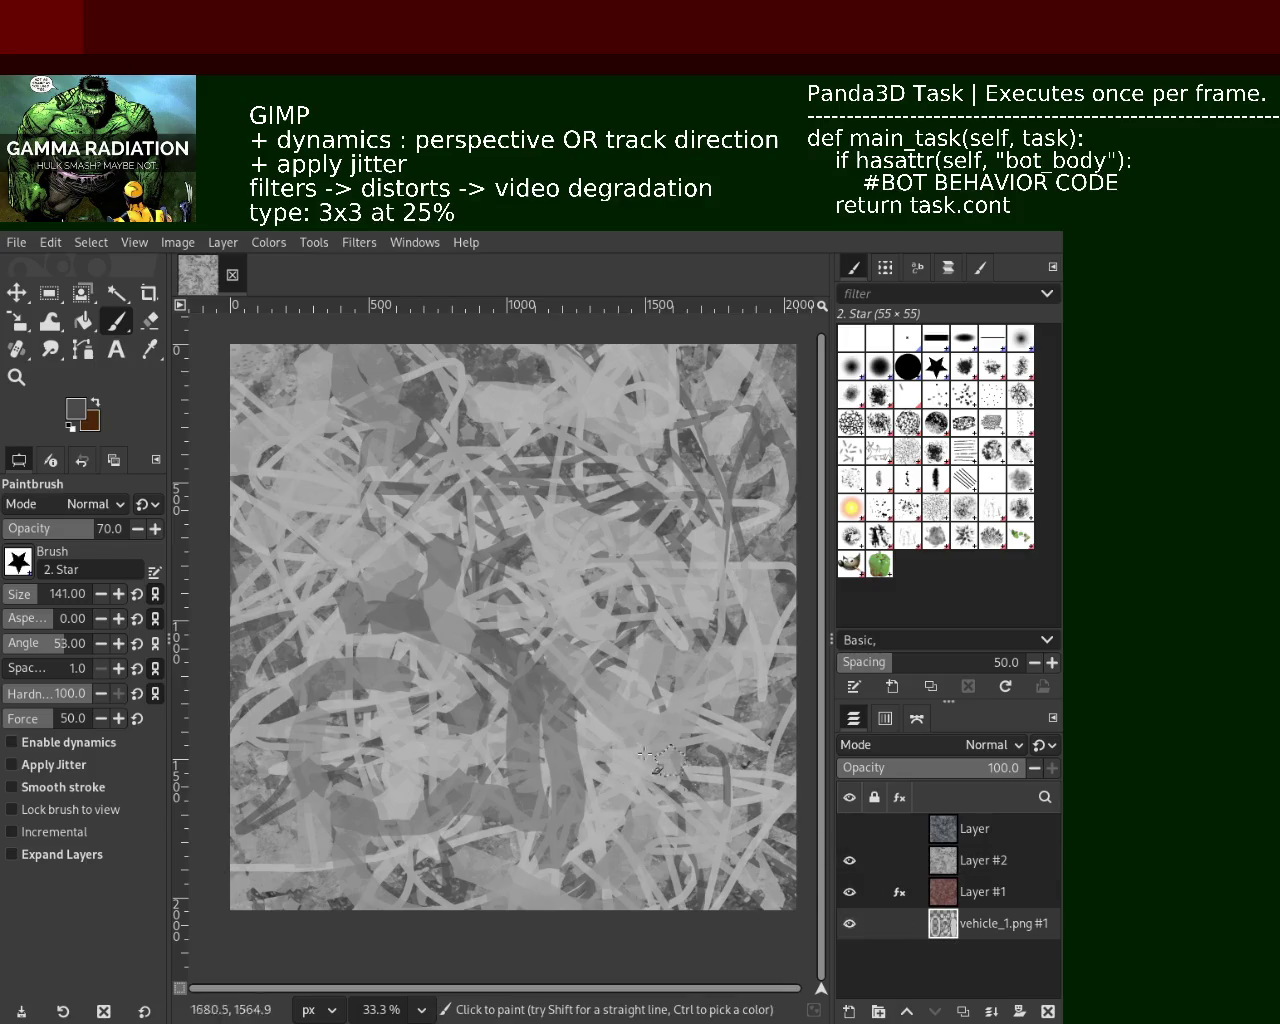
pyautogui.keyDown('shift'); pyautogui.click(851, 891); pyautogui.keyUp('shift')
pyautogui.keyDown('shift'); pyautogui.click(849, 923); pyautogui.keyUp('shift')
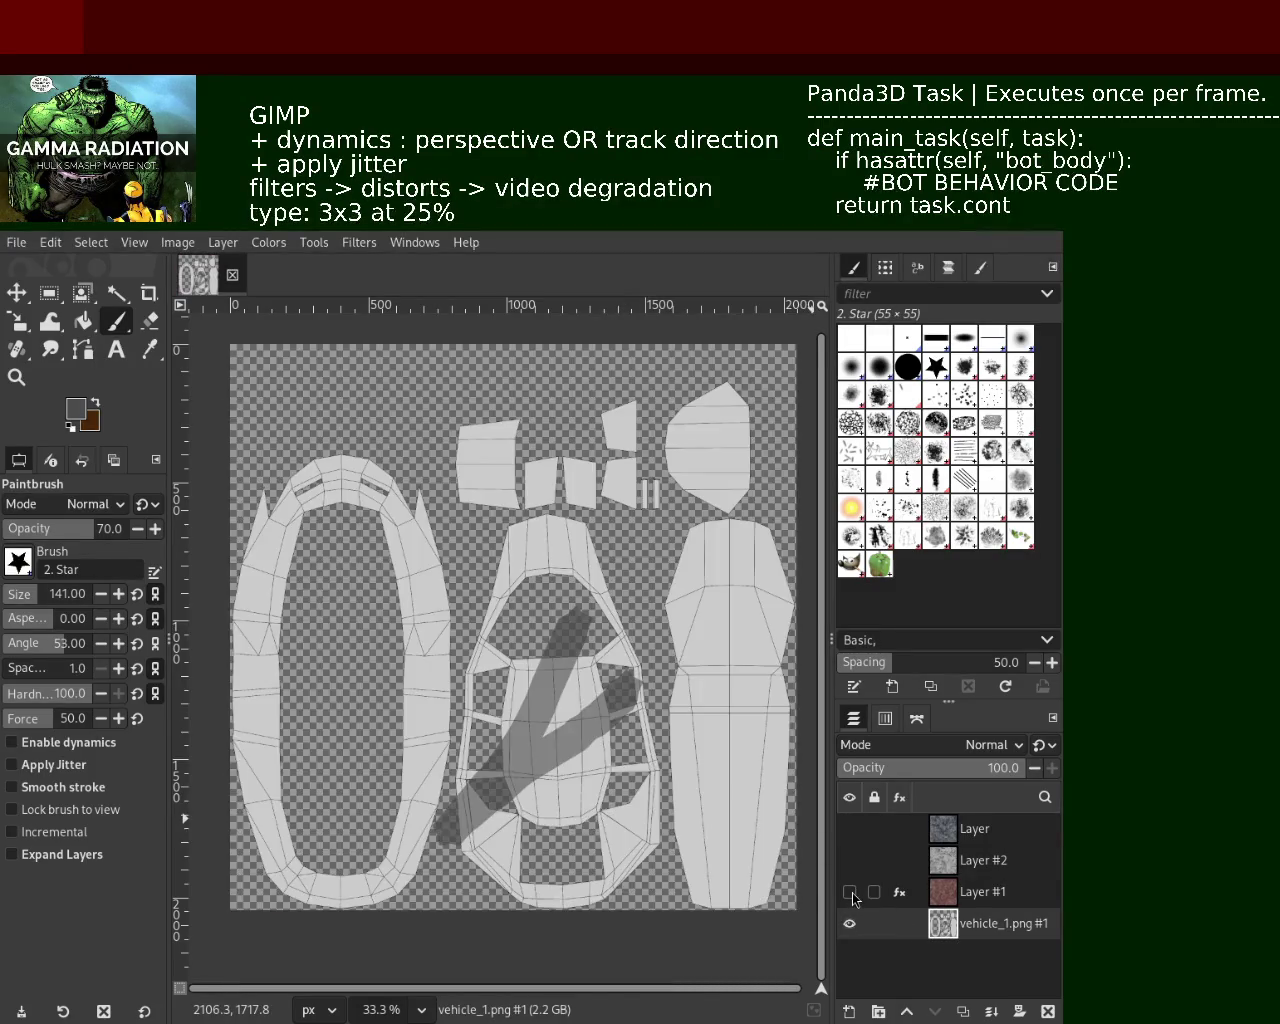
pyautogui.hotkey('ctrl', 'z')
pyautogui.hotkey('ctrl', 'z')
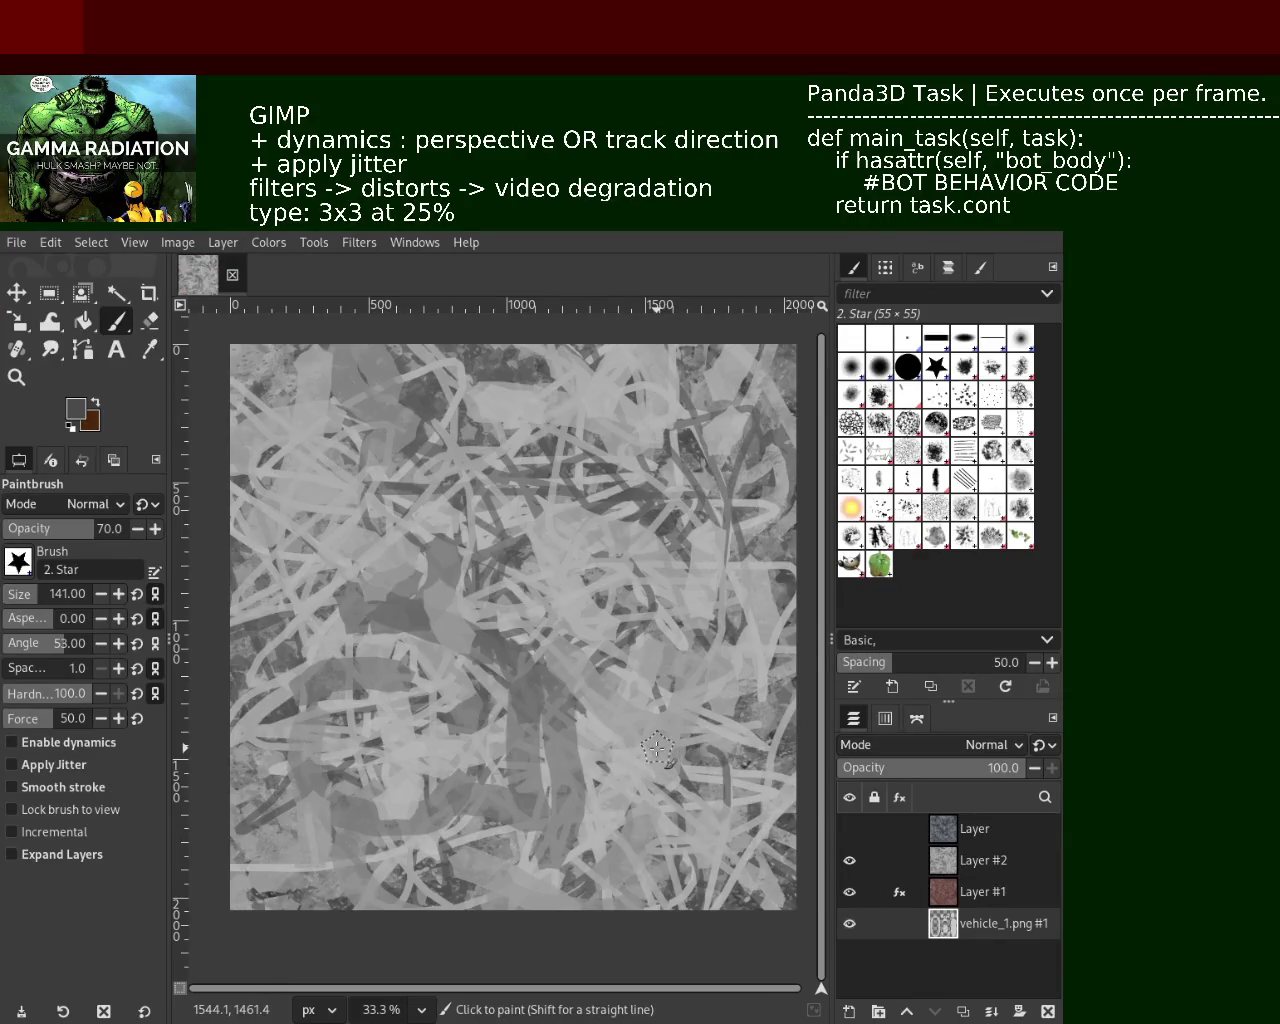
pyautogui.hotkey('ctrl', 'z')
pyautogui.hotkey('ctrl', 'z')
pyautogui.hotkey('ctrl', 'z')
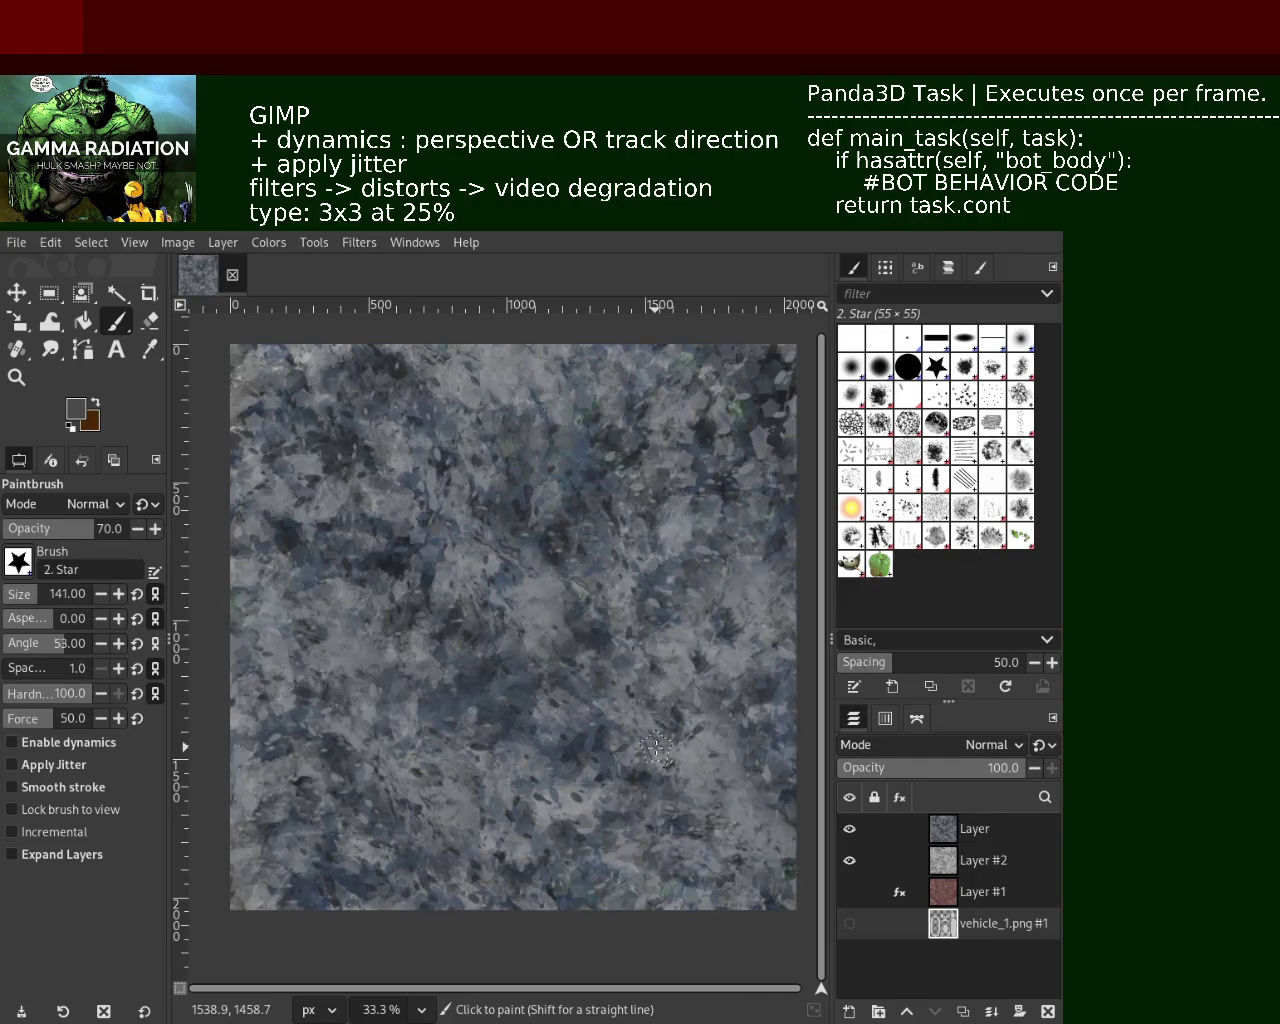
pyautogui.hotkey('ctrl', 'z')
pyautogui.hotkey('ctrl', 'z')
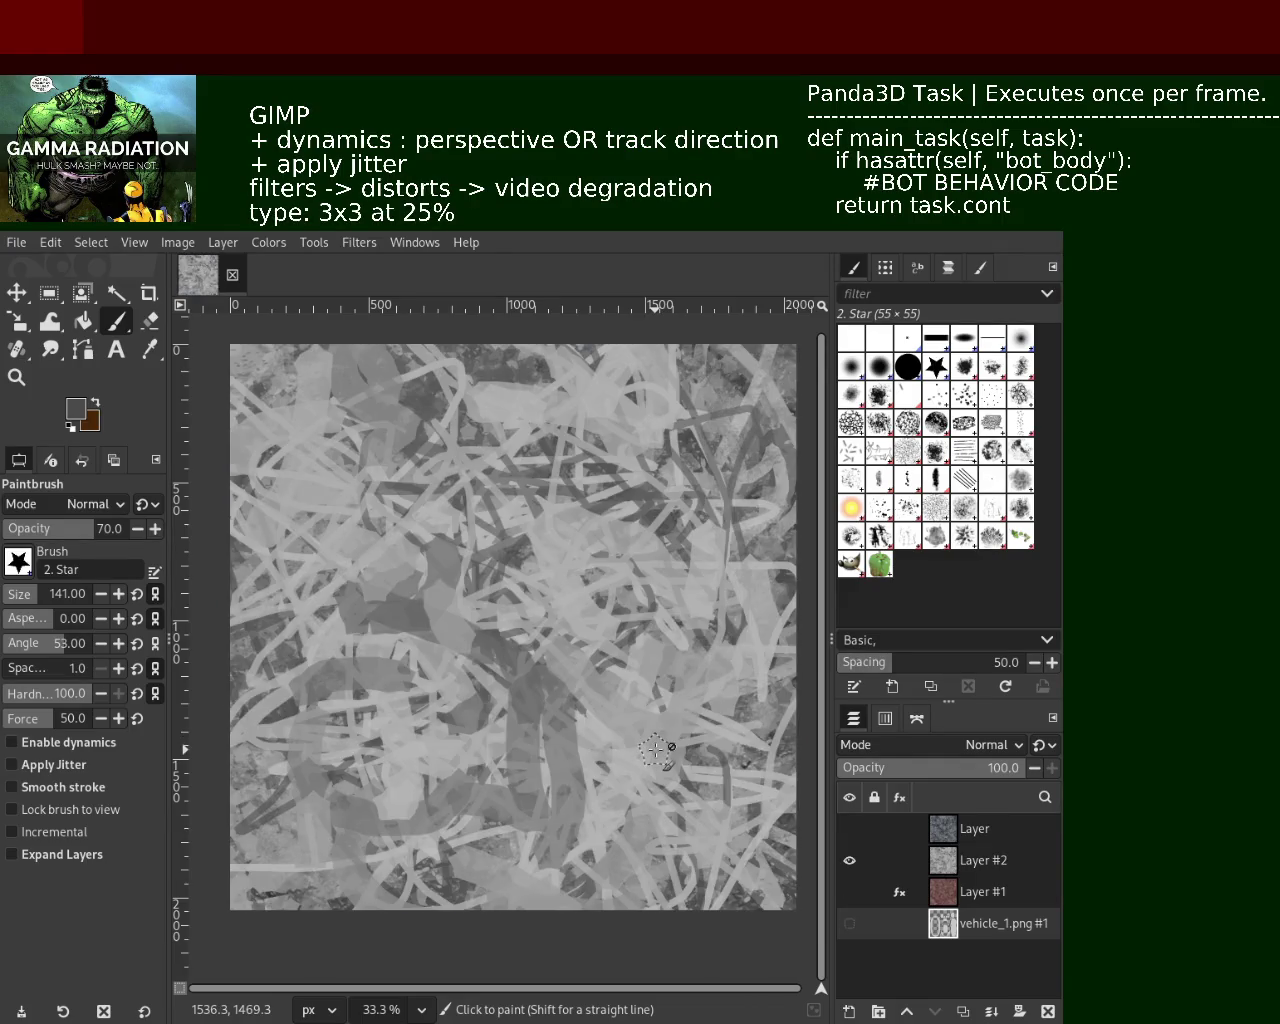
# Make Layer #2 the paint layer and sample a lighter grey from the texture
pyautogui.keyDown('ctrl'); pyautogui.click(499, 636); pyautogui.keyUp('ctrl')
pyautogui.moveTo(948, 891)
pyautogui.click(975, 860)
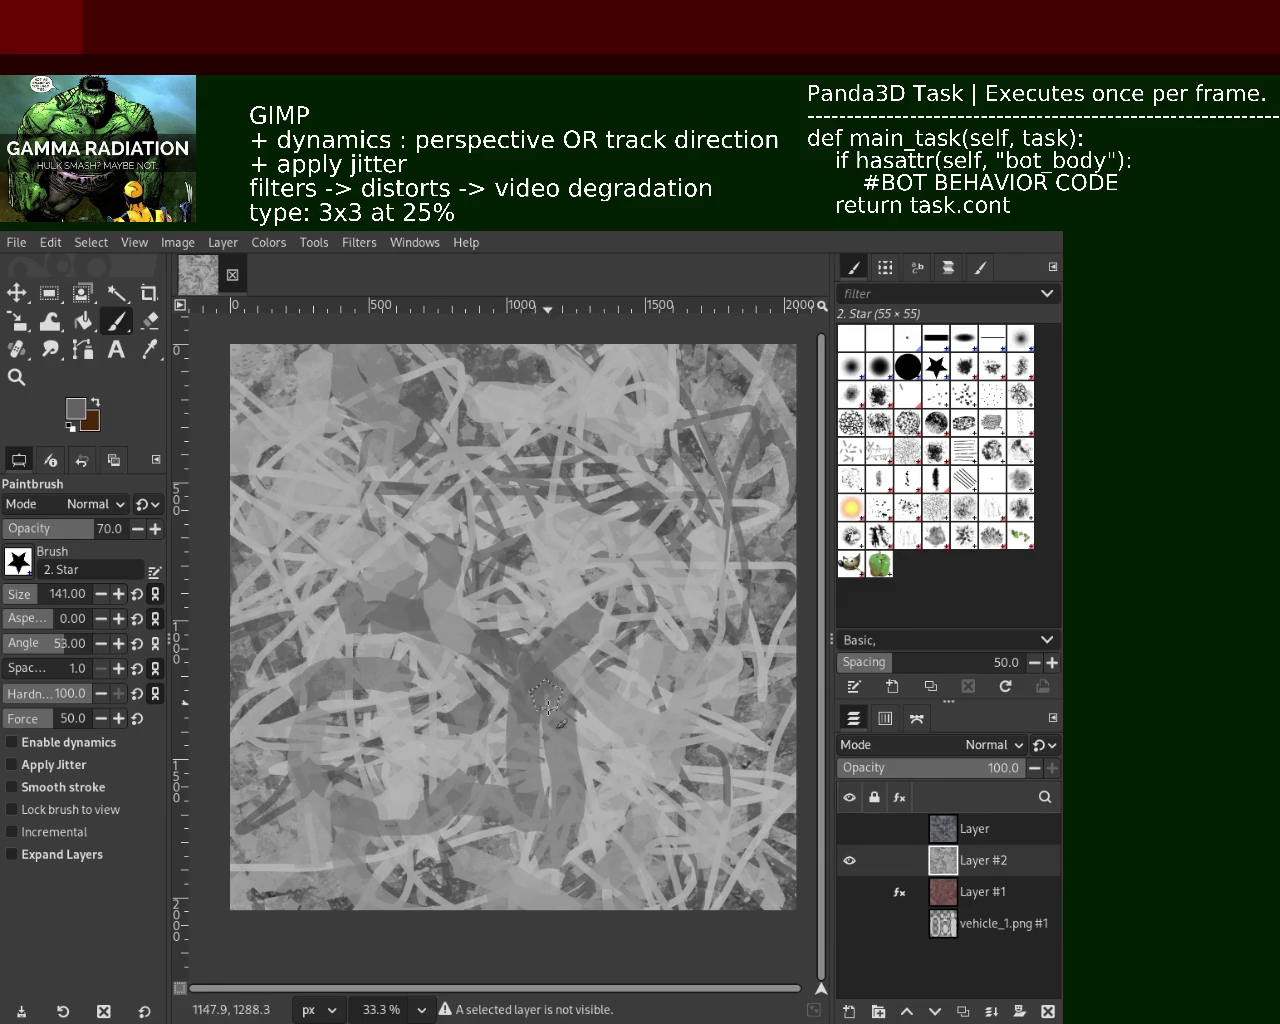
pyautogui.keyDown('ctrl'); pyautogui.click(608, 630); pyautogui.keyUp('ctrl')
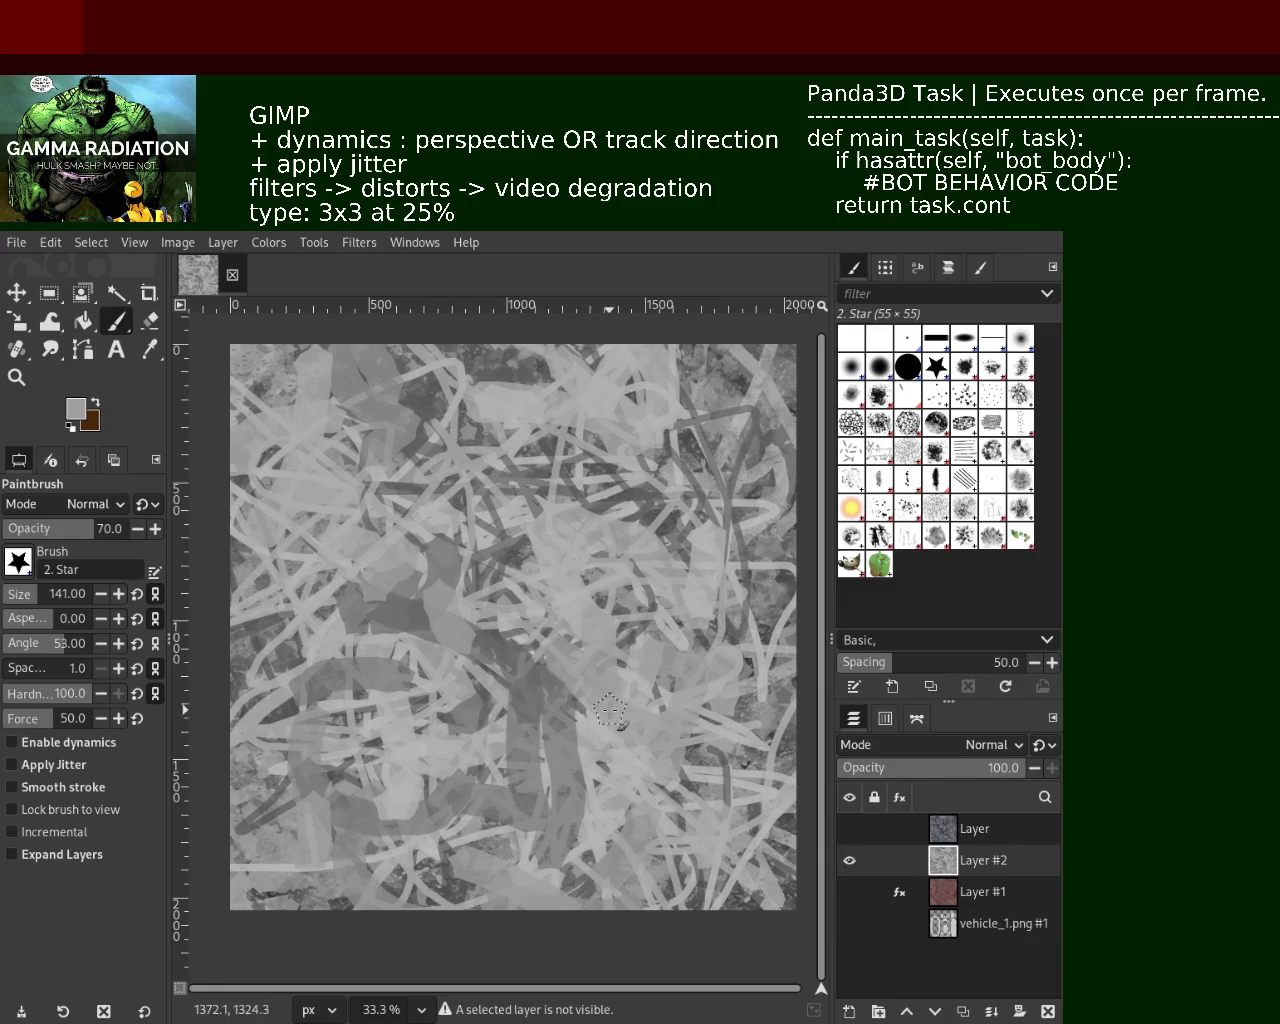
pyautogui.keyDown('ctrl'); pyautogui.click(681, 642); pyautogui.keyUp('ctrl')
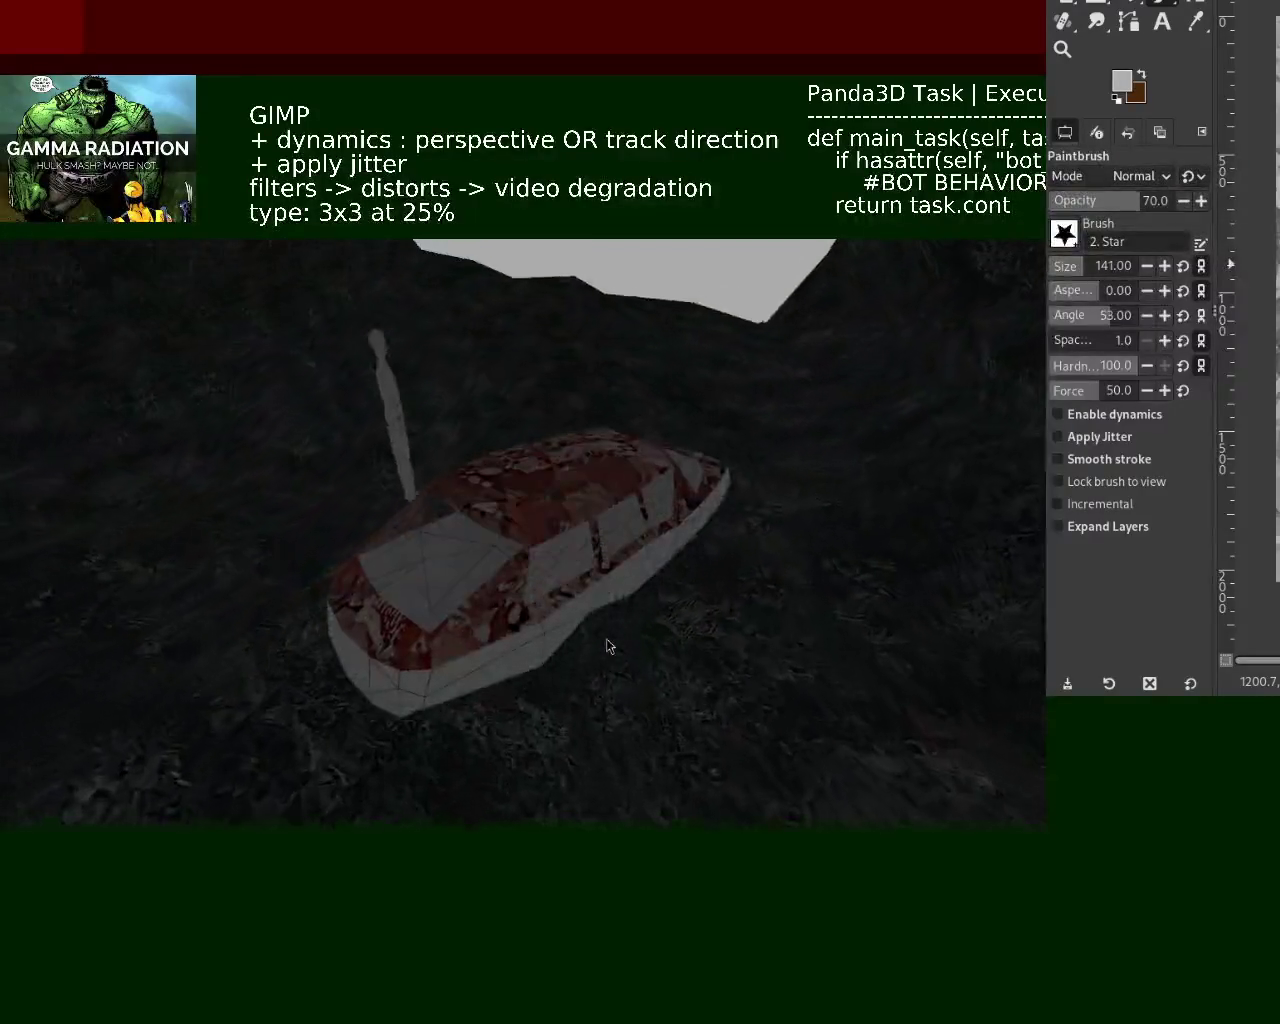
# Move the Panda3D vehicle preview aside and bring GIMP back to the front
pyautogui.moveTo(418, 500); pyautogui.dragTo(198, 698)
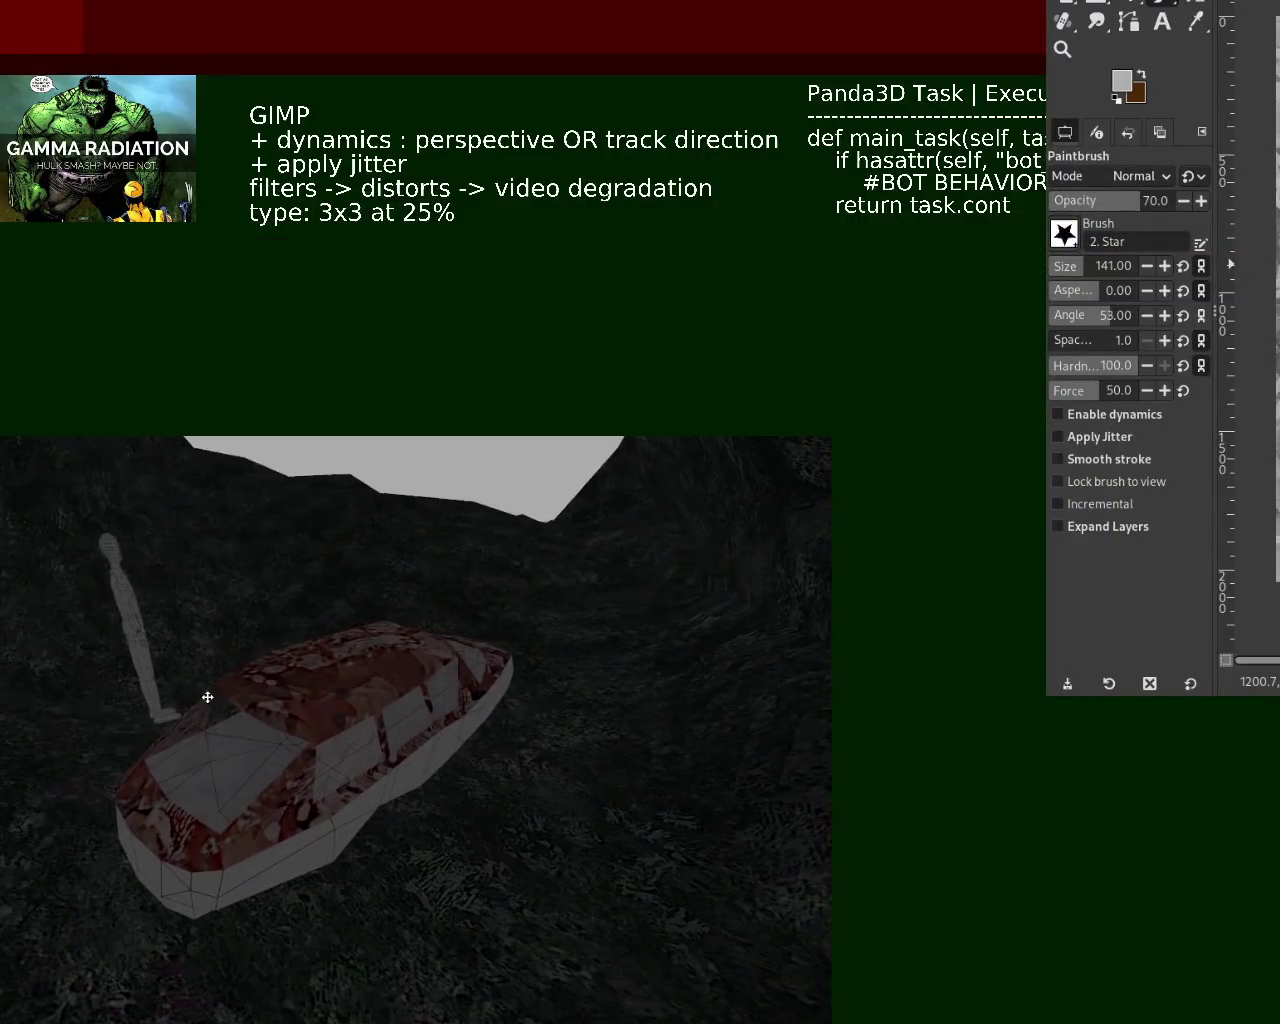
pyautogui.hotkey('alt', 'Tab')
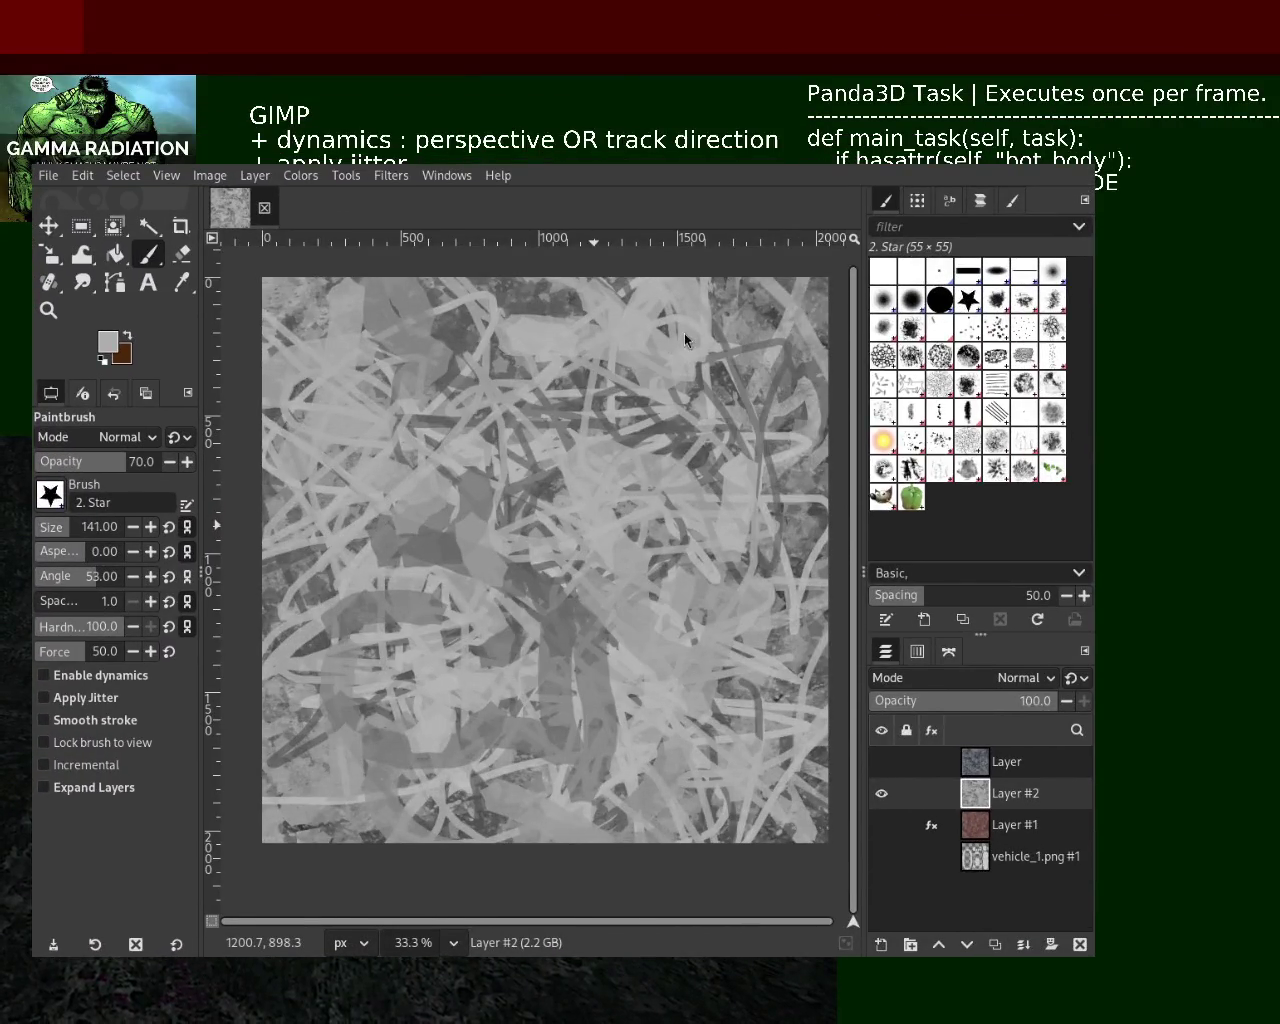
# Paint dark and light grey scribbles across the middle and upper left of Layer #2
pyautogui.keyDown('ctrl'); pyautogui.click(470, 500); pyautogui.keyUp('ctrl')
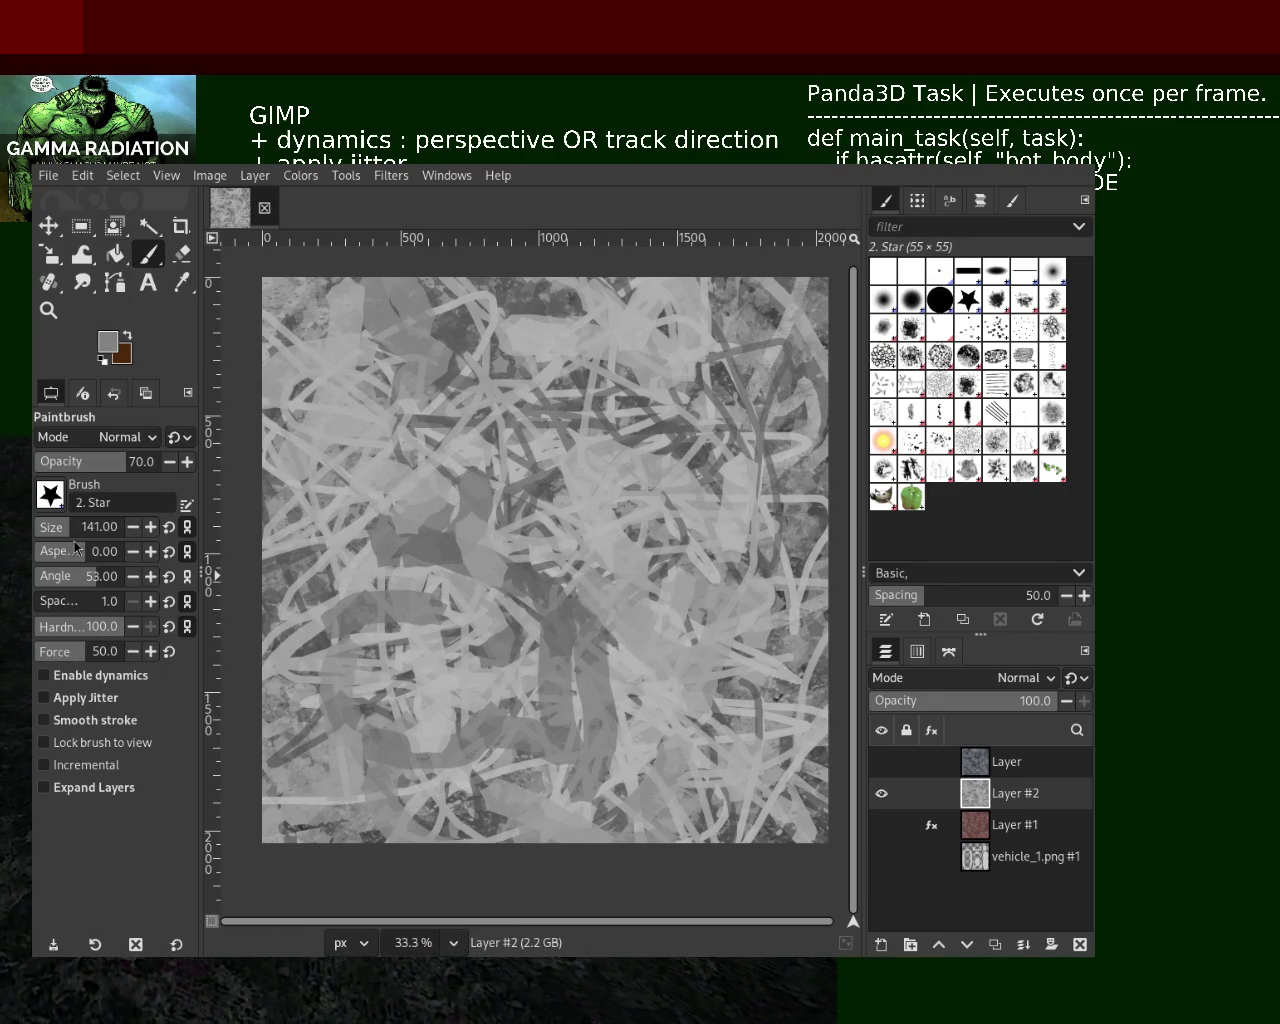
pyautogui.write('46')
pyautogui.keyDown('ctrl'); pyautogui.click(480, 600); pyautogui.keyUp('ctrl')
pyautogui.moveTo(480, 565)
pyautogui.mouseDown()
pyautogui.moveTo(600, 610)
pyautogui.moveTo(673, 564)
pyautogui.moveTo(593, 478)
pyautogui.moveTo(760, 430)
pyautogui.moveTo(615, 420)
pyautogui.moveTo(708, 507)
pyautogui.moveTo(565, 840)
pyautogui.moveTo(815, 730)
pyautogui.moveTo(657, 727)
pyautogui.moveTo(506, 754)
pyautogui.mouseUp()
pyautogui.keyDown('ctrl'); pyautogui.click(563, 725); pyautogui.keyUp('ctrl')
pyautogui.moveTo(563, 712)
pyautogui.mouseDown()
pyautogui.moveTo(517, 735)
pyautogui.moveTo(490, 568)
pyautogui.moveTo(446, 569)
pyautogui.moveTo(350, 610)
pyautogui.moveTo(720, 640)
pyautogui.moveTo(430, 455)
pyautogui.mouseUp()
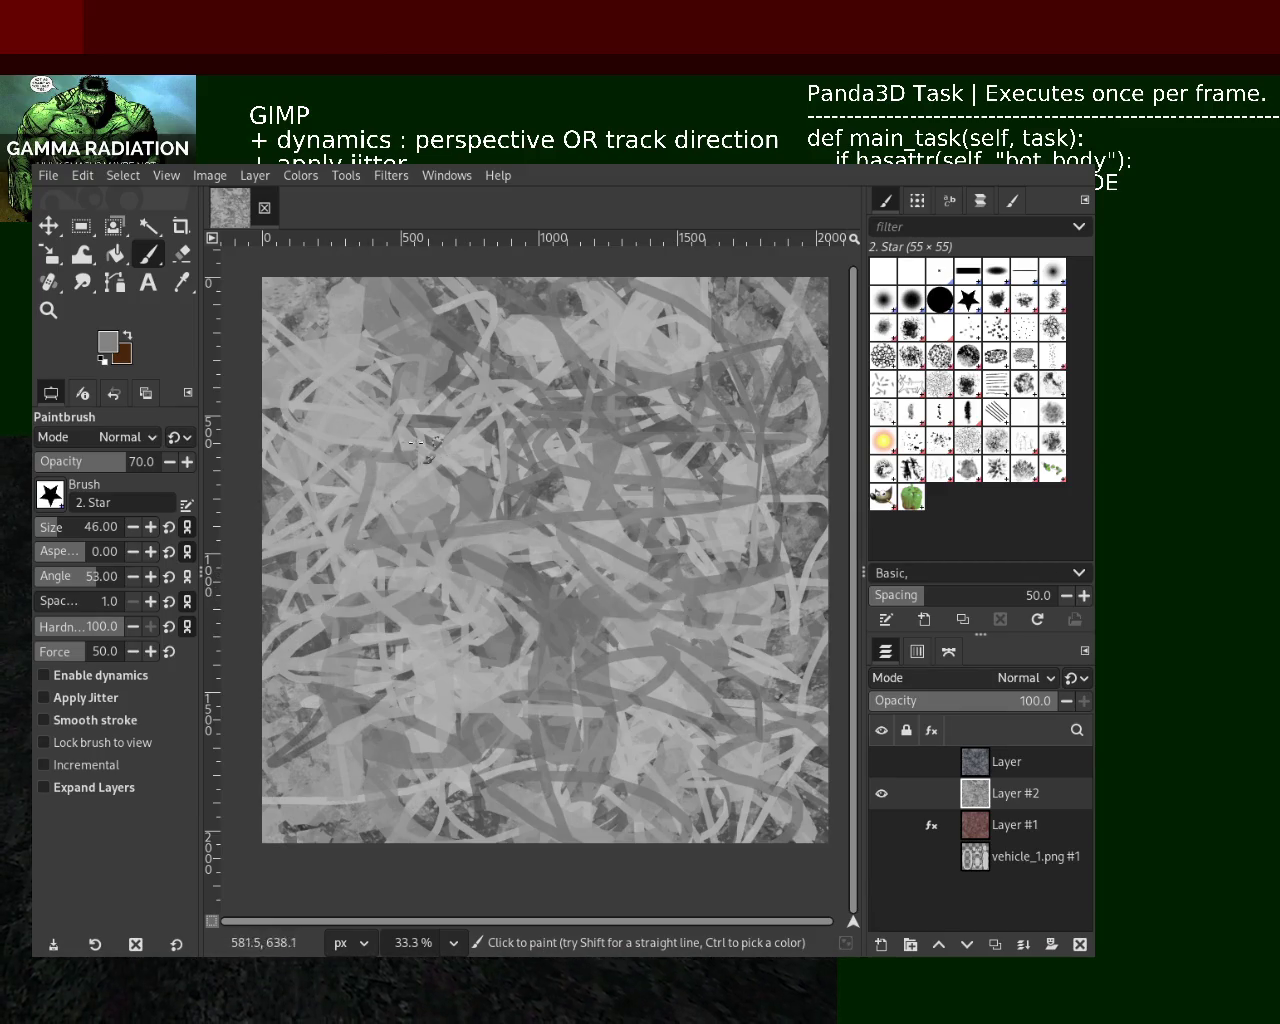
pyautogui.keyDown('ctrl'); pyautogui.click(408, 500); pyautogui.keyUp('ctrl')
pyautogui.keyDown('ctrl'); pyautogui.click(440, 360); pyautogui.keyUp('ctrl')
pyautogui.moveTo(495, 350)
pyautogui.mouseDown()
pyautogui.moveTo(410, 330)
pyautogui.moveTo(691, 473)
pyautogui.moveTo(672, 672)
pyautogui.moveTo(718, 574)
pyautogui.moveTo(782, 520)
pyautogui.moveTo(400, 598)
pyautogui.moveTo(350, 625)
pyautogui.moveTo(730, 705)
pyautogui.moveTo(433, 733)
pyautogui.mouseUp()
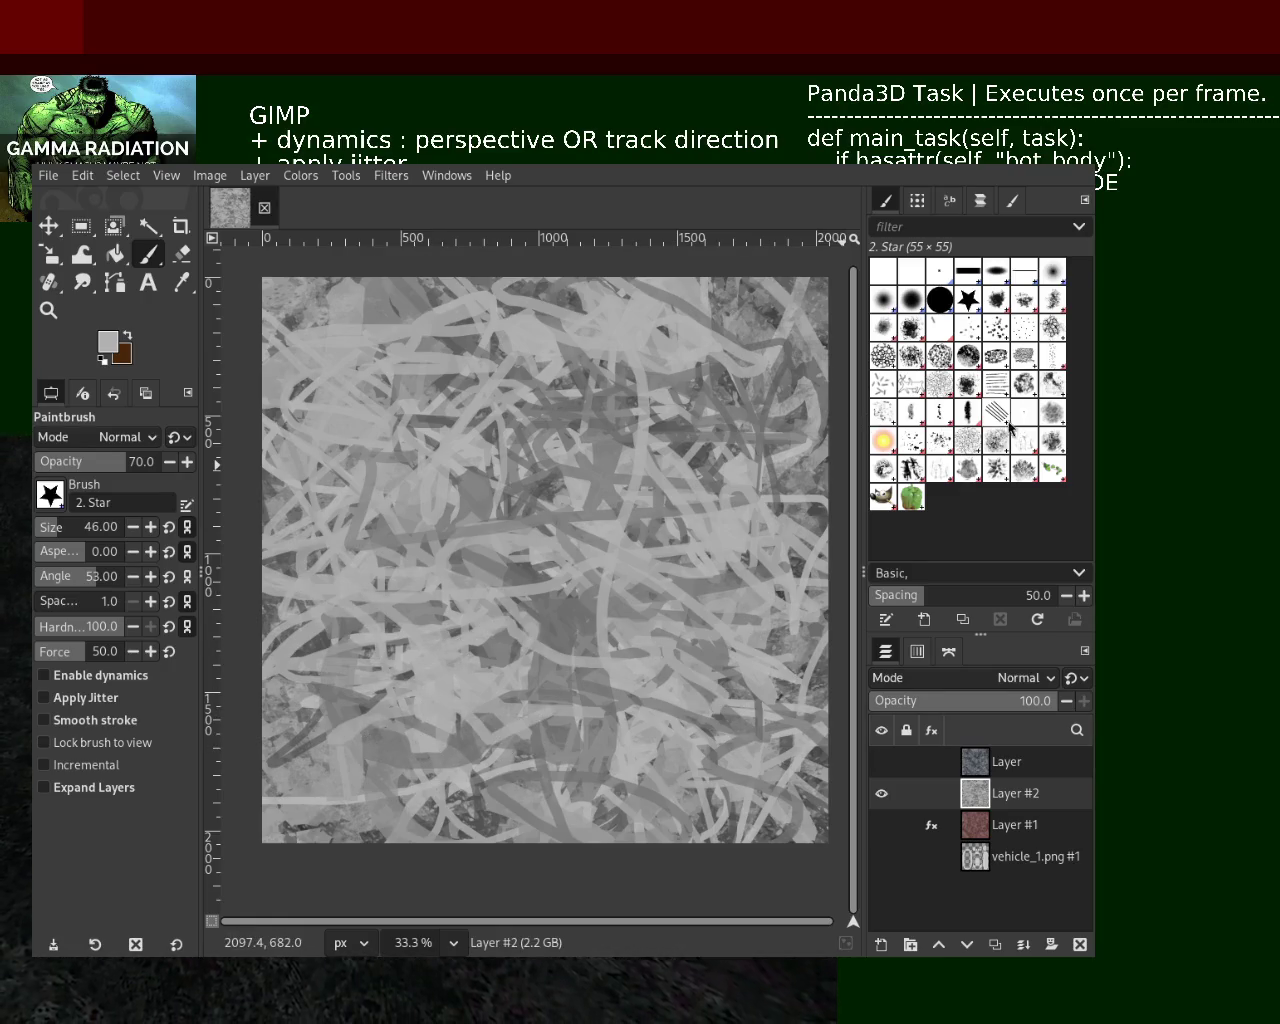
# Switch to the Texture Hose 01 brush at opacity 44 and test dark textured strokes
pyautogui.click(911, 470)
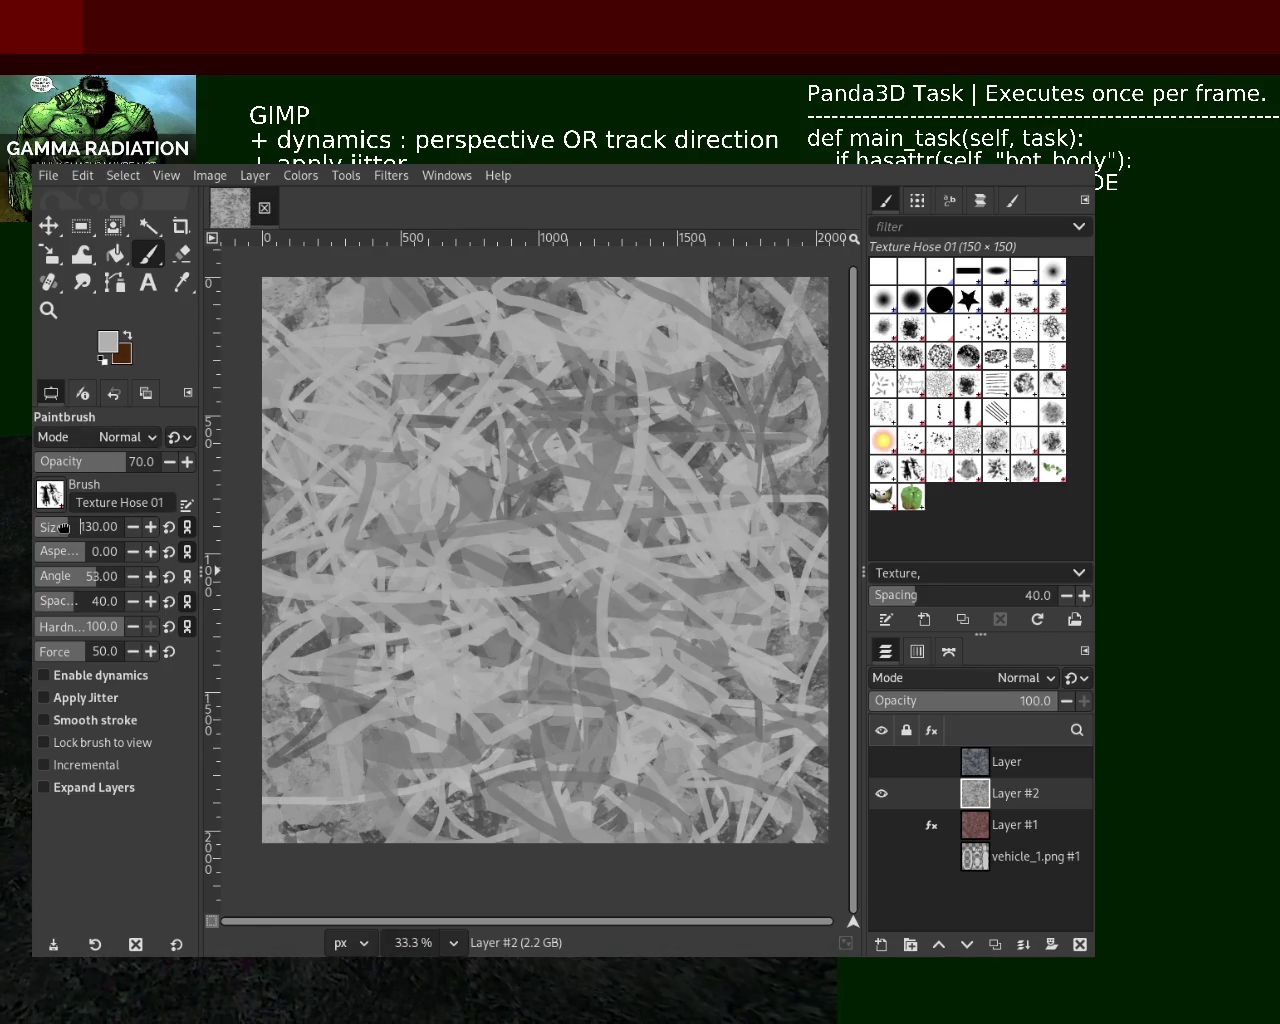
pyautogui.keyDown('ctrl'); pyautogui.click(566, 621); pyautogui.keyUp('ctrl')
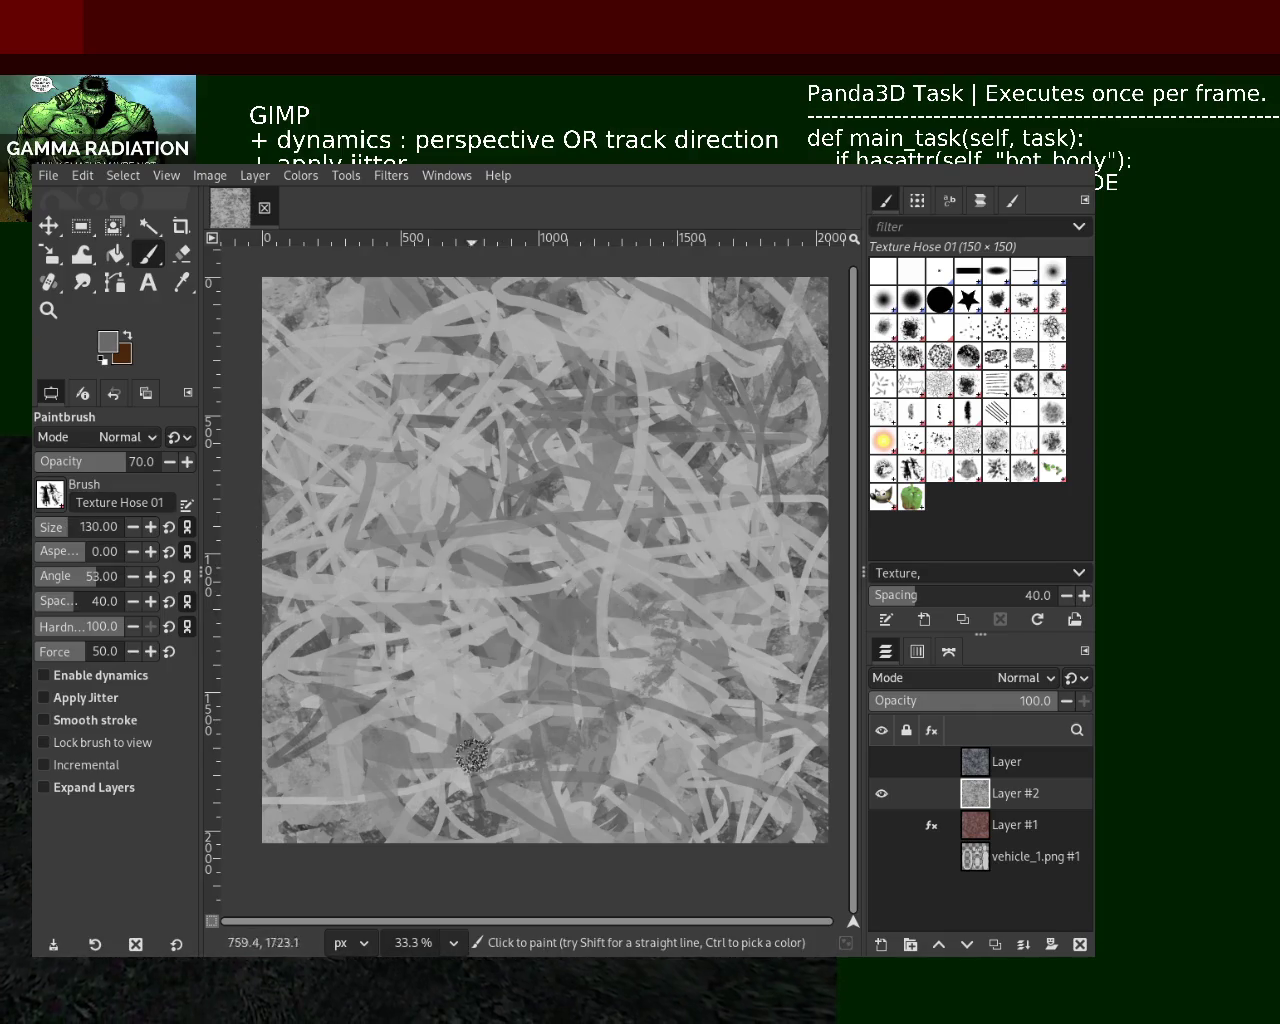
pyautogui.click(91, 461)
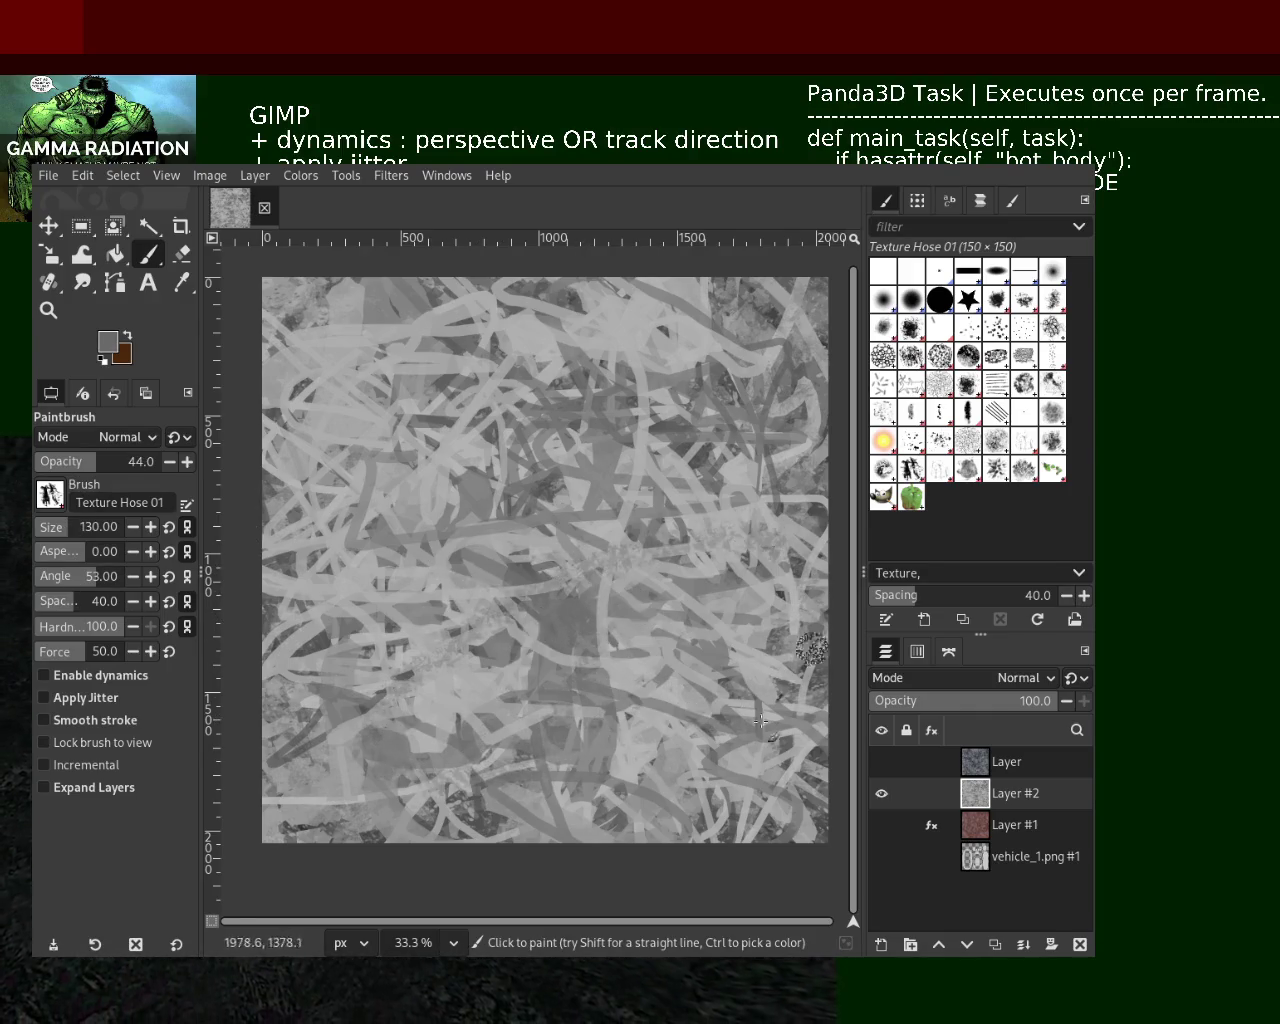
pyautogui.moveTo(525, 688); pyautogui.dragTo(650, 735)
pyautogui.hotkey('ctrl', 'z')
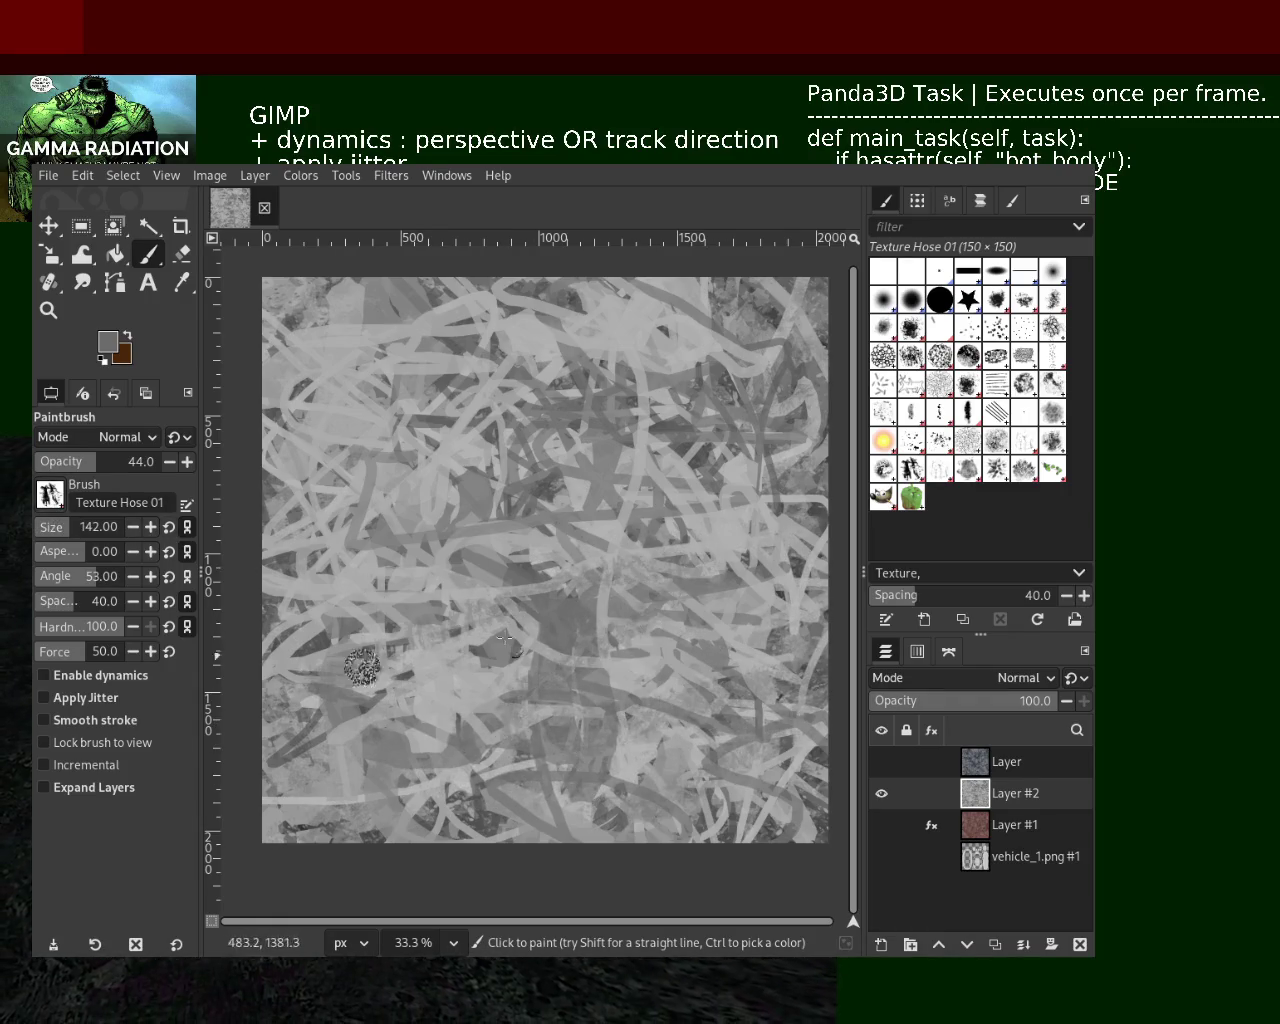
pyautogui.moveTo(575, 497); pyautogui.dragTo(694, 514)
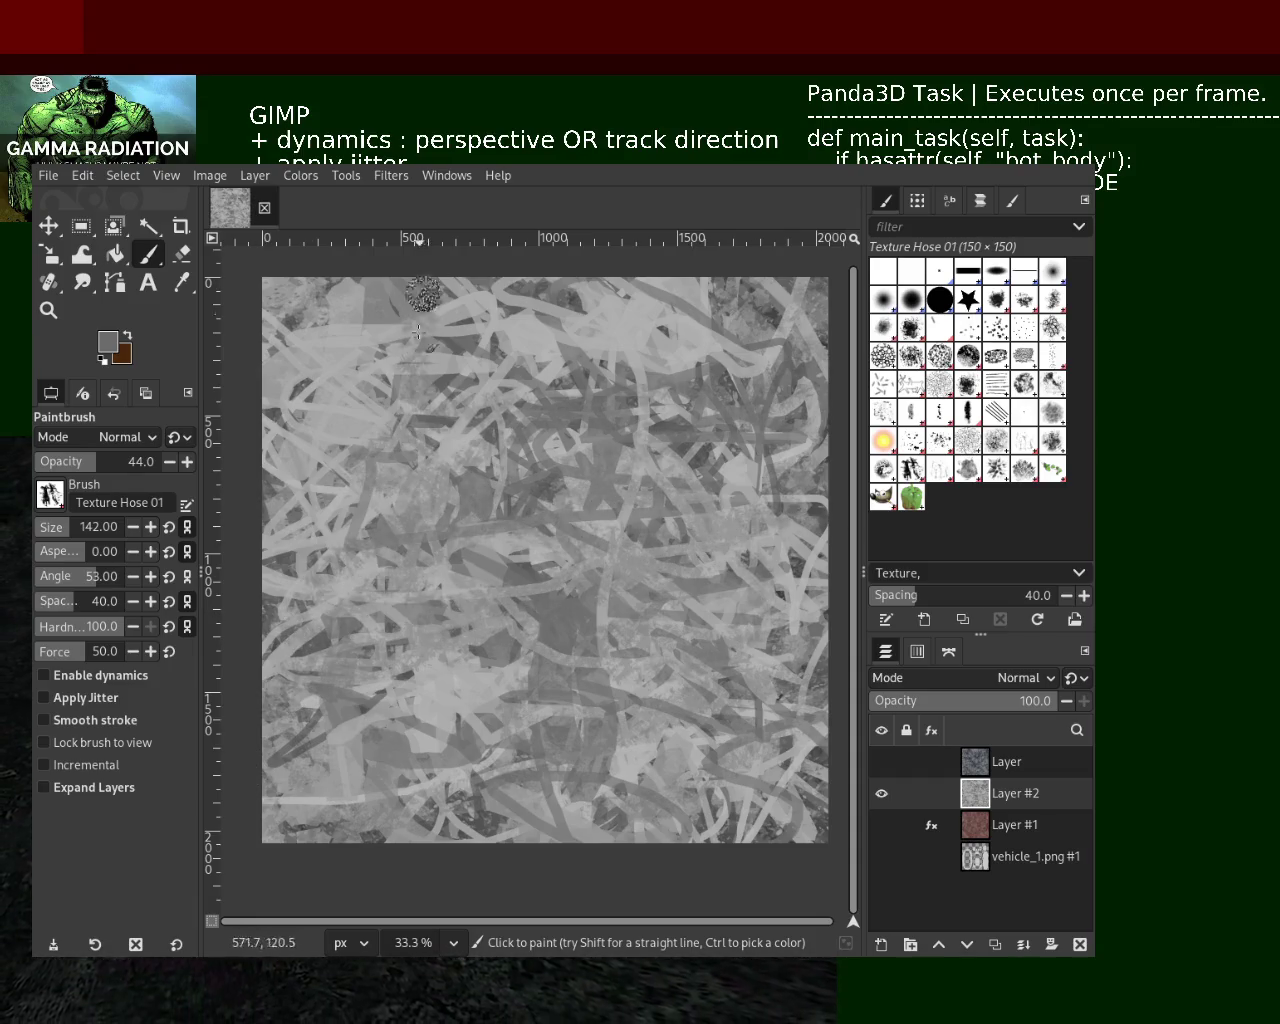
pyautogui.hotkey('ctrl', 'z')
# Set the brush size to 209 and stamp large dark and light textured marks centrally
pyautogui.write('209')
pyautogui.press('Return')
pyautogui.moveTo(640, 680); pyautogui.dragTo(387, 630)
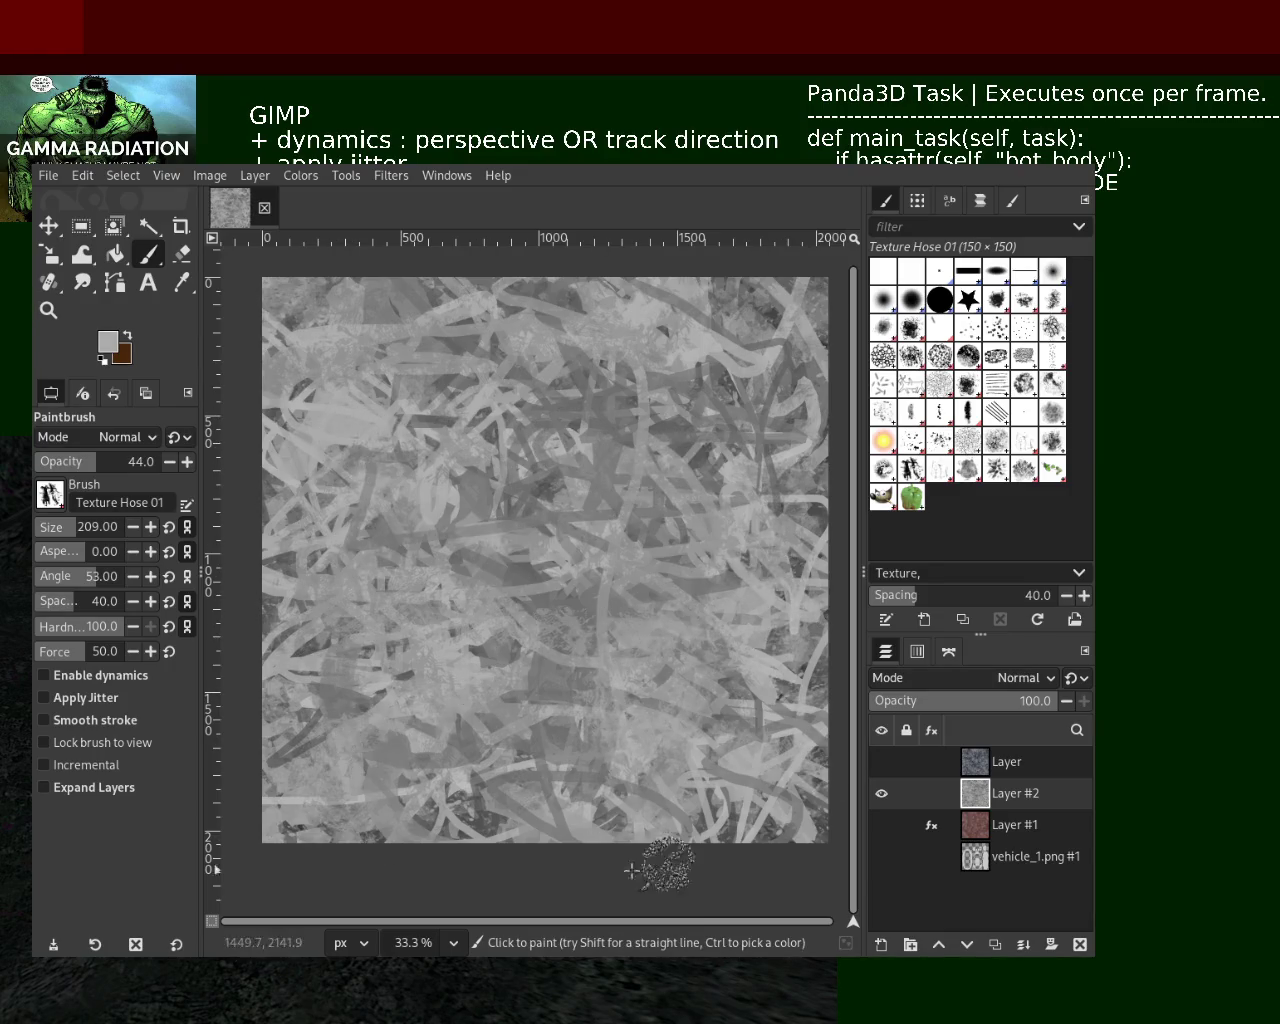
pyautogui.keyDown('ctrl'); pyautogui.click(427, 759); pyautogui.keyUp('ctrl')
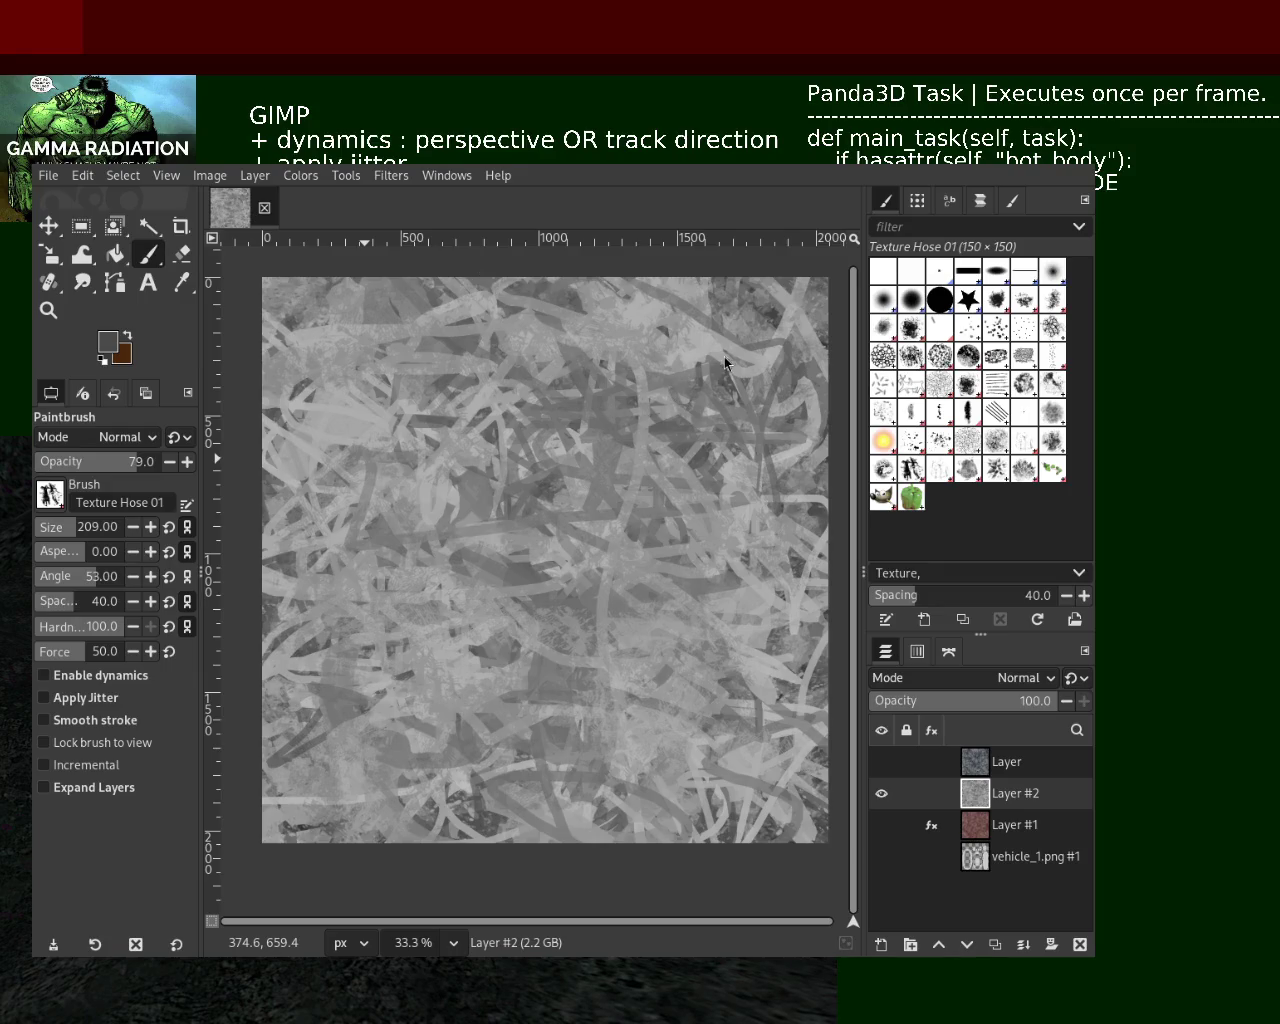
pyautogui.click(459, 494)
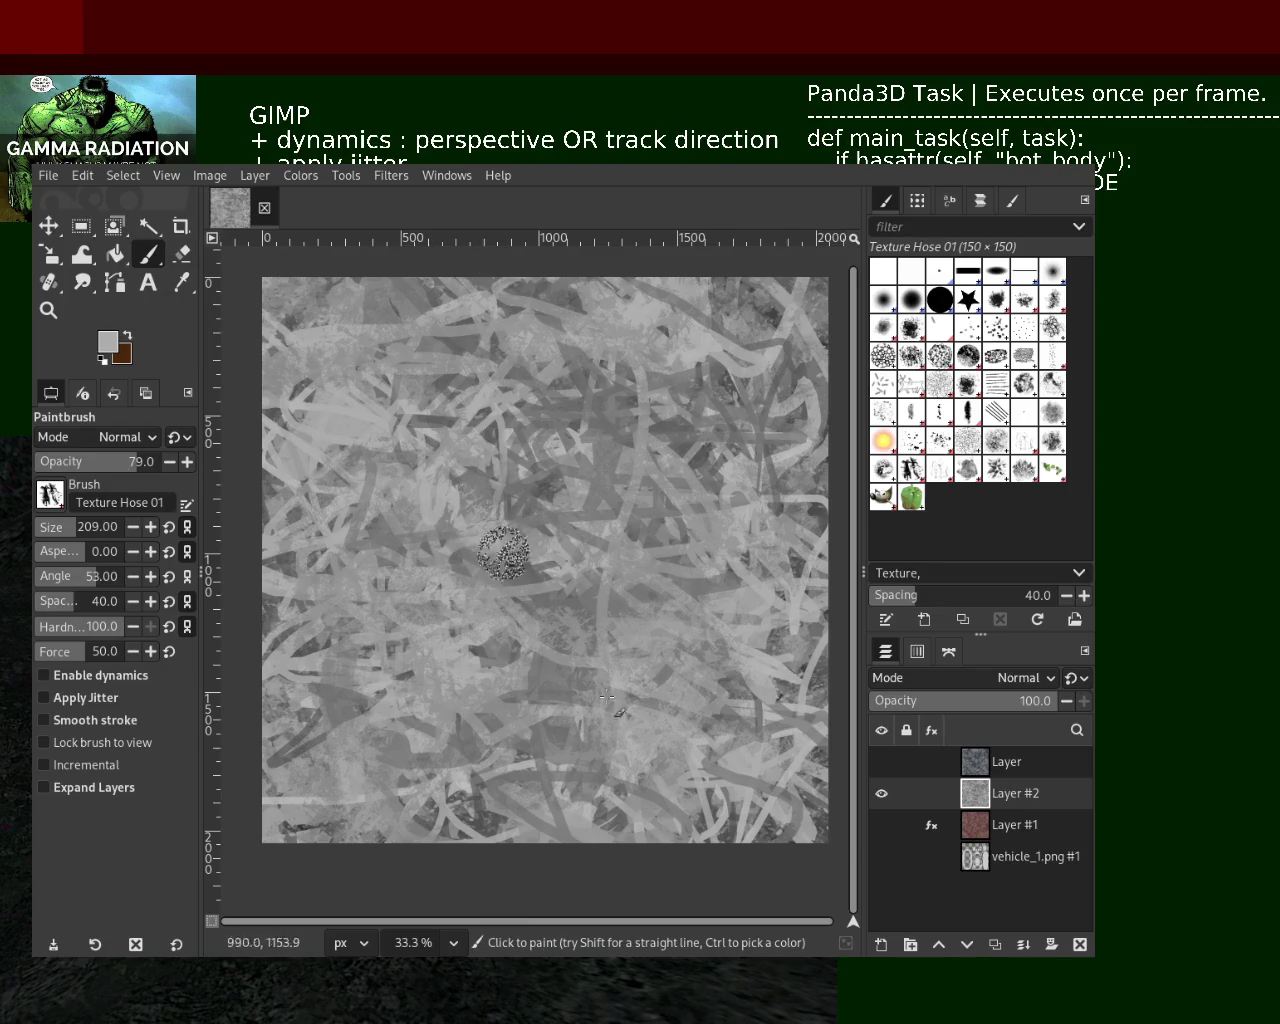
pyautogui.moveTo(458, 494); pyautogui.dragTo(601, 567)
pyautogui.keyDown('ctrl'); pyautogui.click(712, 493); pyautogui.keyUp('ctrl')
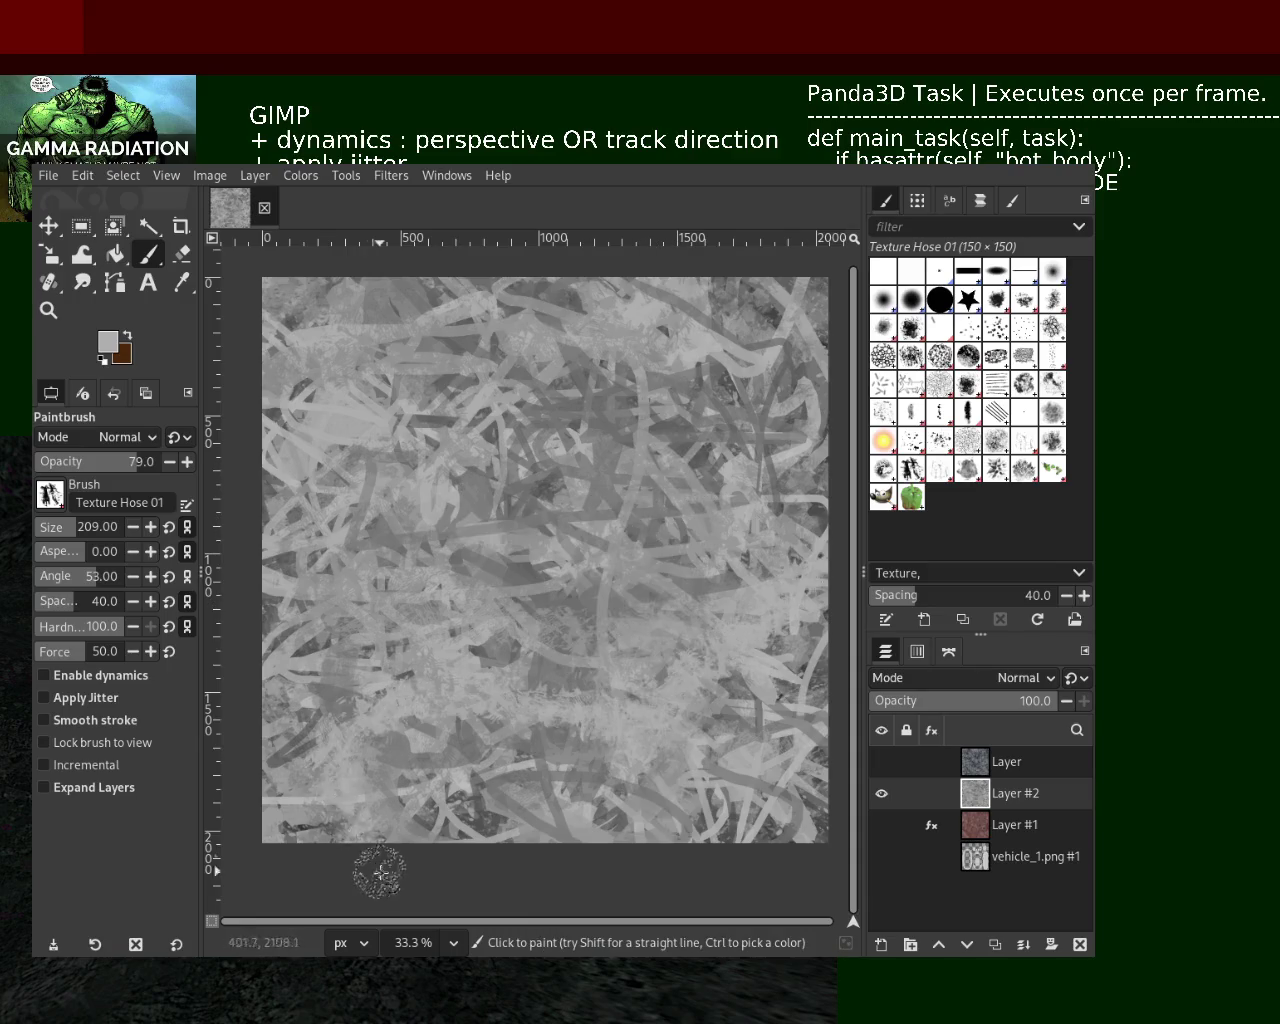
# Enable brush dynamics and Apply Jitter, then sample darker and lighter greys from the canvas
pyautogui.click(123, 682)
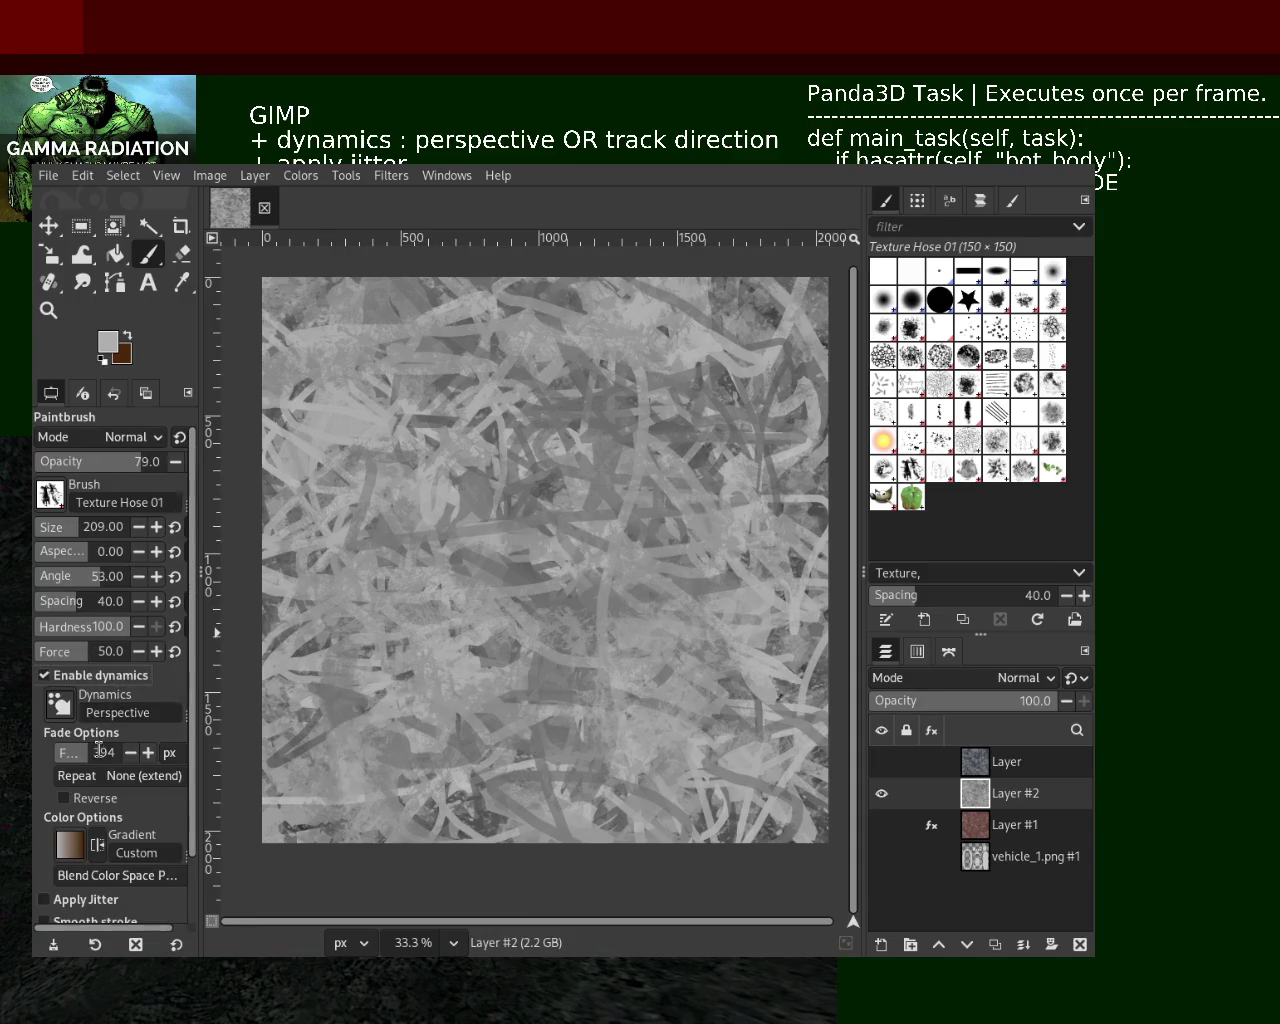
pyautogui.scroll(-1, 198, 822)
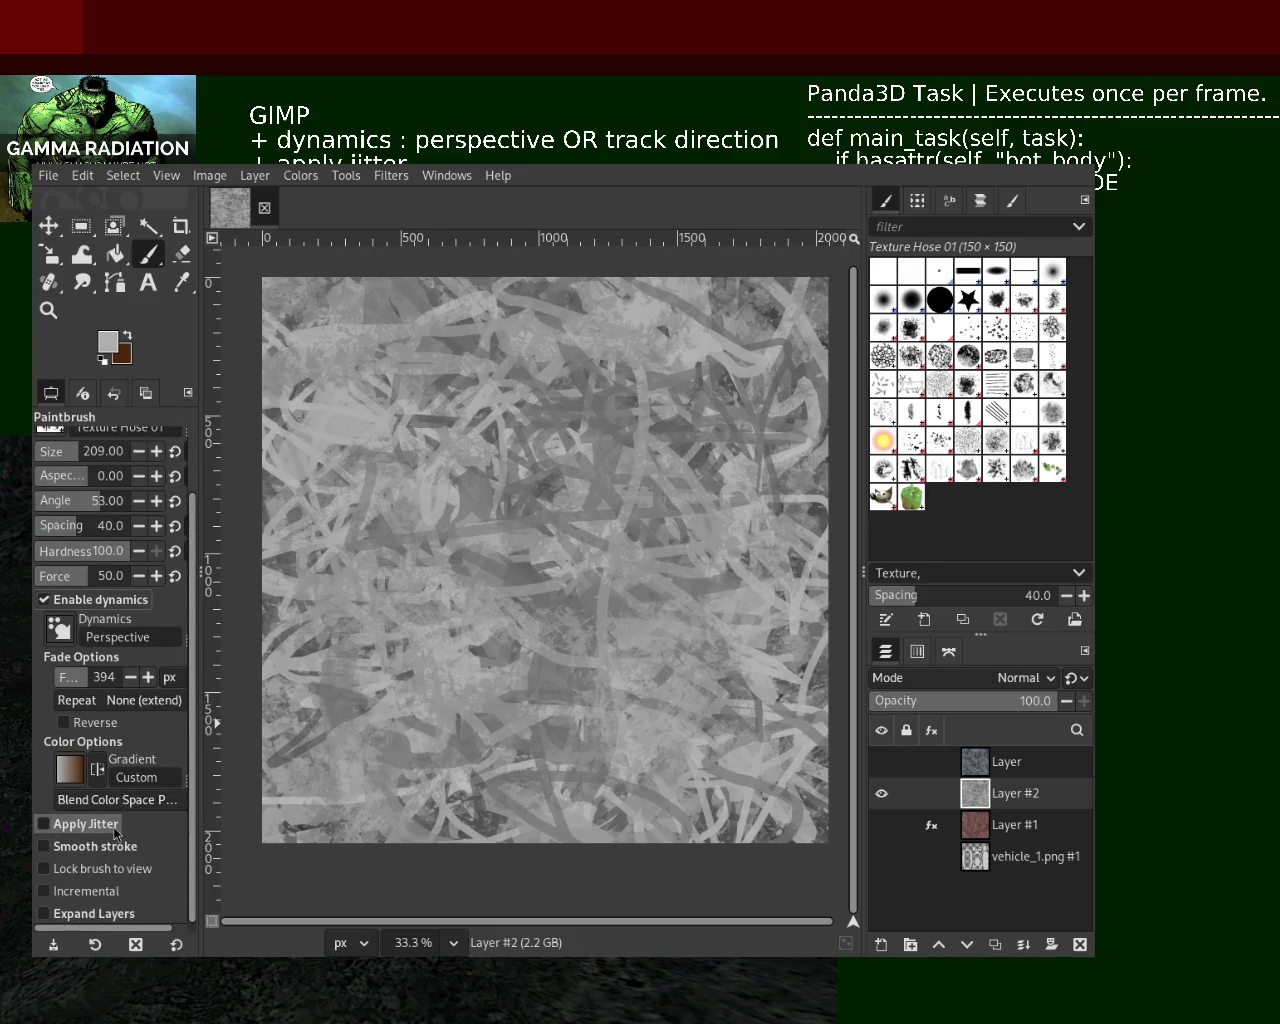
pyautogui.click(80, 824)
pyautogui.keyDown('ctrl'); pyautogui.click(700, 450); pyautogui.keyUp('ctrl')
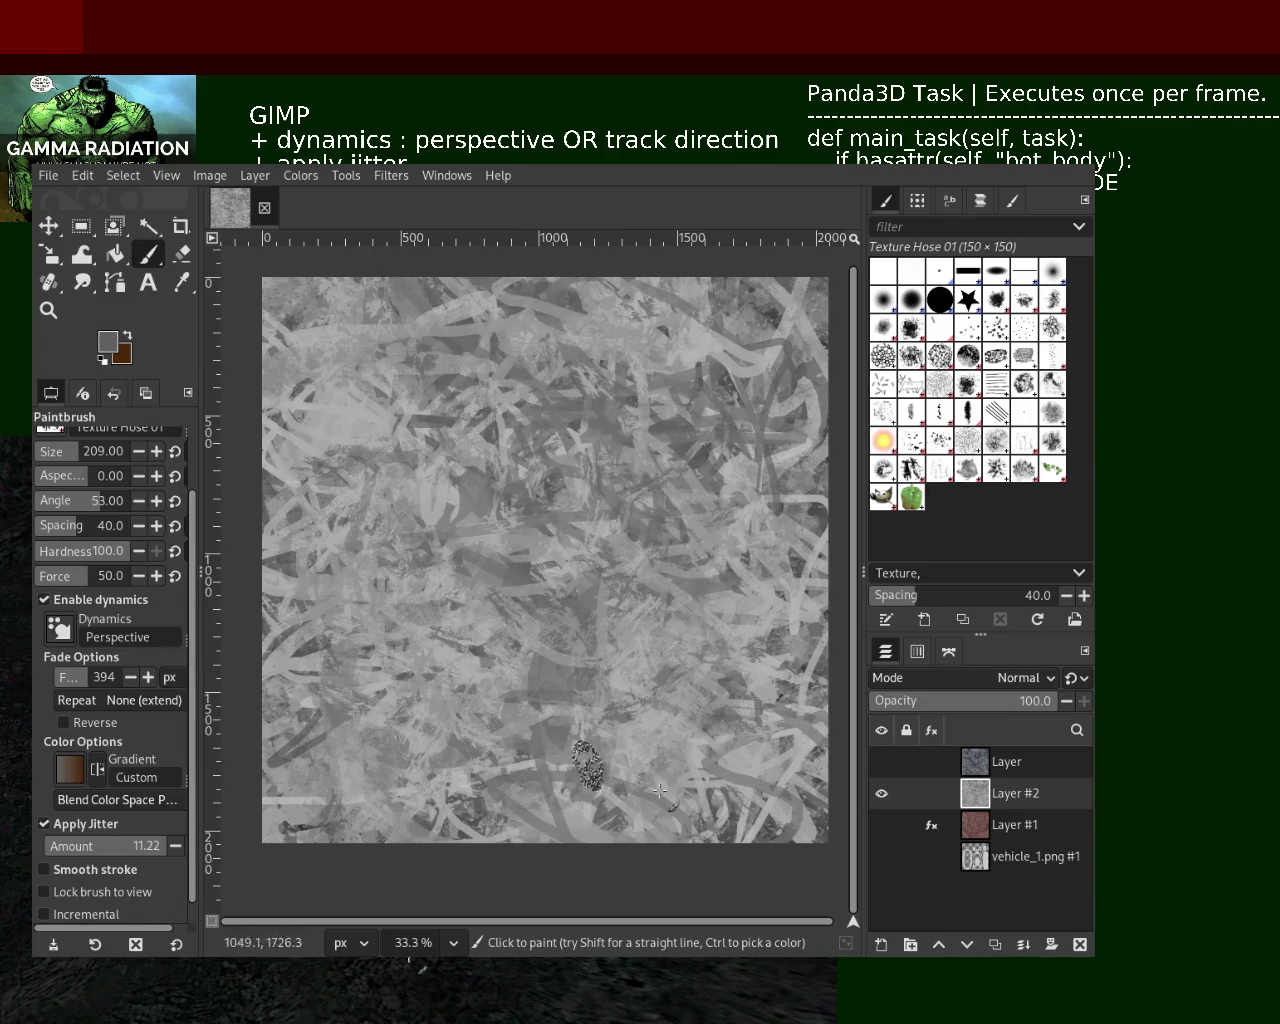
pyautogui.keyDown('ctrl'); pyautogui.click(452, 545); pyautogui.keyUp('ctrl')
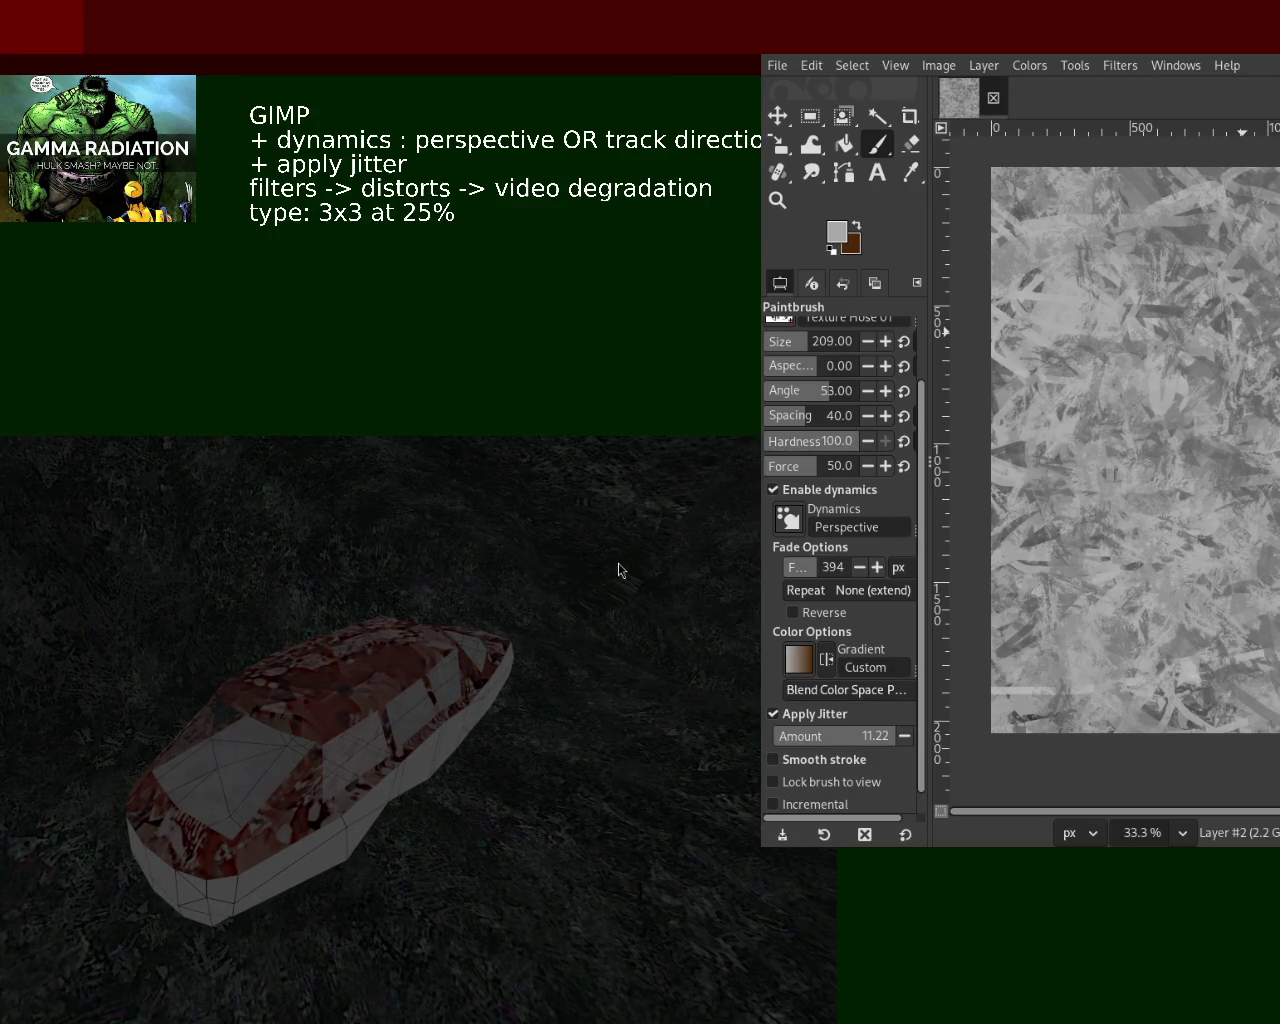
# Enlarge GIMP to the screen centre and sample a grey from the texture
pyautogui.press('super+Up')
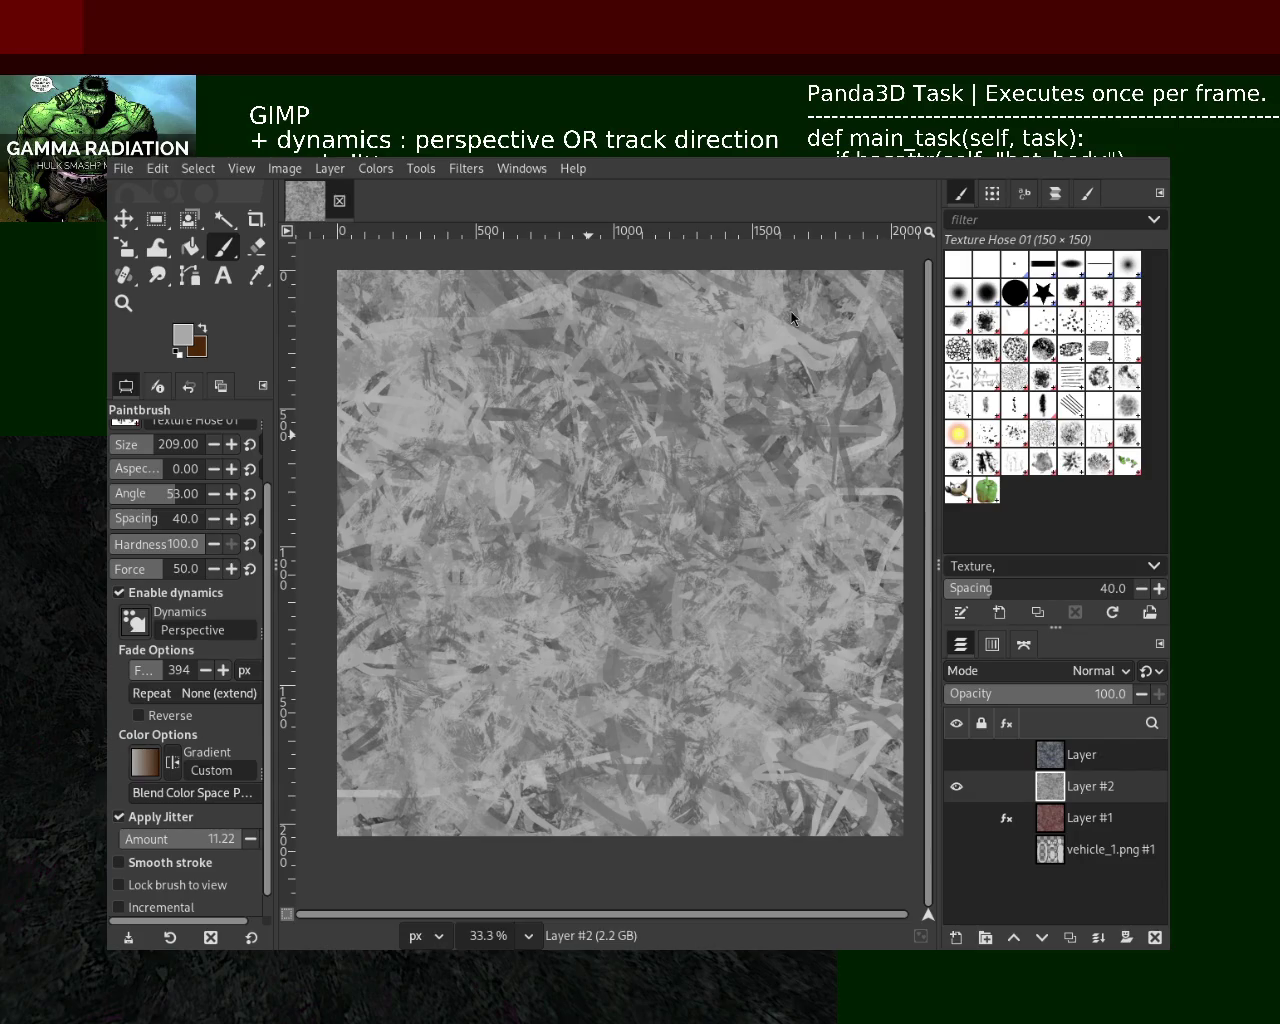
pyautogui.keyDown('ctrl'); pyautogui.click(748, 432); pyautogui.keyUp('ctrl')
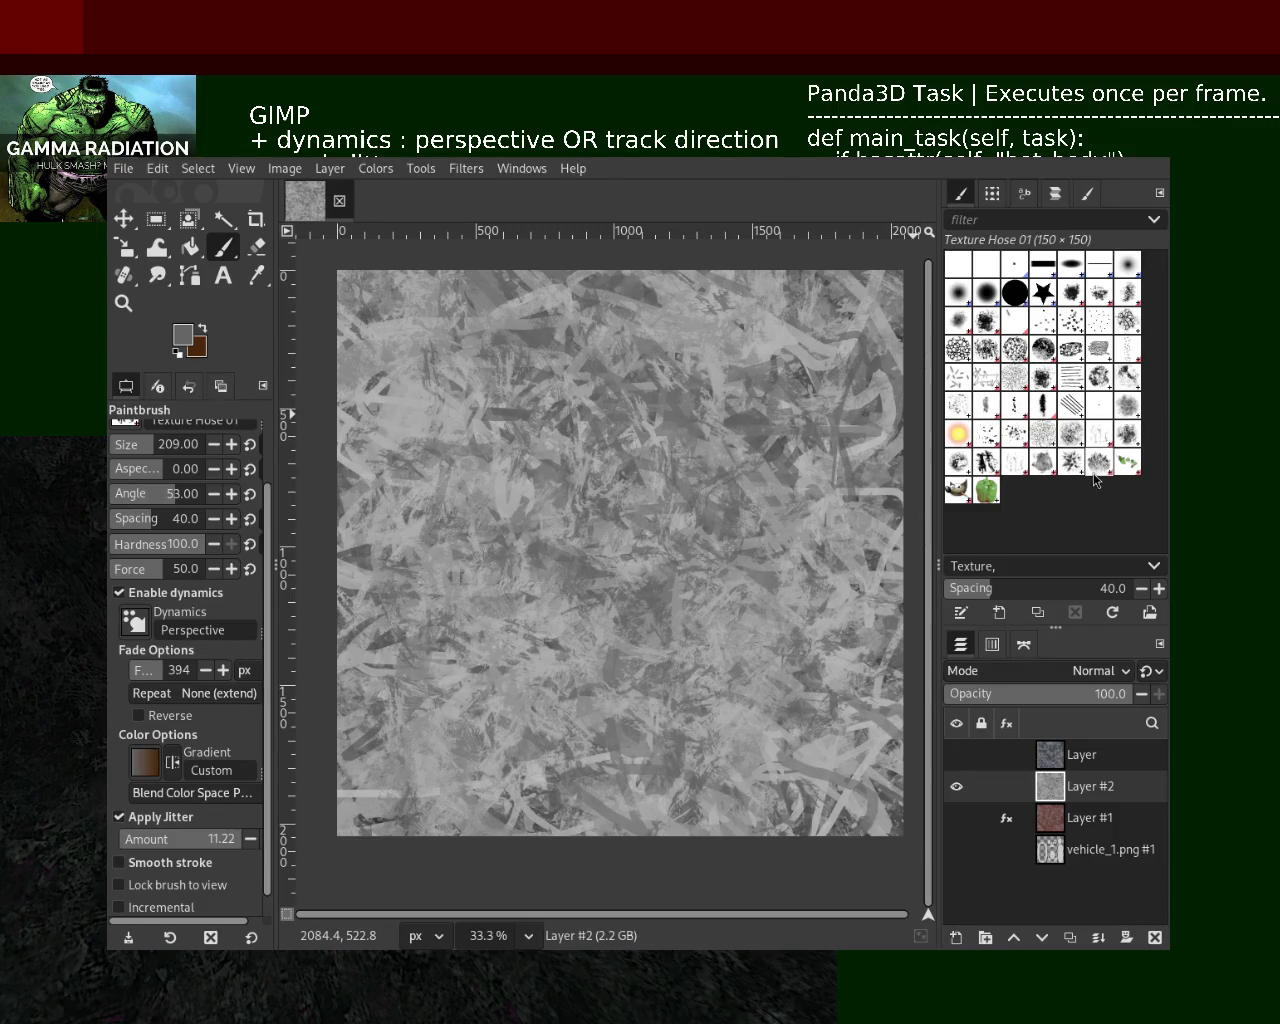
# Switch to Texture Hose 03 at size 561 and paint a dark textured loop at upper right
pyautogui.click(1043, 461)
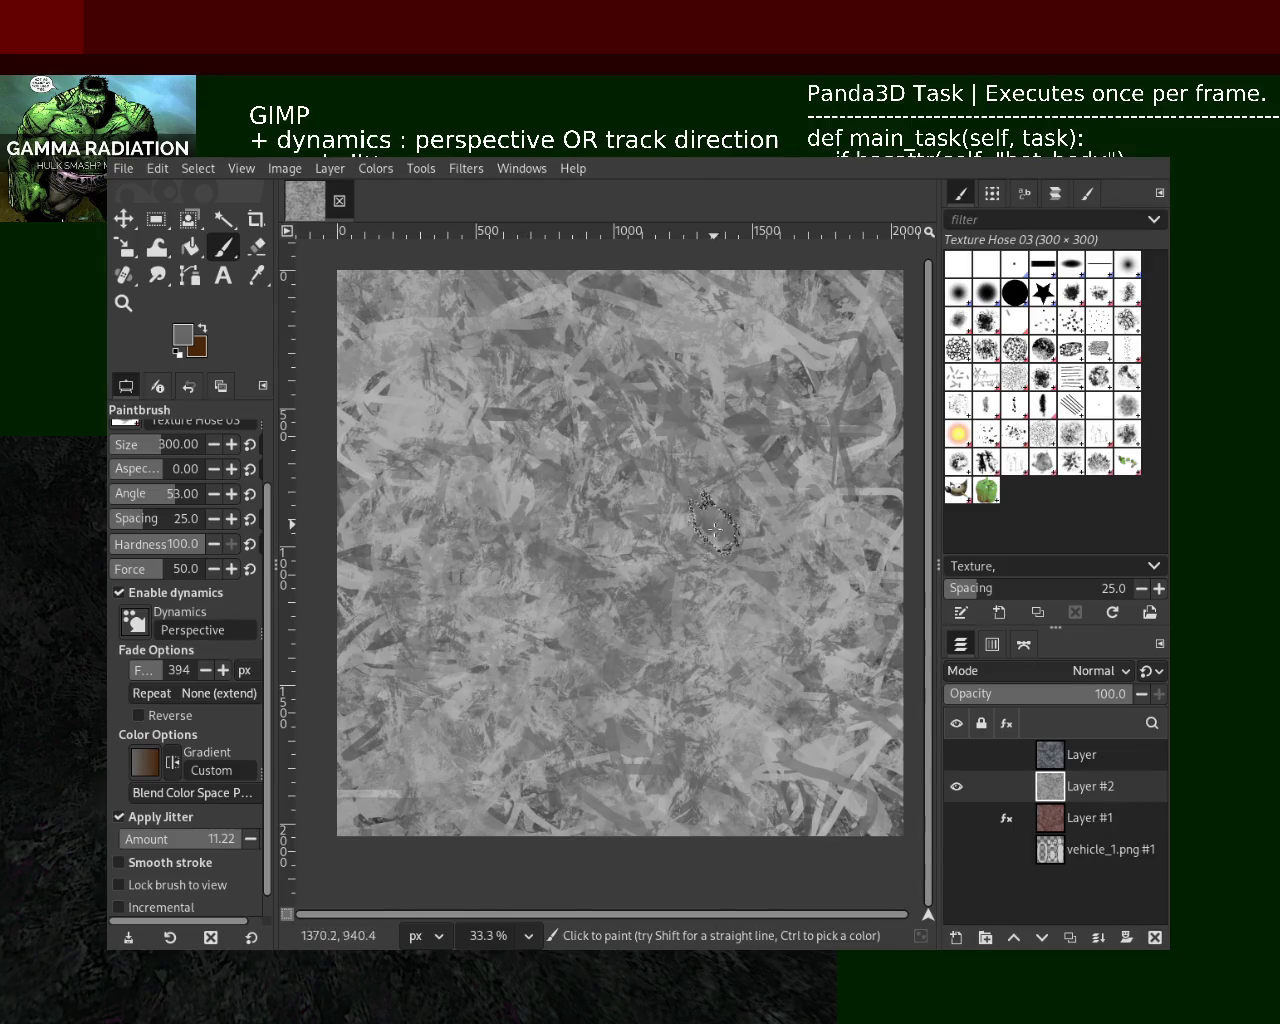
pyautogui.keyDown('ctrl'); pyautogui.click(425, 427); pyautogui.keyUp('ctrl')
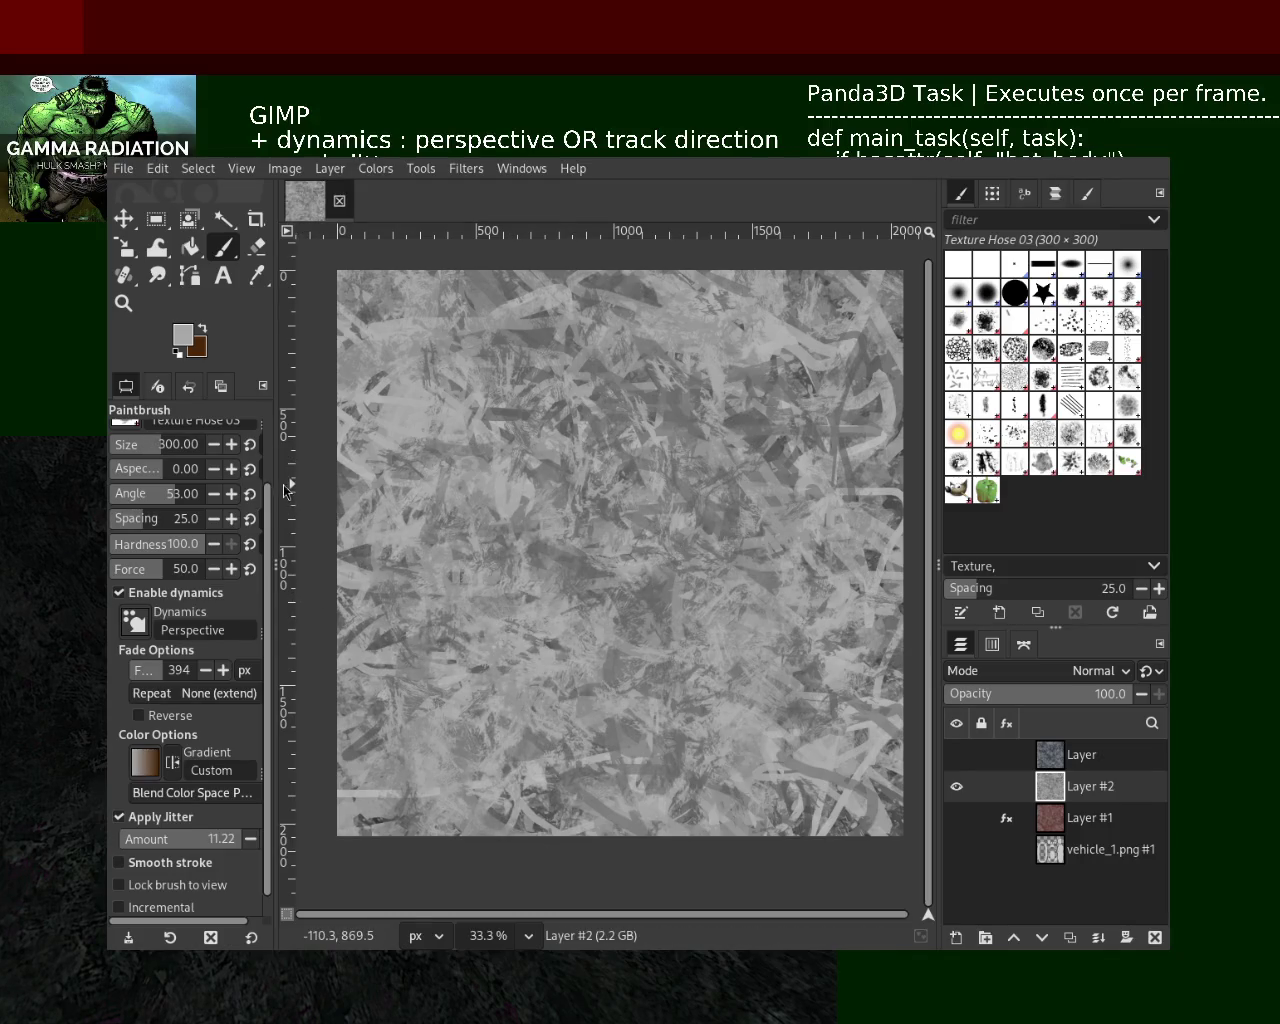
pyautogui.scroll(2, 270, 512)
pyautogui.click(163, 521)
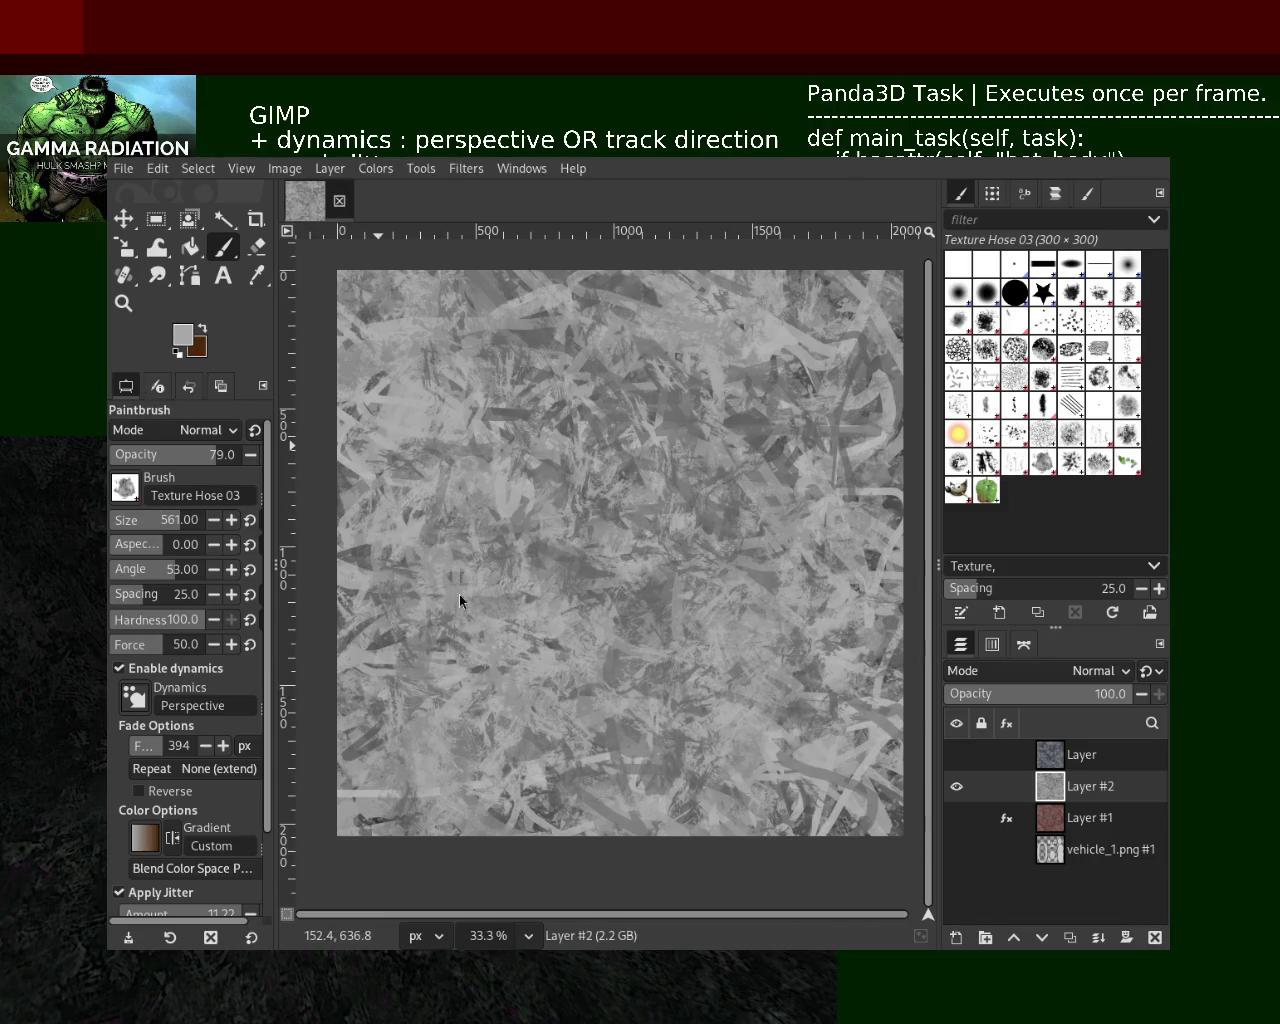
pyautogui.keyDown('ctrl'); pyautogui.click(434, 660); pyautogui.keyUp('ctrl')
pyautogui.moveTo(830, 420)
pyautogui.mouseDown()
pyautogui.moveTo(781, 502)
pyautogui.moveTo(651, 618)
pyautogui.mouseUp()
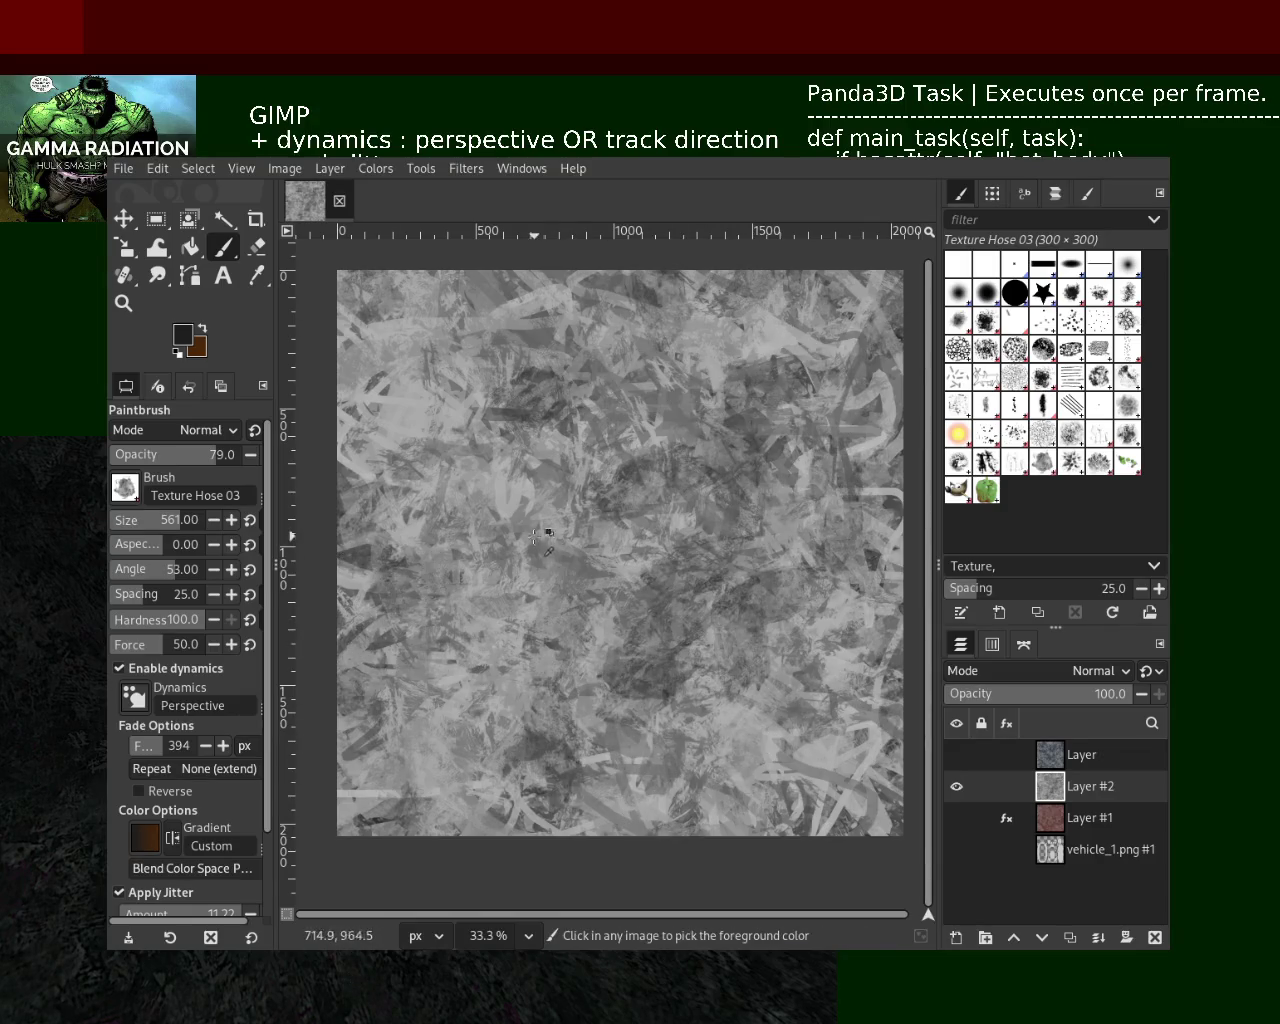
# Stamp light Texture Hose 03 strokes across the centre, then select the Splats 01 brush
pyautogui.keyDown('ctrl'); pyautogui.click(566, 500); pyautogui.keyUp('ctrl')
pyautogui.moveTo(566, 500)
pyautogui.mouseDown()
pyautogui.moveTo(484, 567)
pyautogui.moveTo(757, 545)
pyautogui.mouseUp()
pyautogui.click(757, 545)
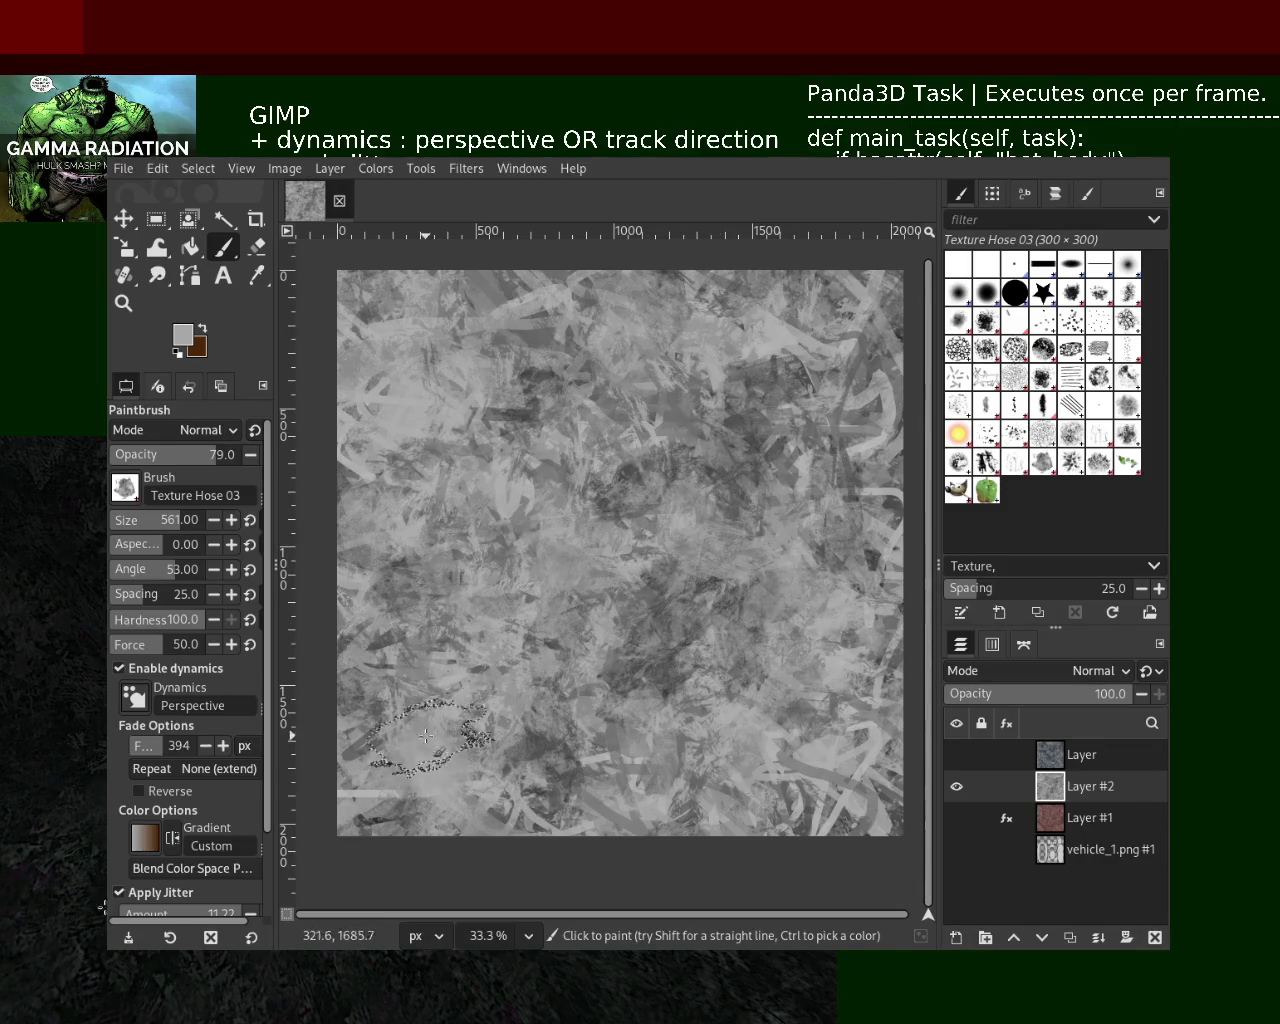
pyautogui.click(957, 450)
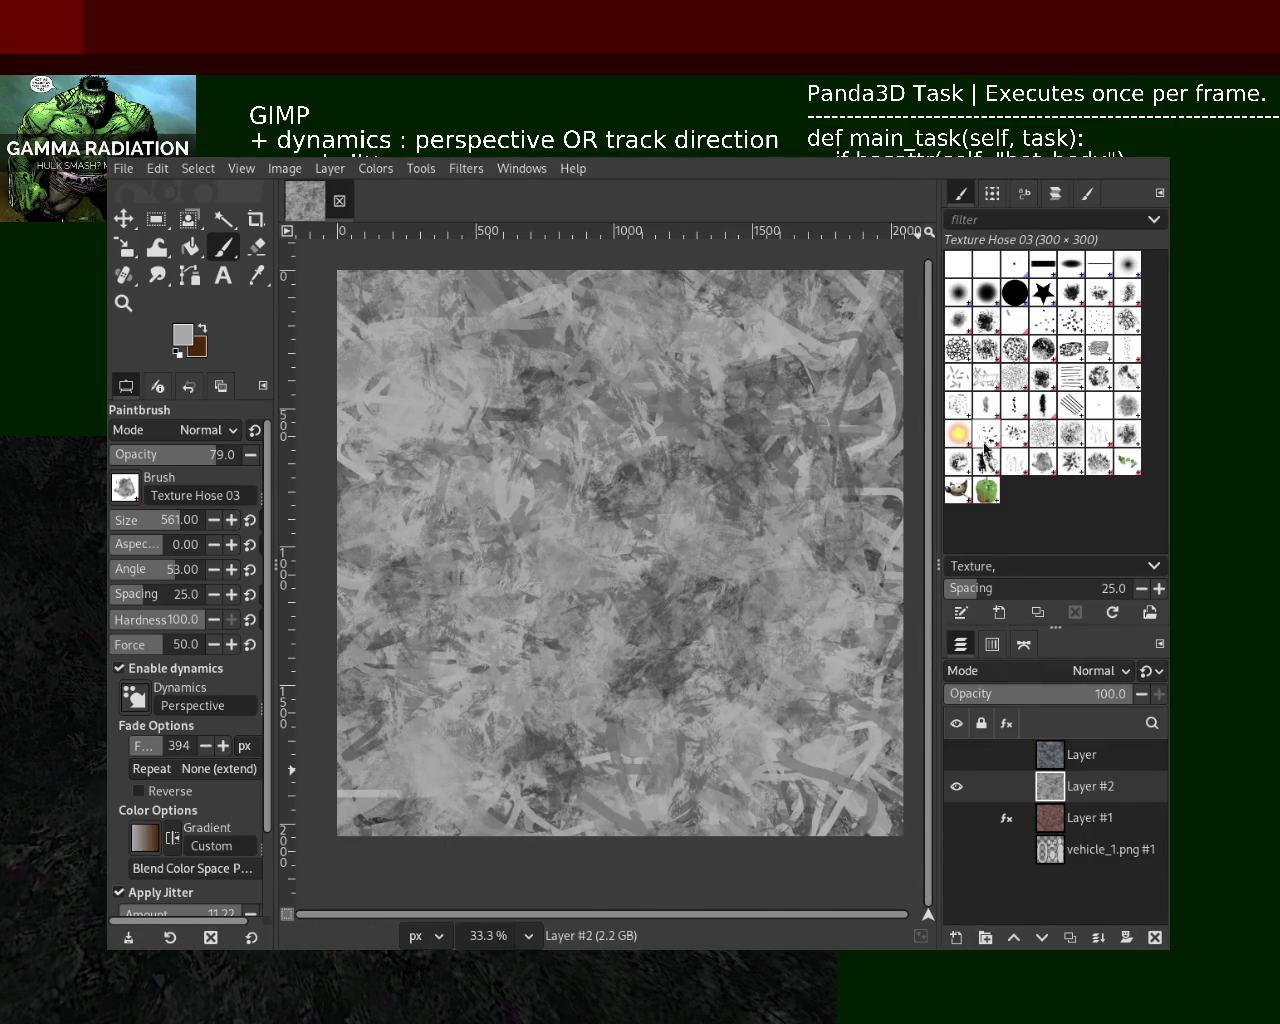
pyautogui.press('z')
pyautogui.scroll(3, 612, 451)
pyautogui.scroll(-4, 612, 451)
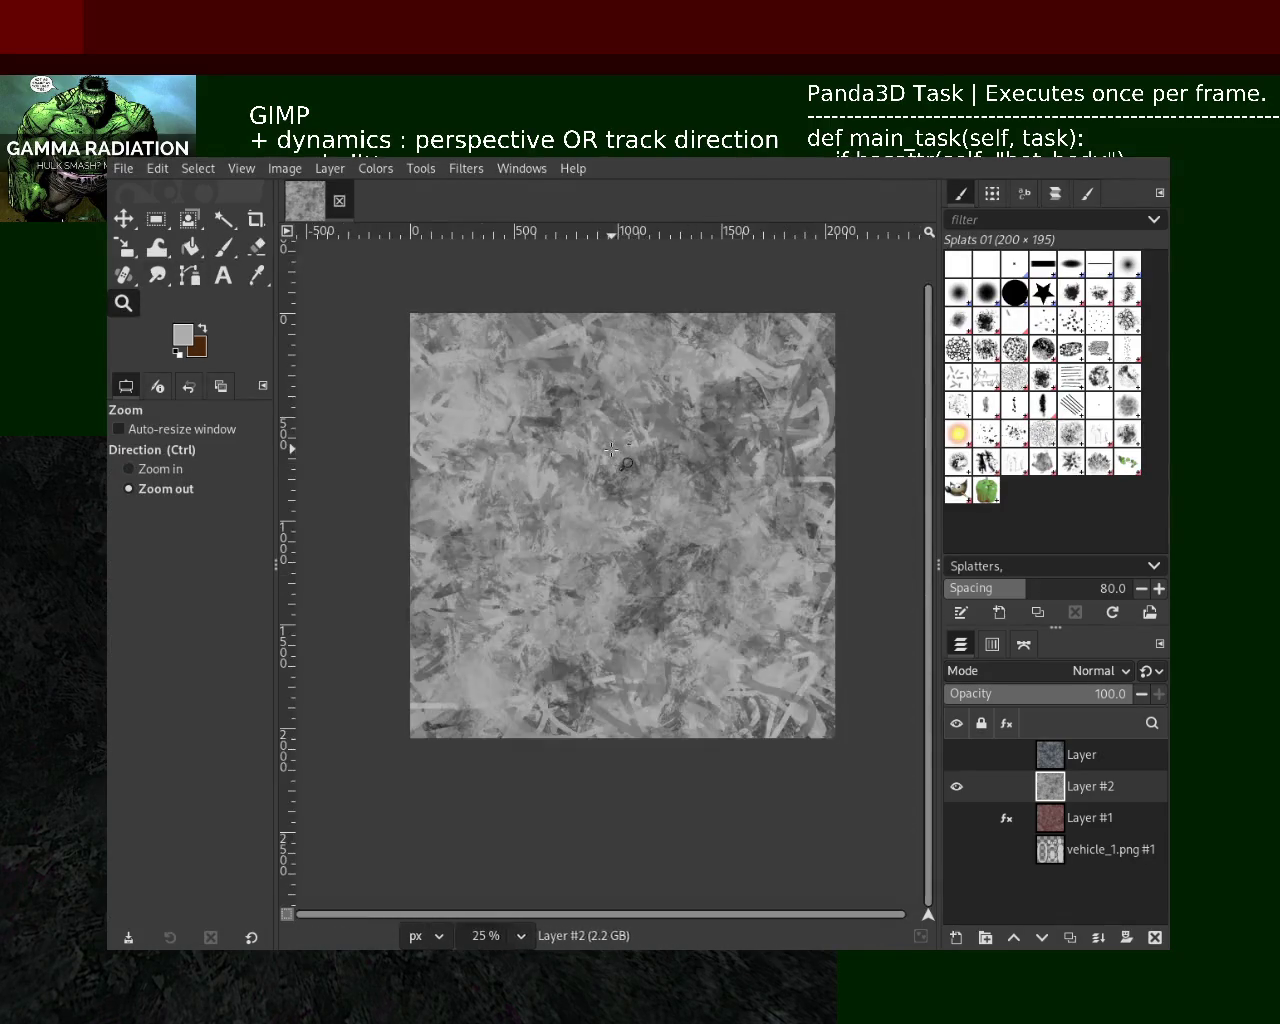
# Scatter light splatters and dark splat dots across Layer #2 with Splats 01
pyautogui.scroll(2, 612, 451)
pyautogui.click(224, 247)
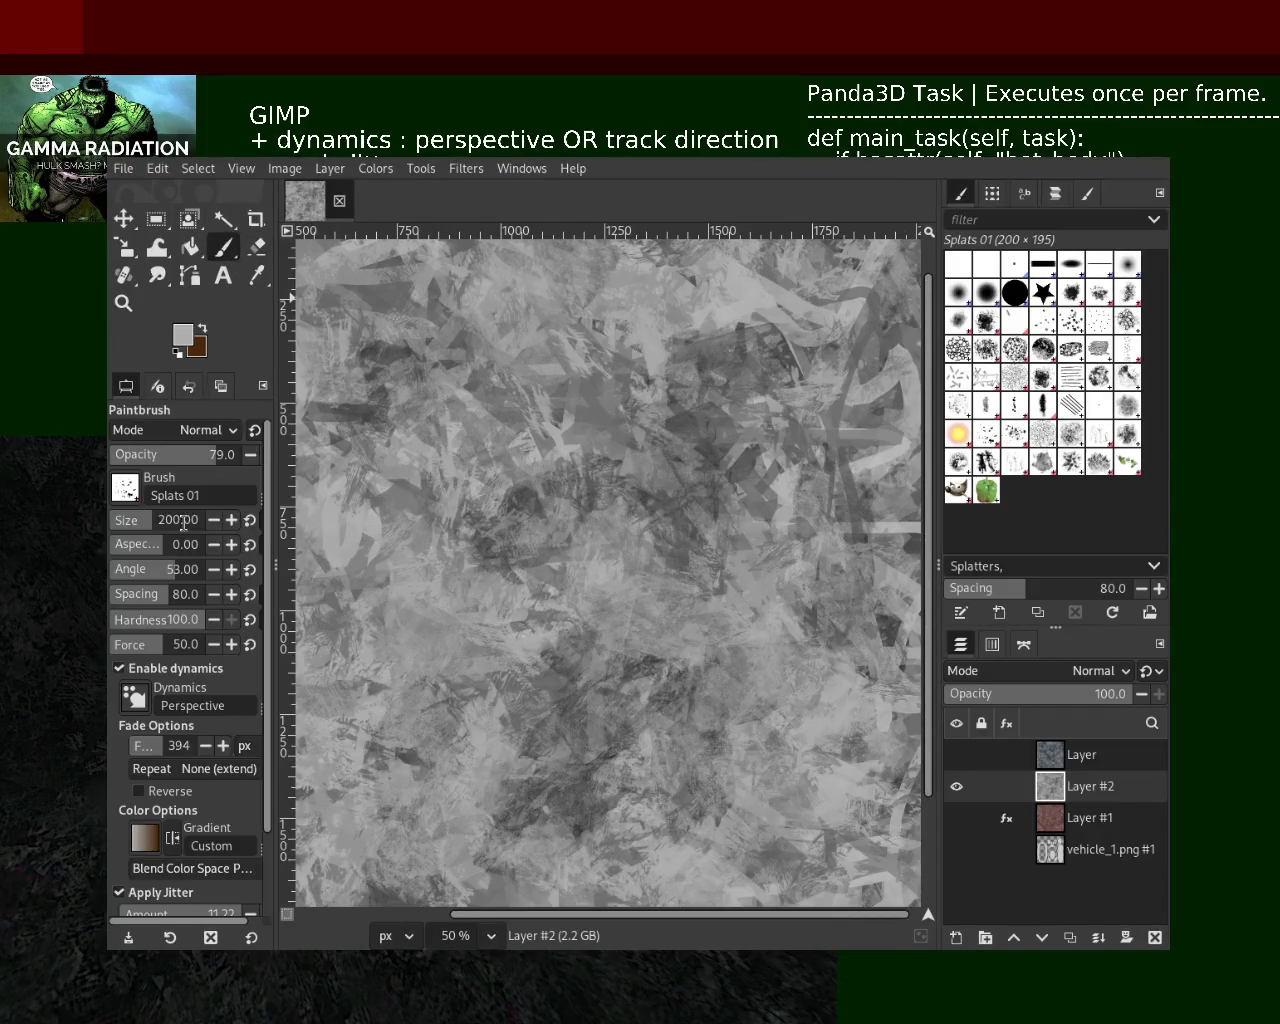
pyautogui.moveTo(602, 557); pyautogui.dragTo(690, 592)
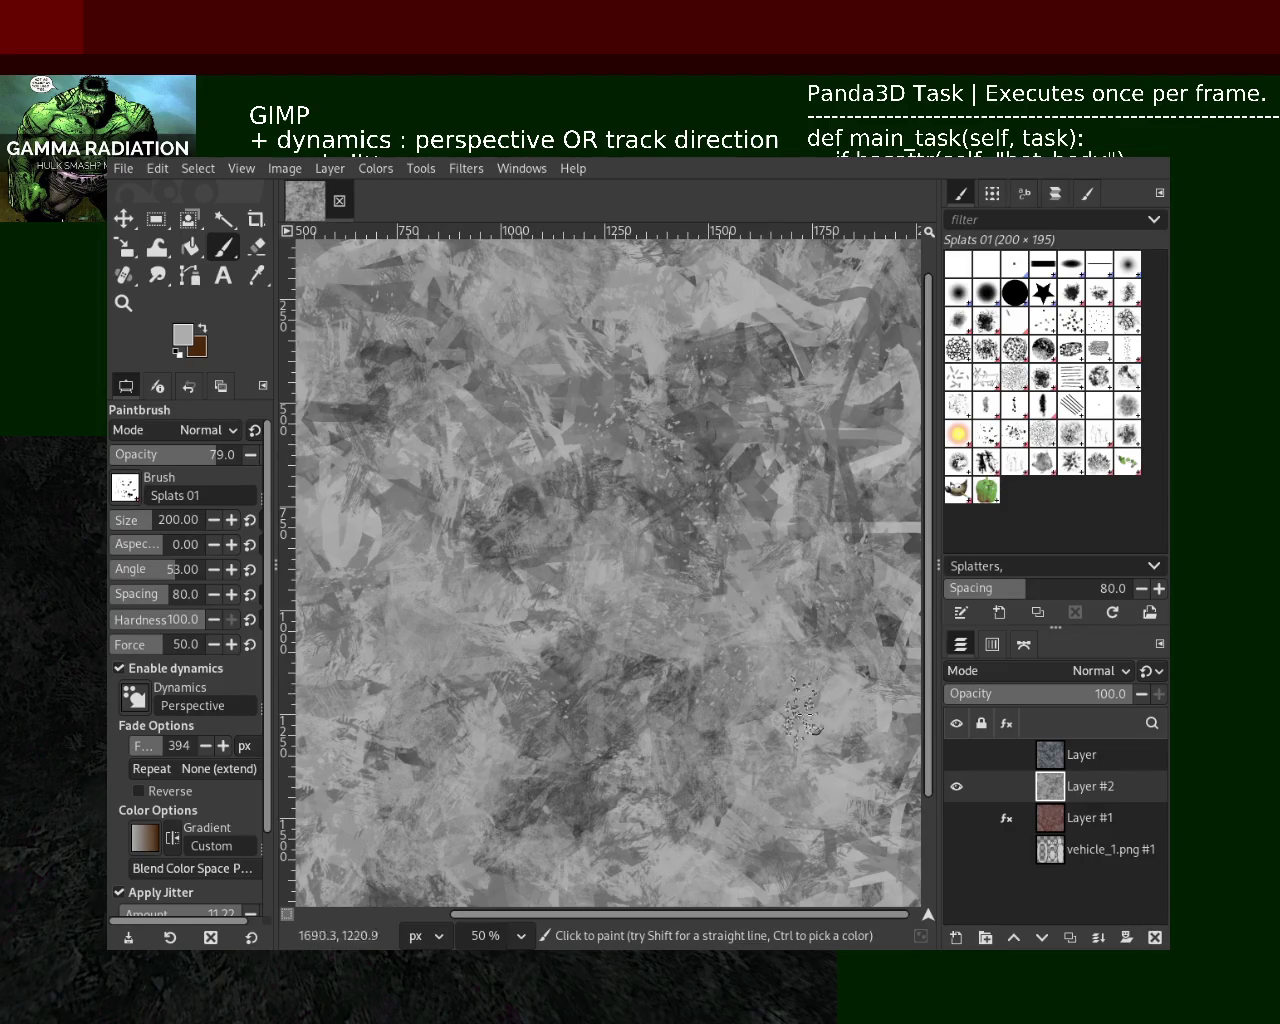
pyautogui.press('ctrl')
pyautogui.keyDown('ctrl'); pyautogui.click(723, 369); pyautogui.keyUp('ctrl')
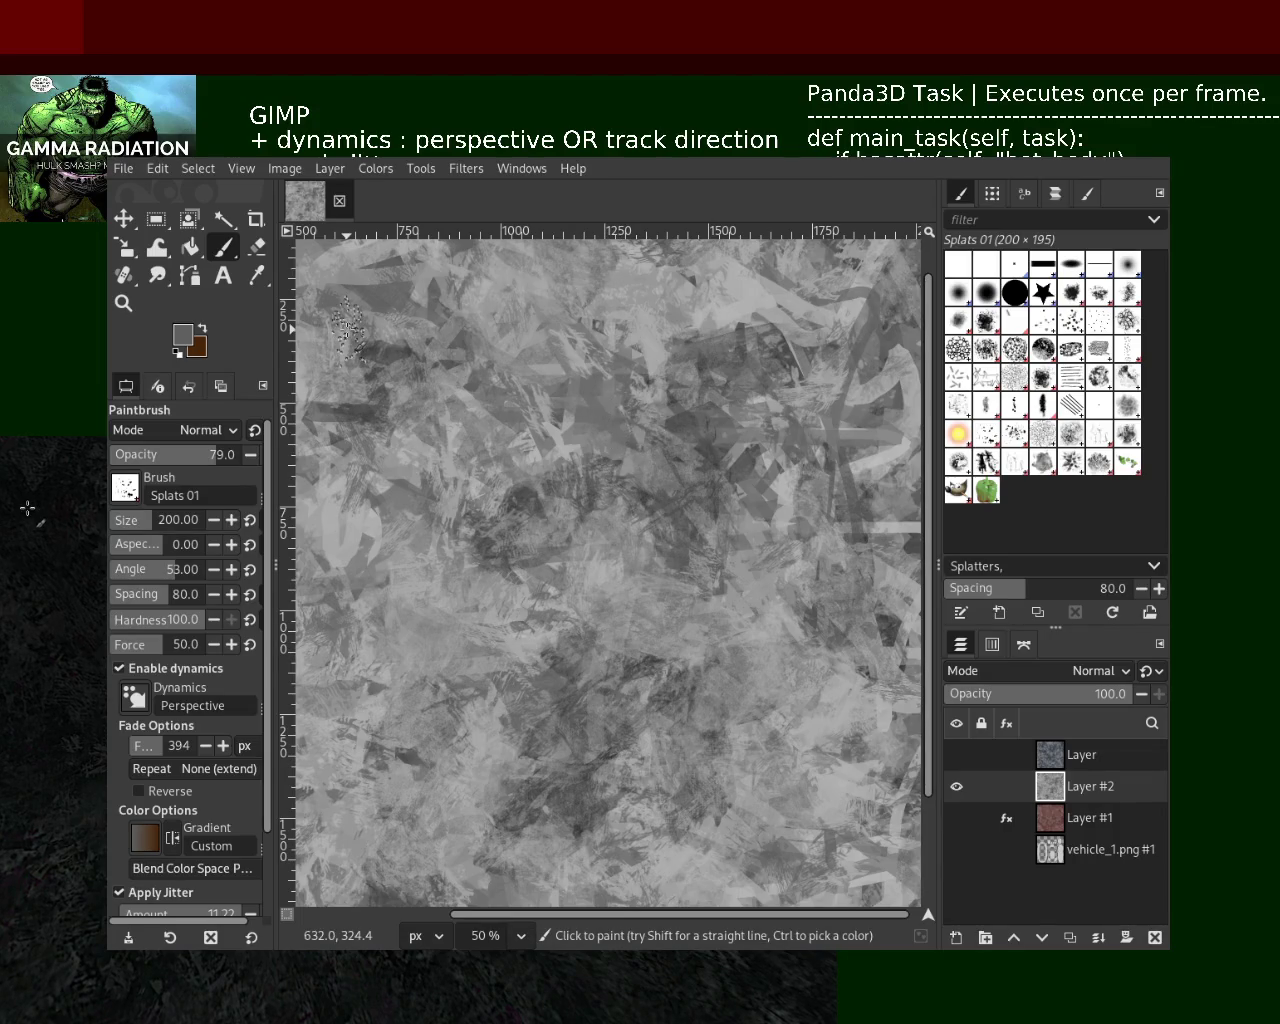
pyautogui.moveTo(351, 346); pyautogui.dragTo(354, 353)
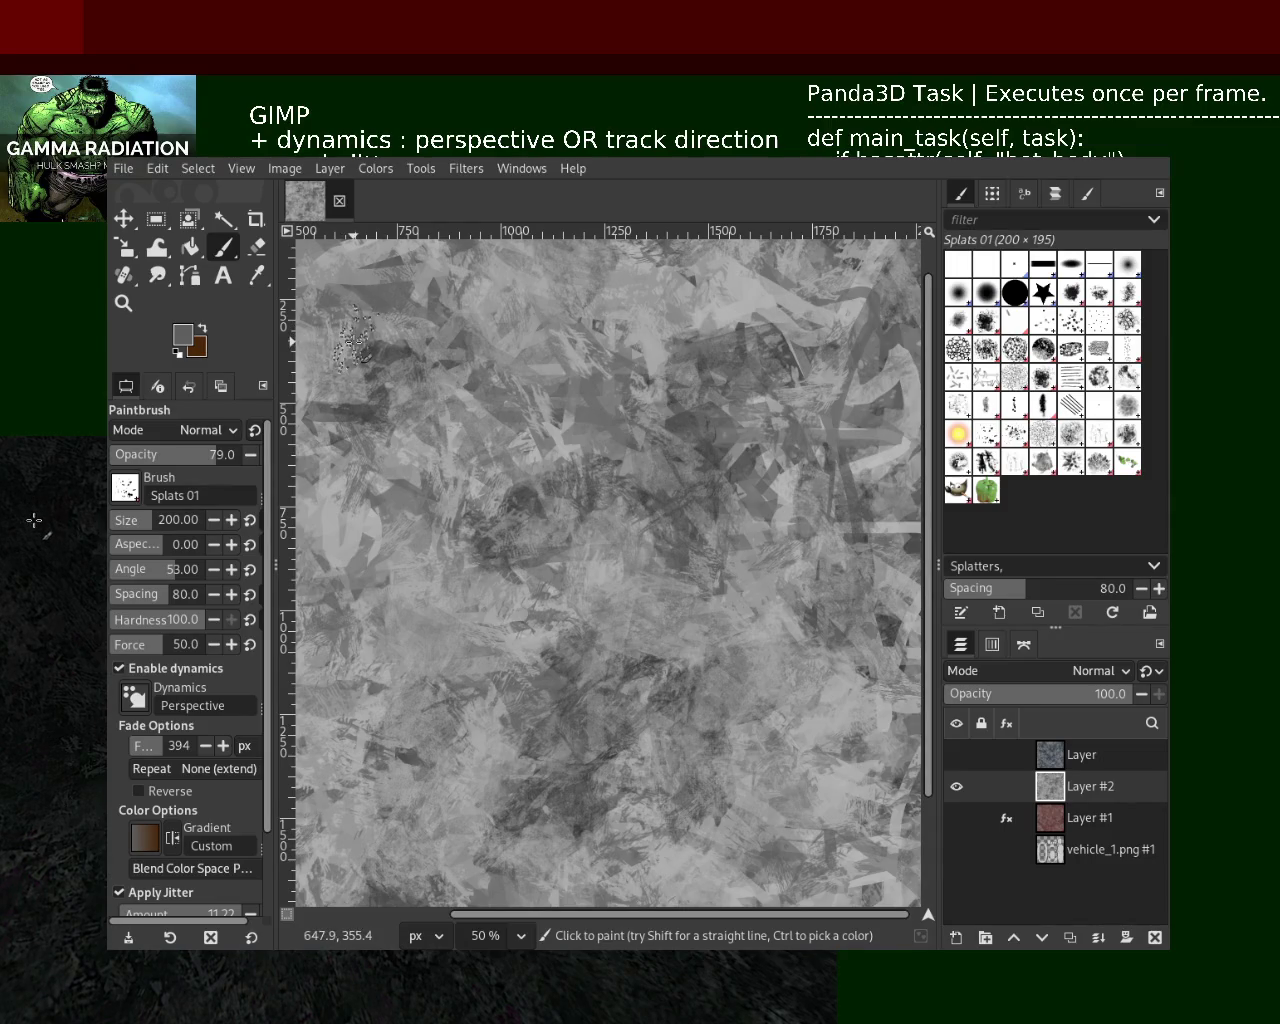
# Select Layer #1, then Layer #2, and delete Layer #2 from the image
pyautogui.click(1058, 826)
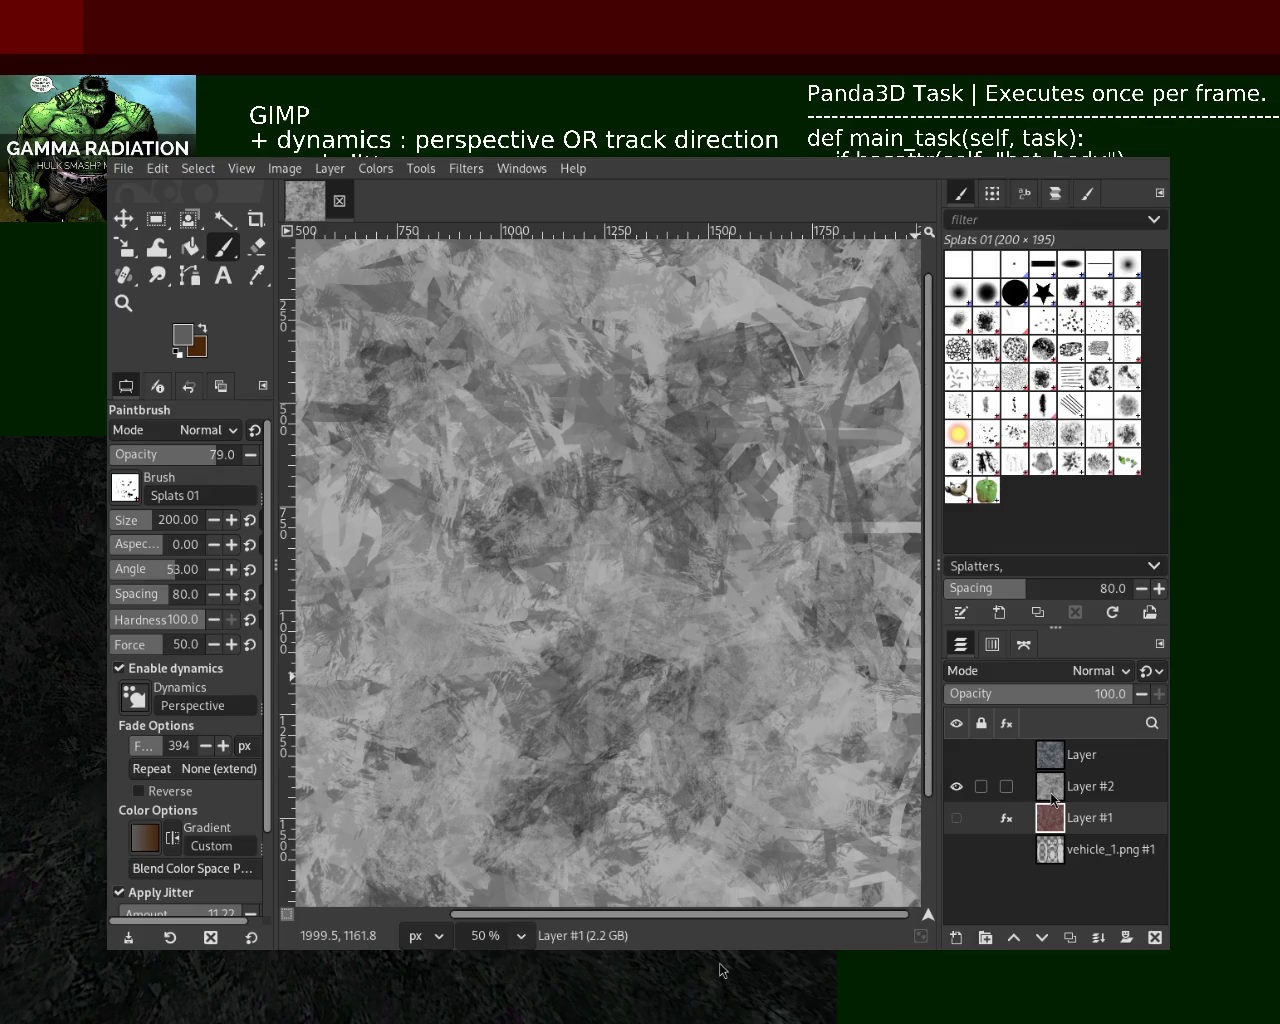
pyautogui.click(1052, 795)
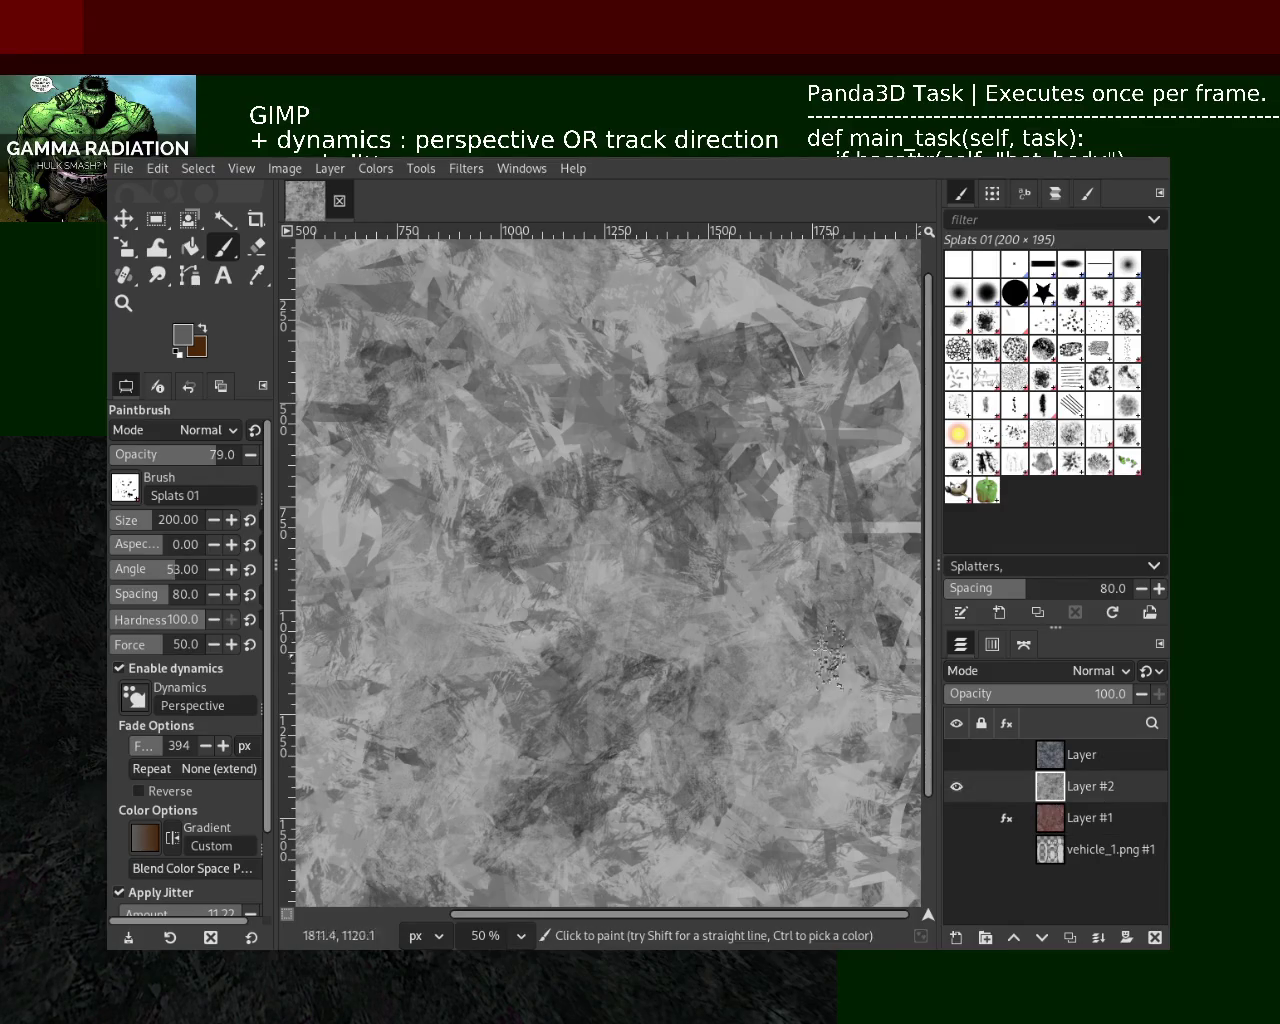
pyautogui.click(1155, 937)
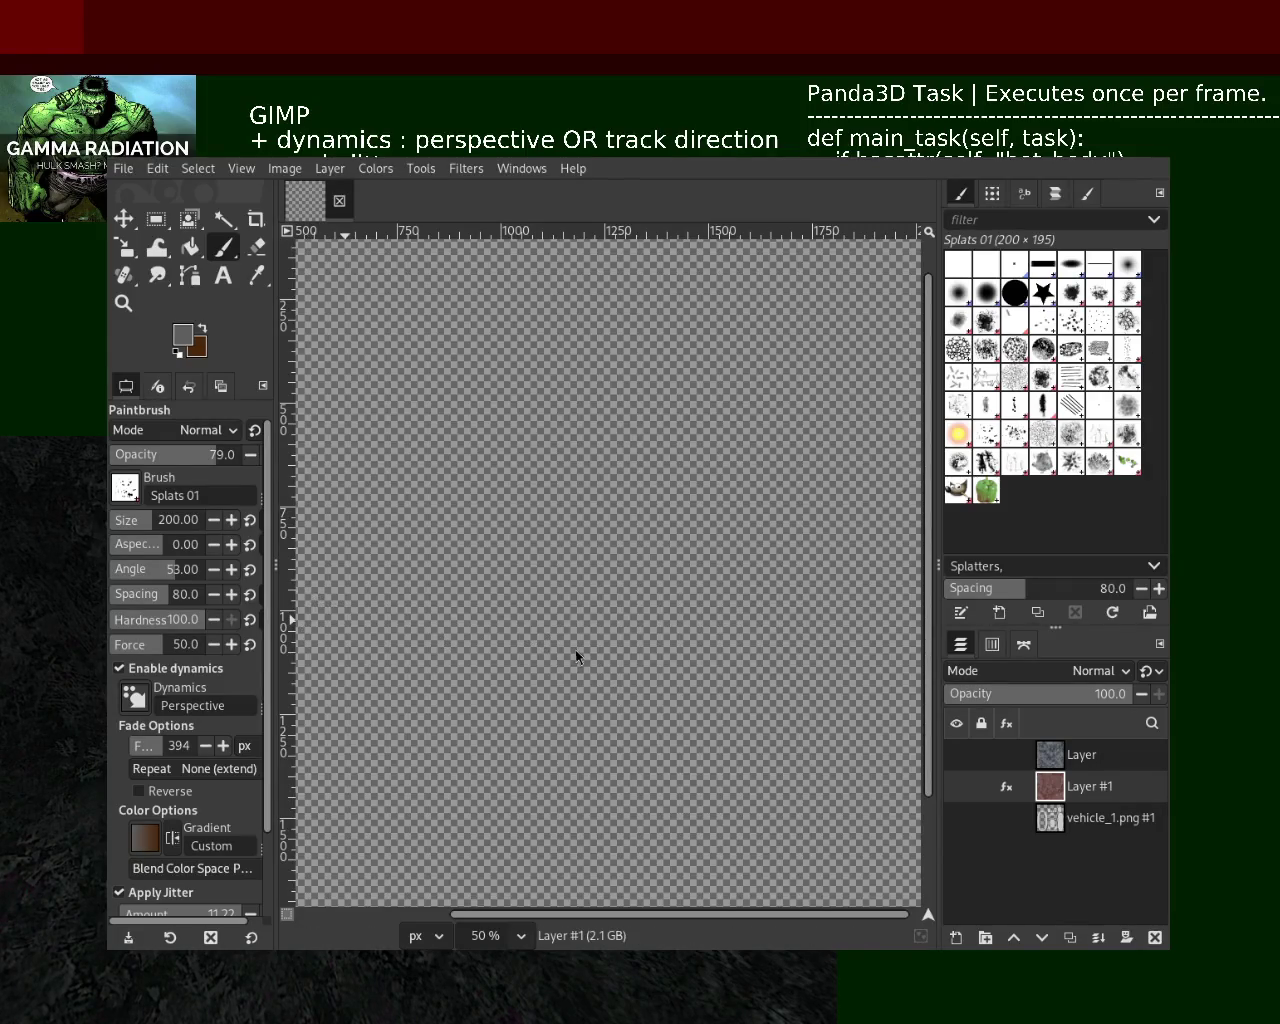
# Restore the deleted Layer #2 and copy its grey grunge texture to the clipboard
pyautogui.hotkey('ctrl', 'shift', 'n')
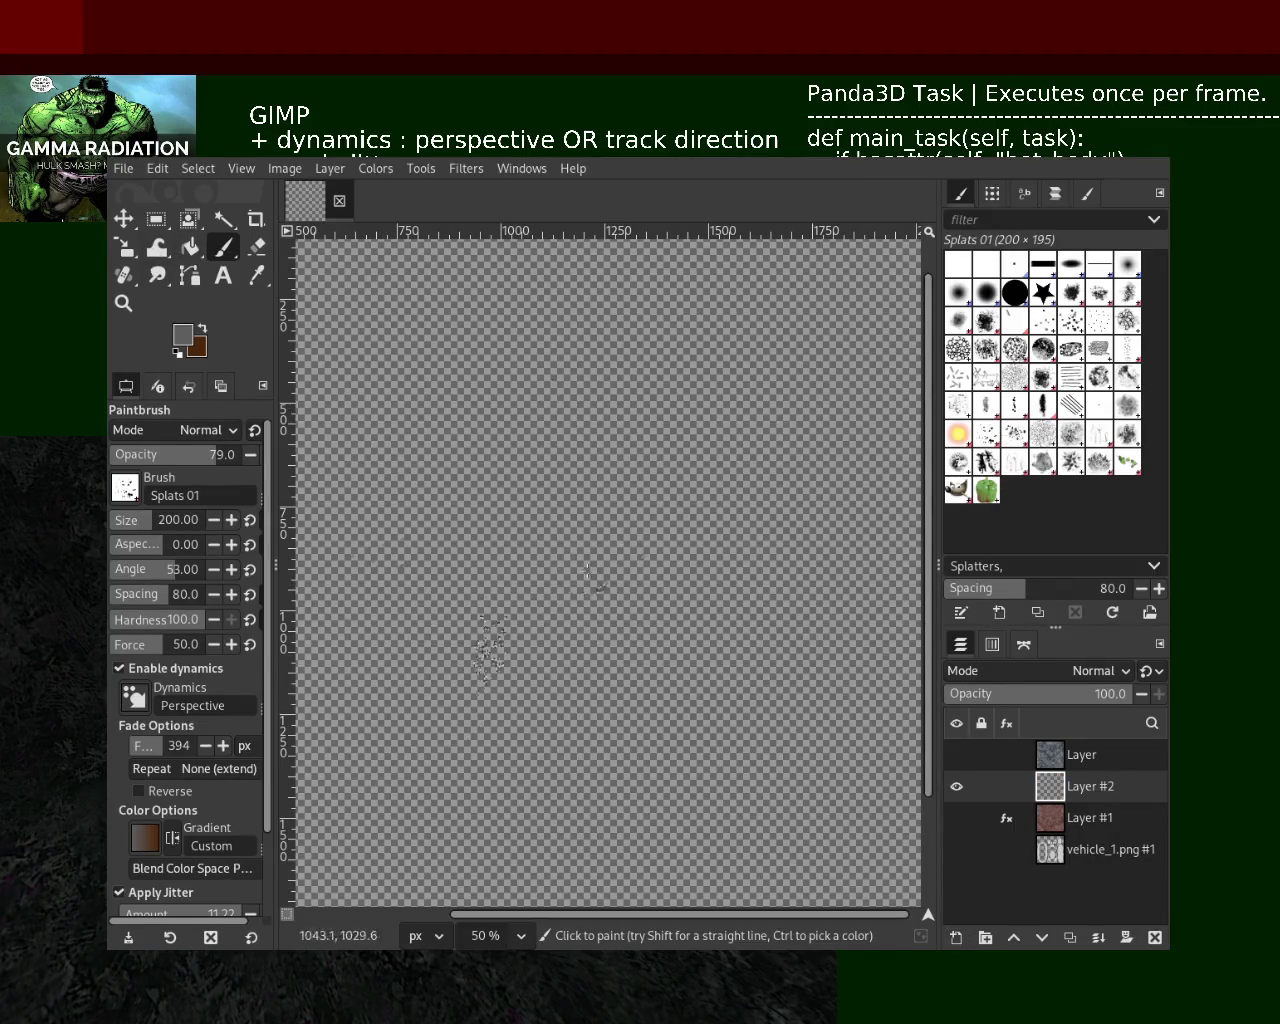
pyautogui.click(202, 330)
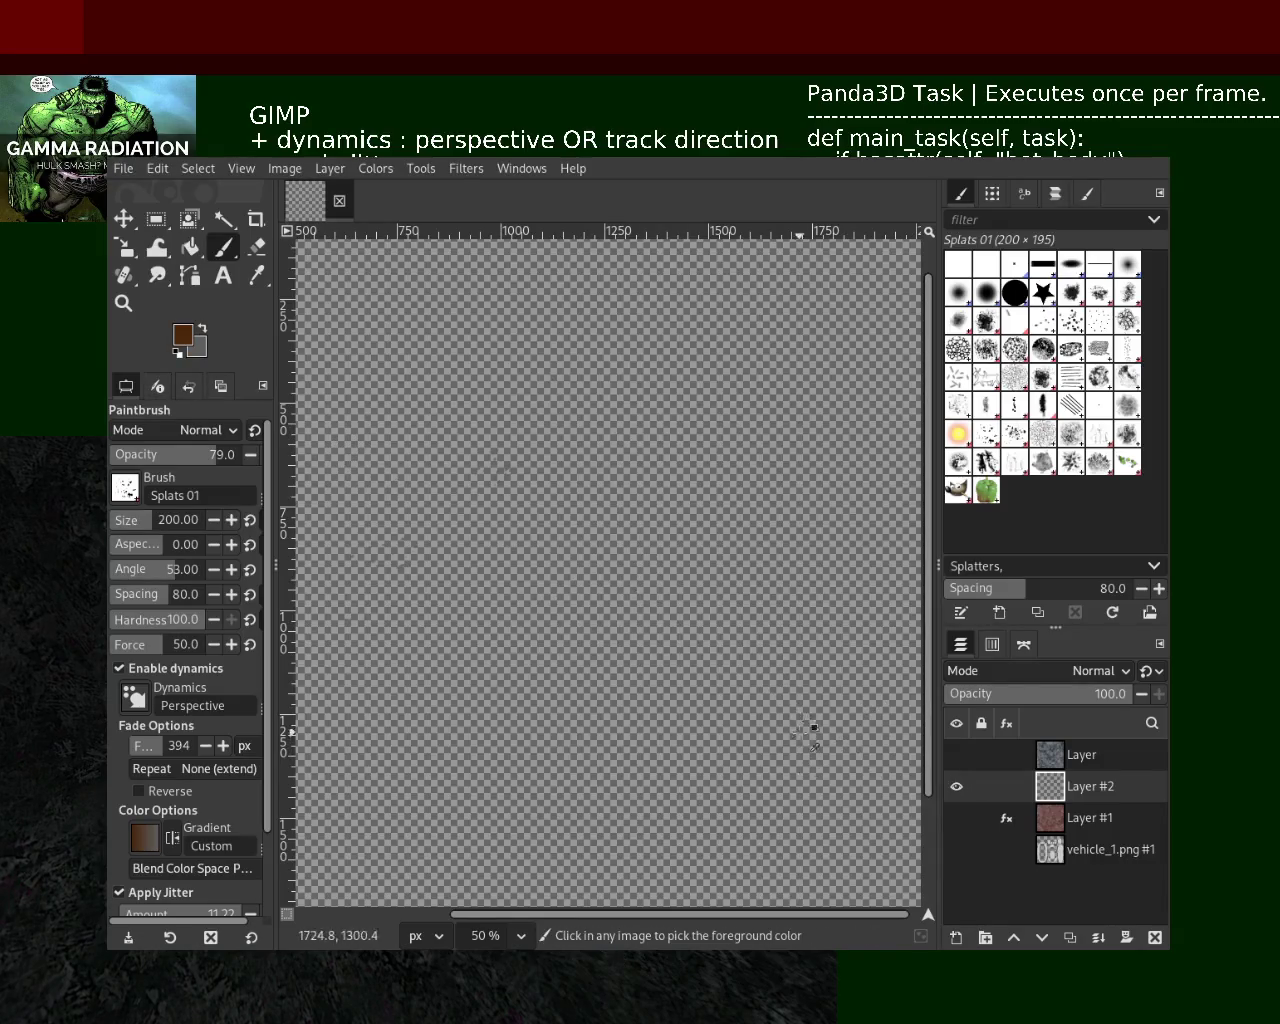
pyautogui.hotkey('ctrl', 'z')
pyautogui.hotkey('ctrl', 'z')
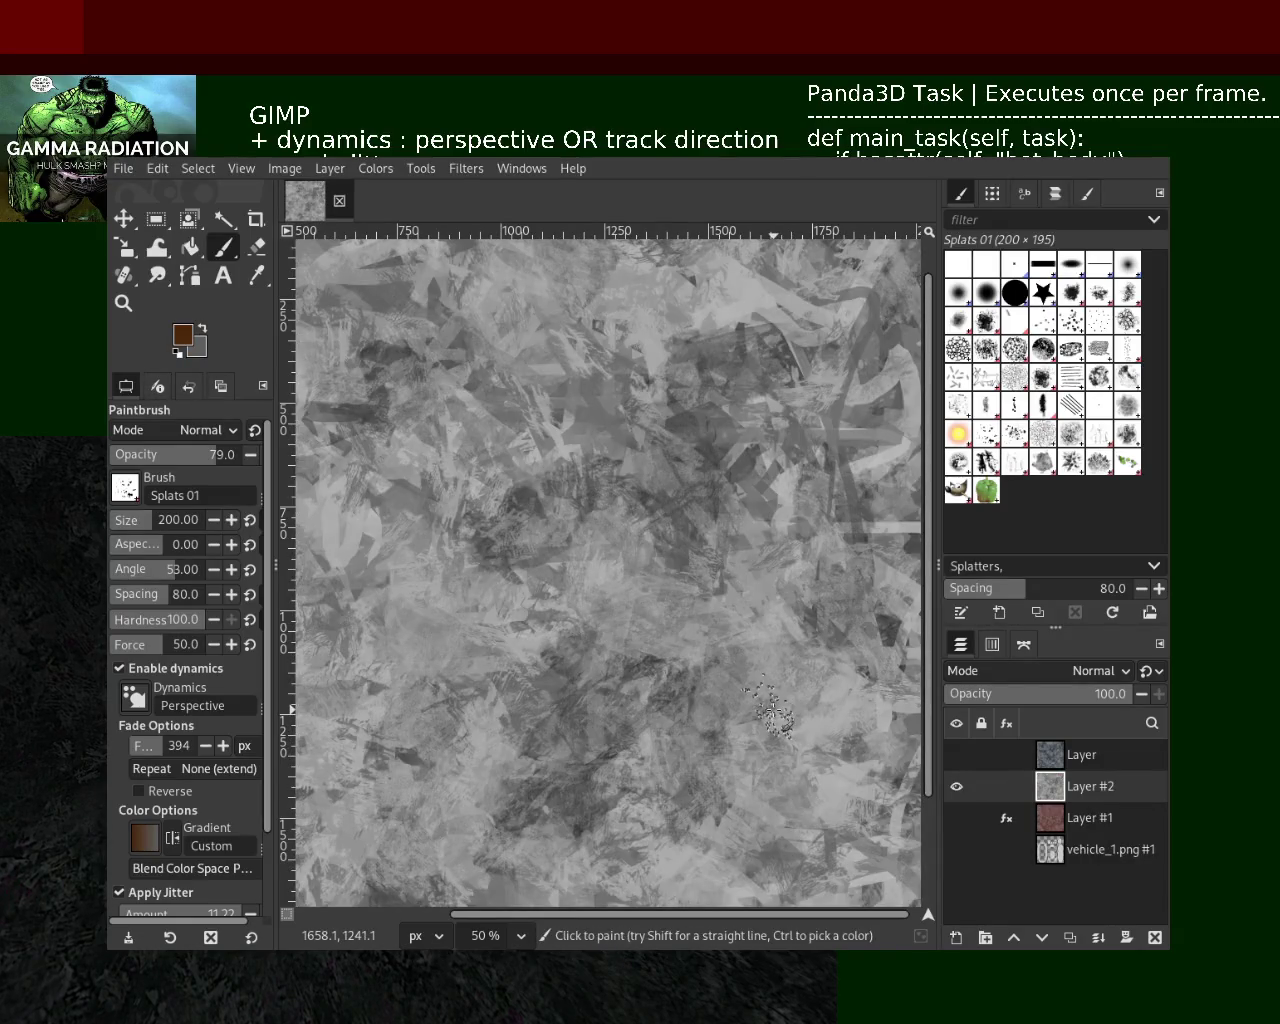
pyautogui.hotkey('ctrl', 'c')
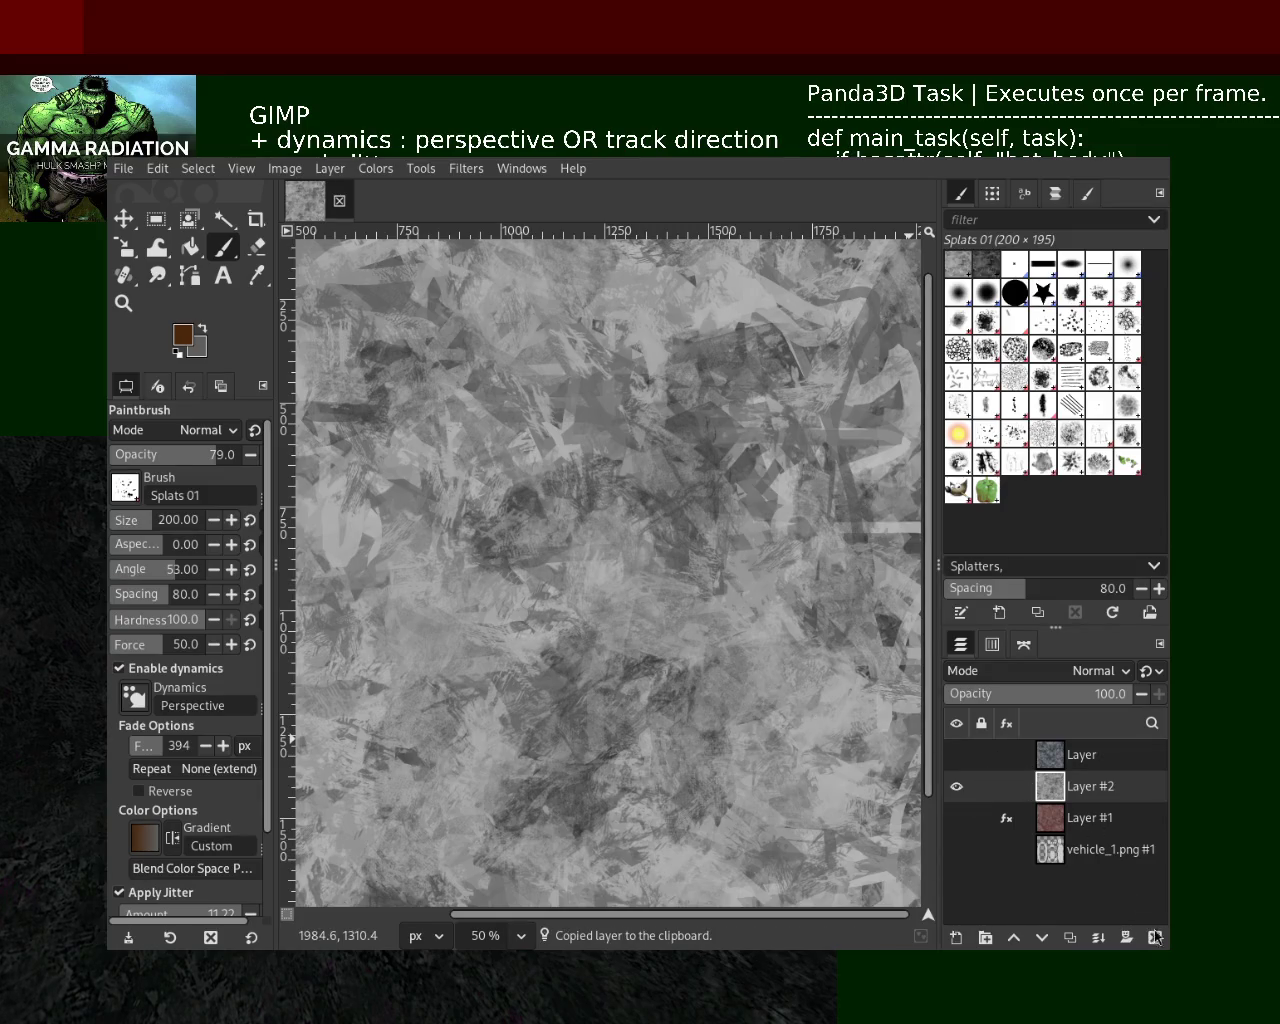
# Delete Layer #2 again and make the bluish top Layer visible and active
pyautogui.click(1155, 937)
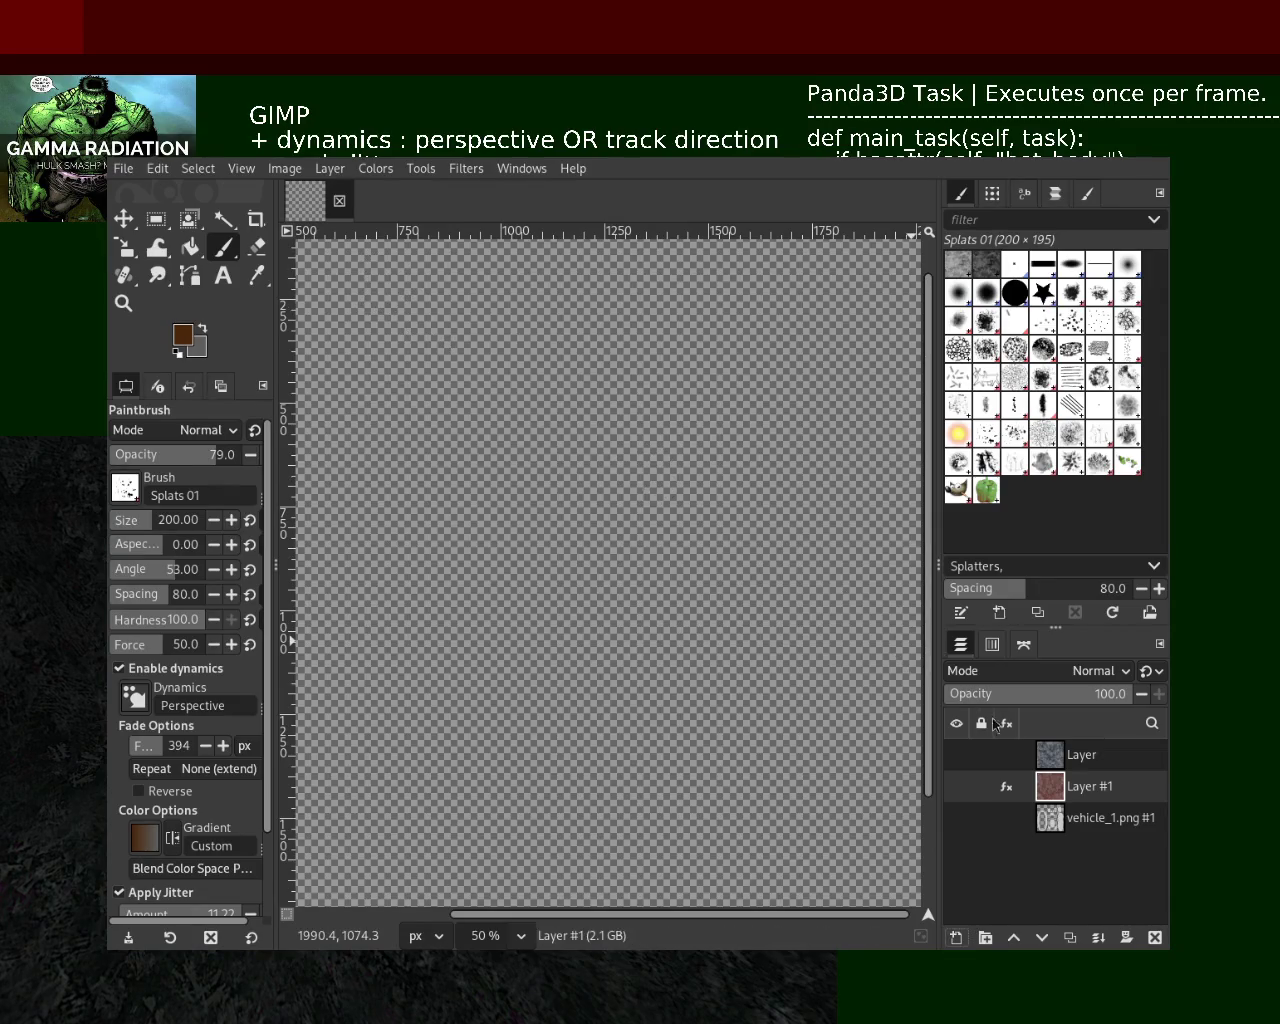
pyautogui.click(1040, 754)
pyautogui.click(956, 756)
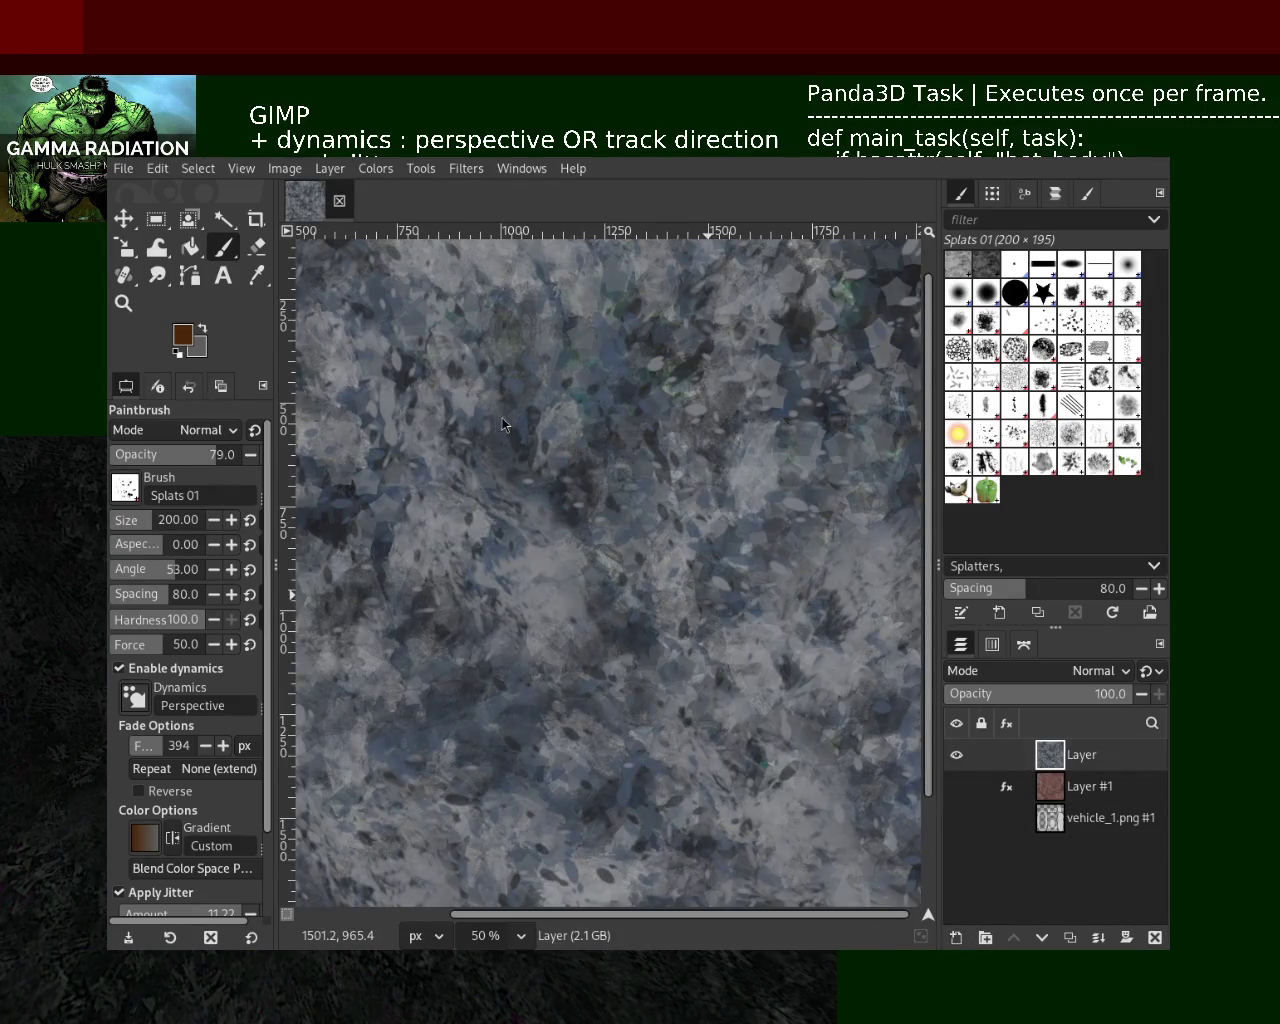
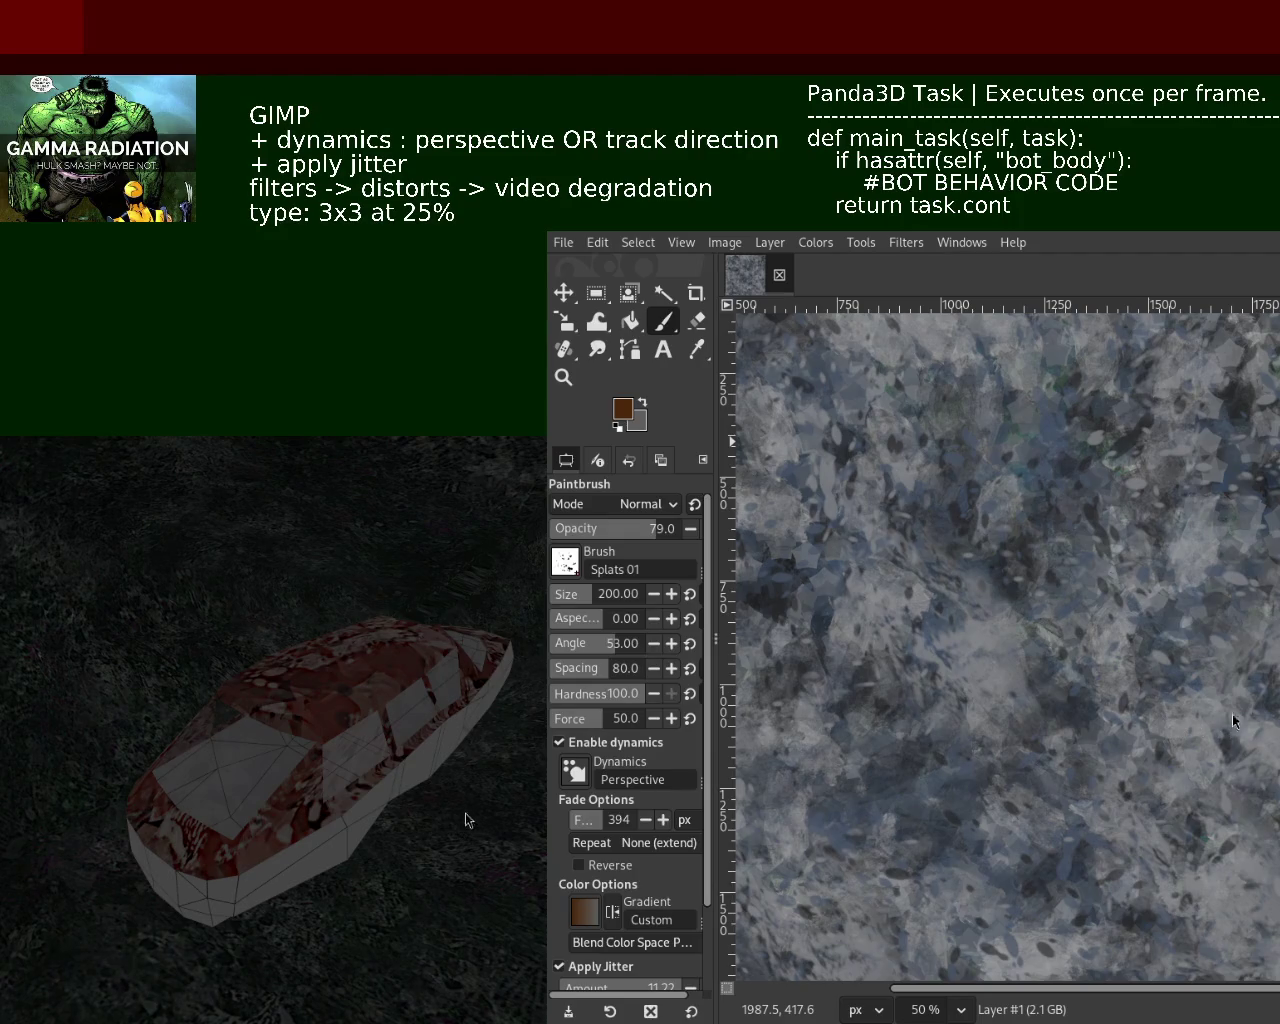
# Zoom around the blue-grey texture to view its whole extent and edges
pyautogui.press('z')
pyautogui.click(1060, 540)
pyautogui.doubleClick(1078, 565)
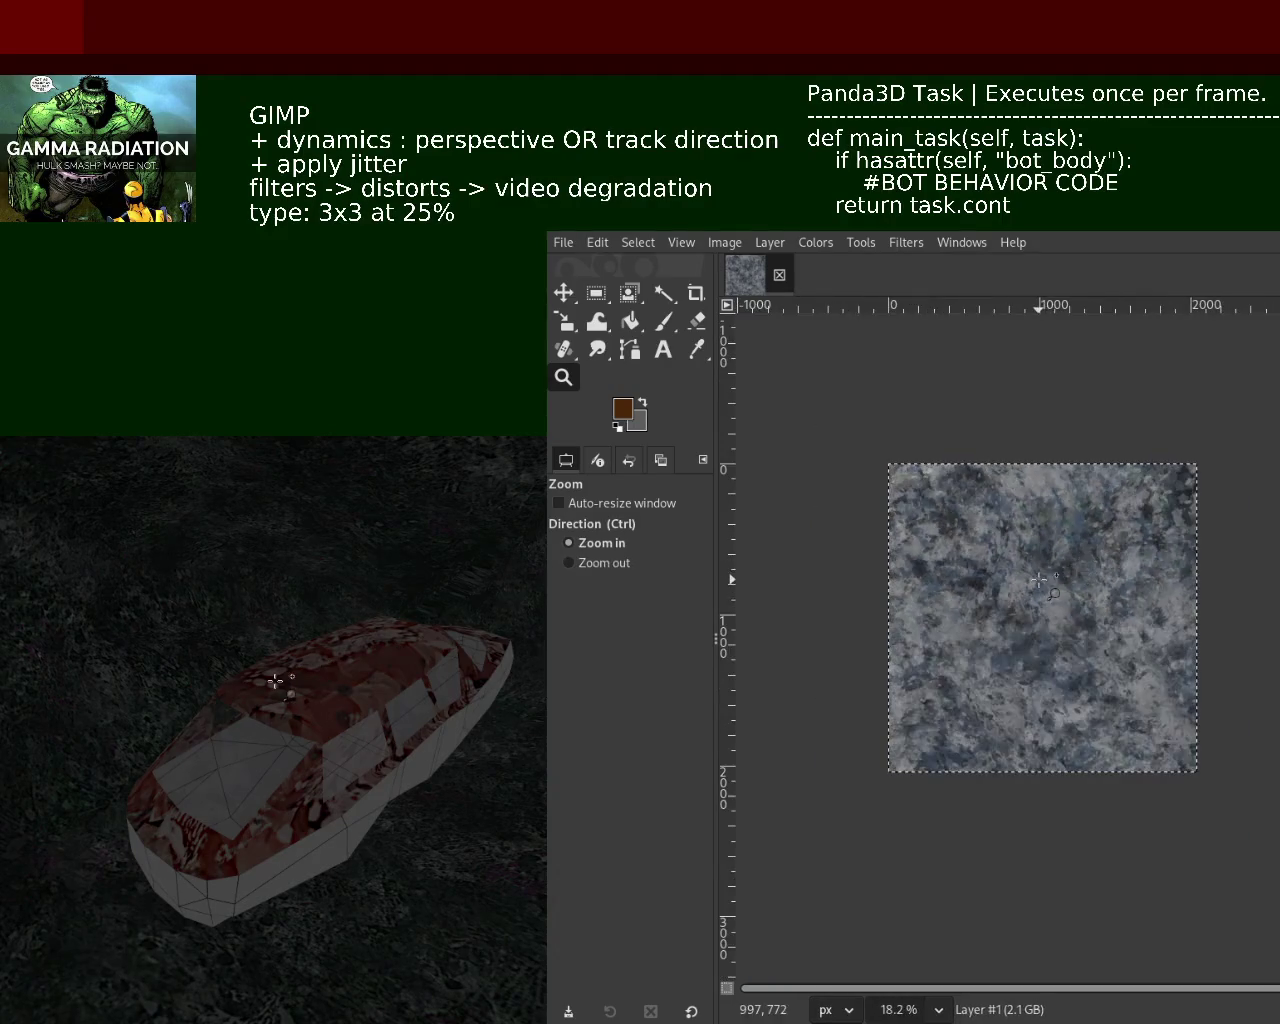
pyautogui.keyDown('ctrl'); pyautogui.click(1085, 580); pyautogui.keyUp('ctrl')
pyautogui.click(1150, 650)
# Undo the blue-grey strokes back to red, check at 50% zoom, and return to the Paintbrush
pyautogui.hotkey('ctrl', 'z')
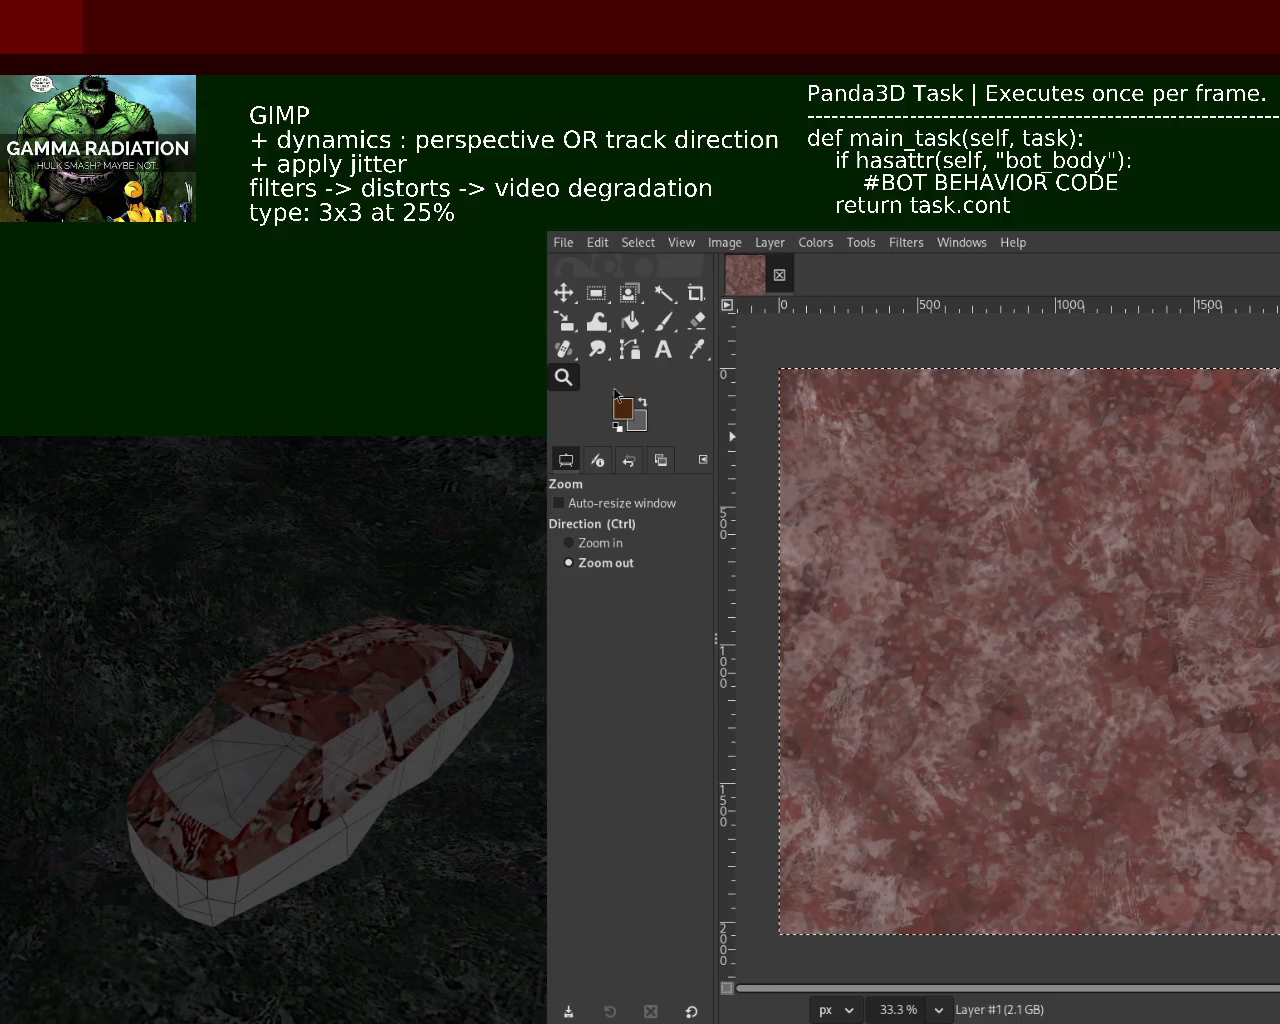
pyautogui.keyDown('ctrl'); pyautogui.click(1065, 580); pyautogui.keyUp('ctrl')
pyautogui.click(1127, 552)
pyautogui.click(1127, 552)
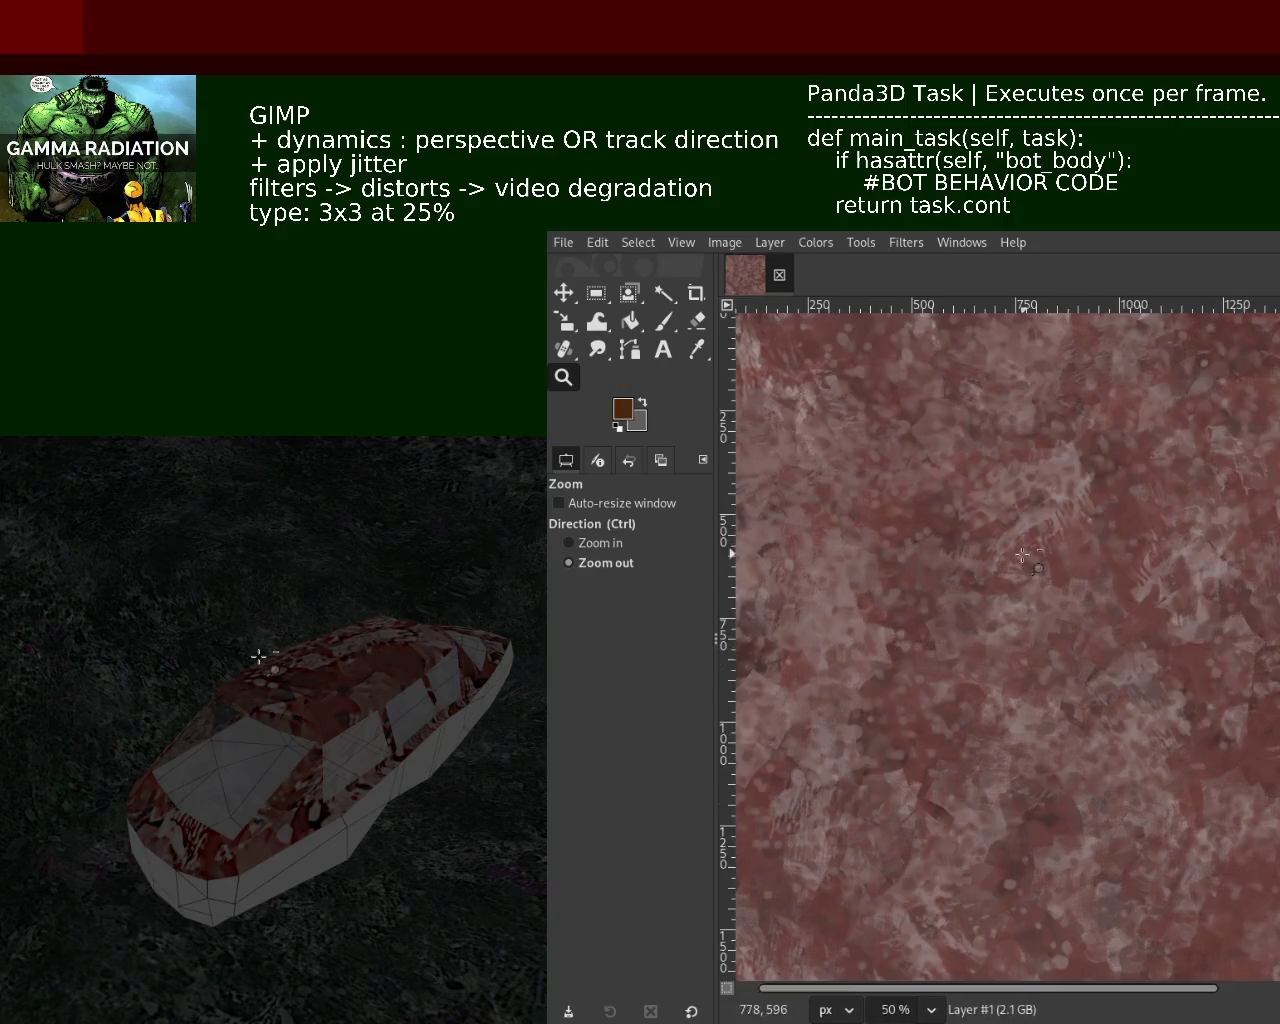
pyautogui.keyDown('ctrl'); pyautogui.click(1022, 556); pyautogui.keyUp('ctrl')
pyautogui.click(1111, 531)
pyautogui.keyDown('ctrl'); pyautogui.click(1248, 577); pyautogui.keyUp('ctrl')
pyautogui.click(1248, 577)
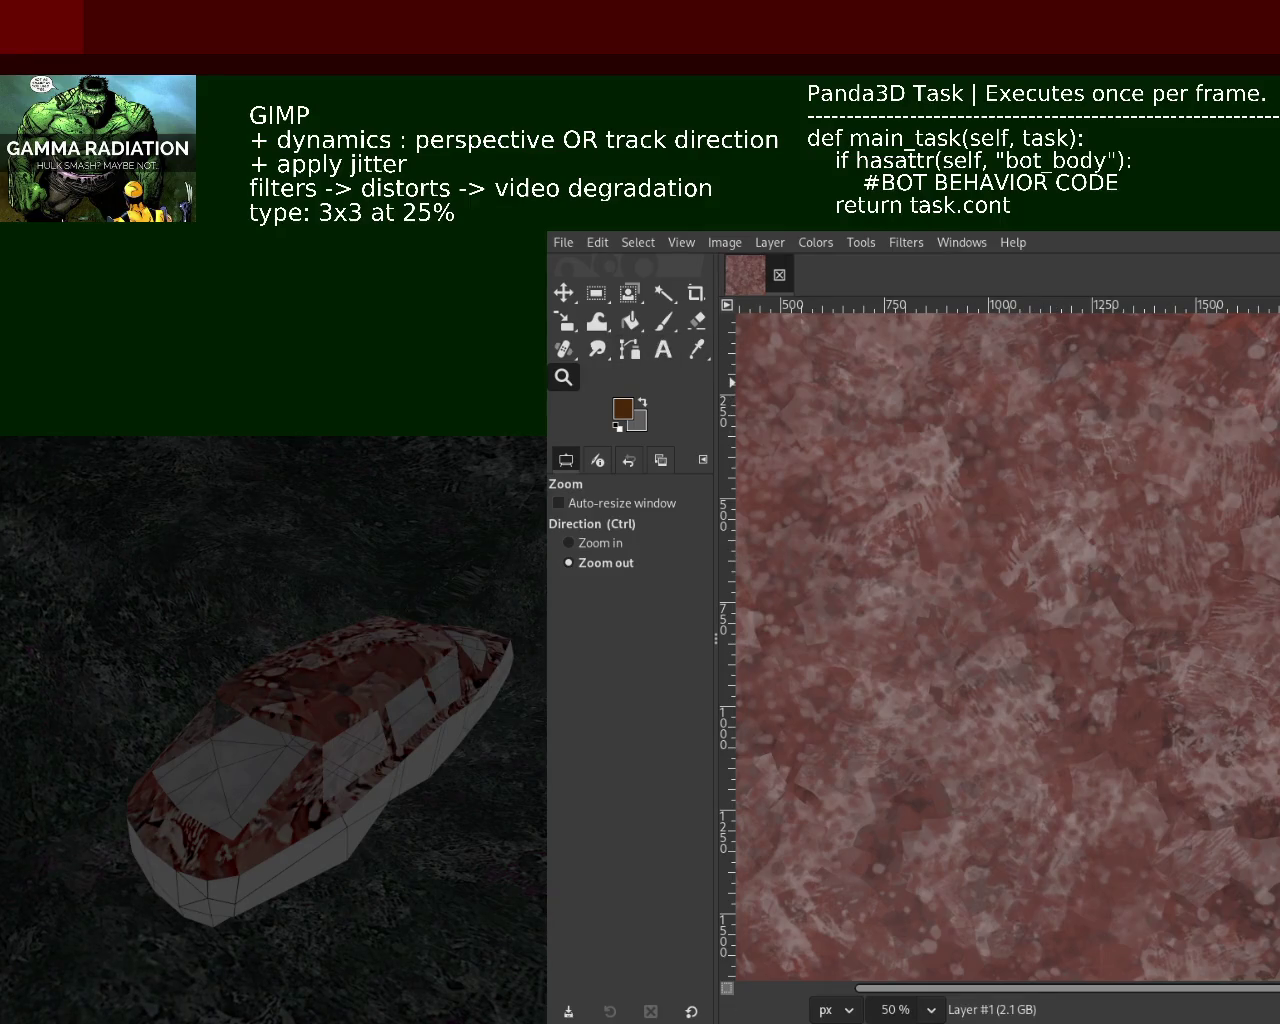
pyautogui.click(662, 320)
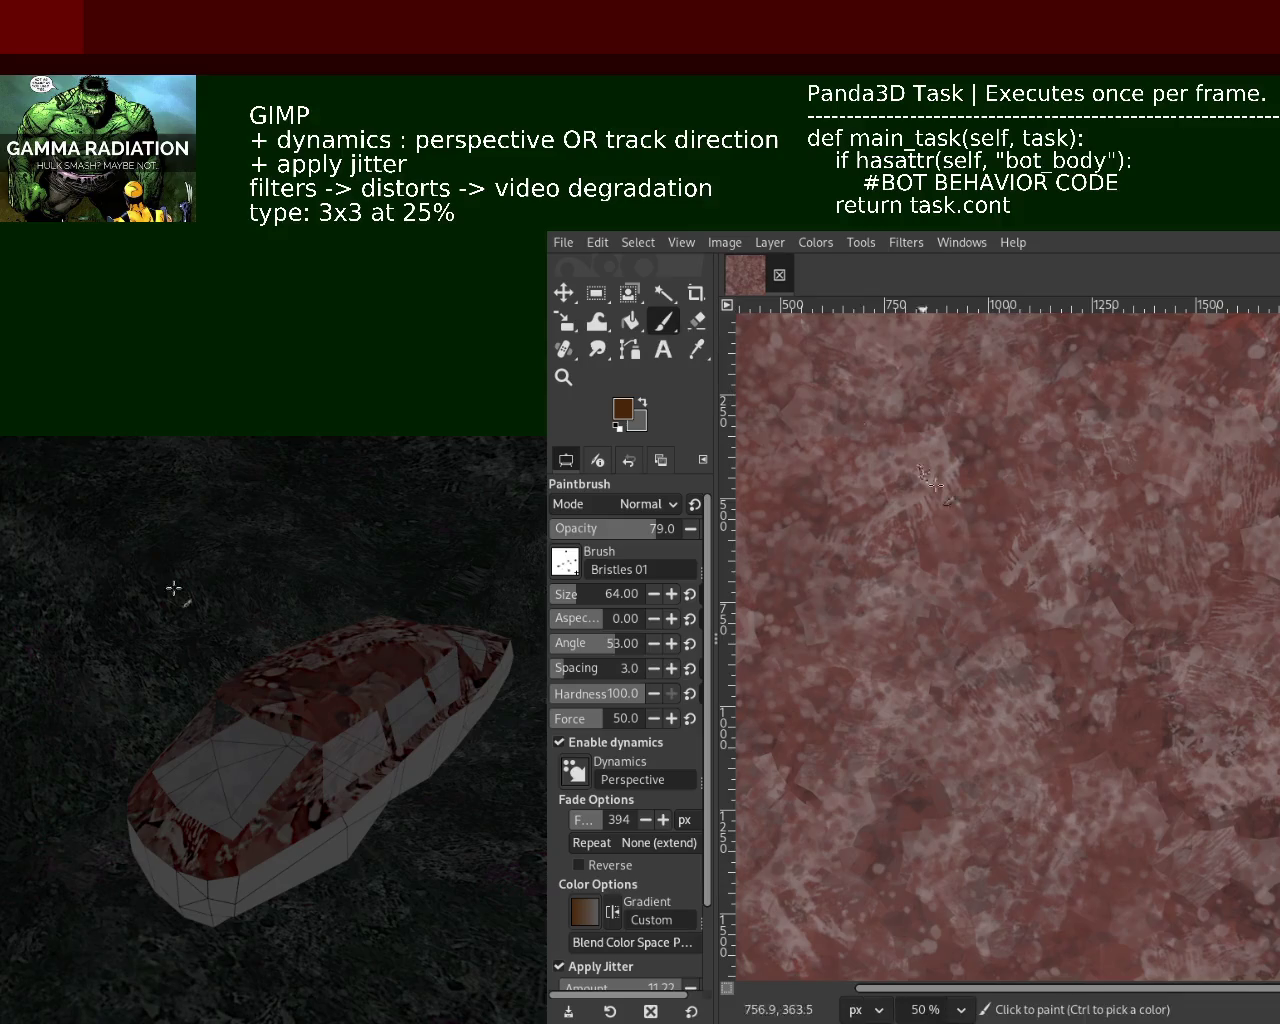
# Zoom out, enlarge the brush size, and sample a darker red from the texture
pyautogui.press('z')
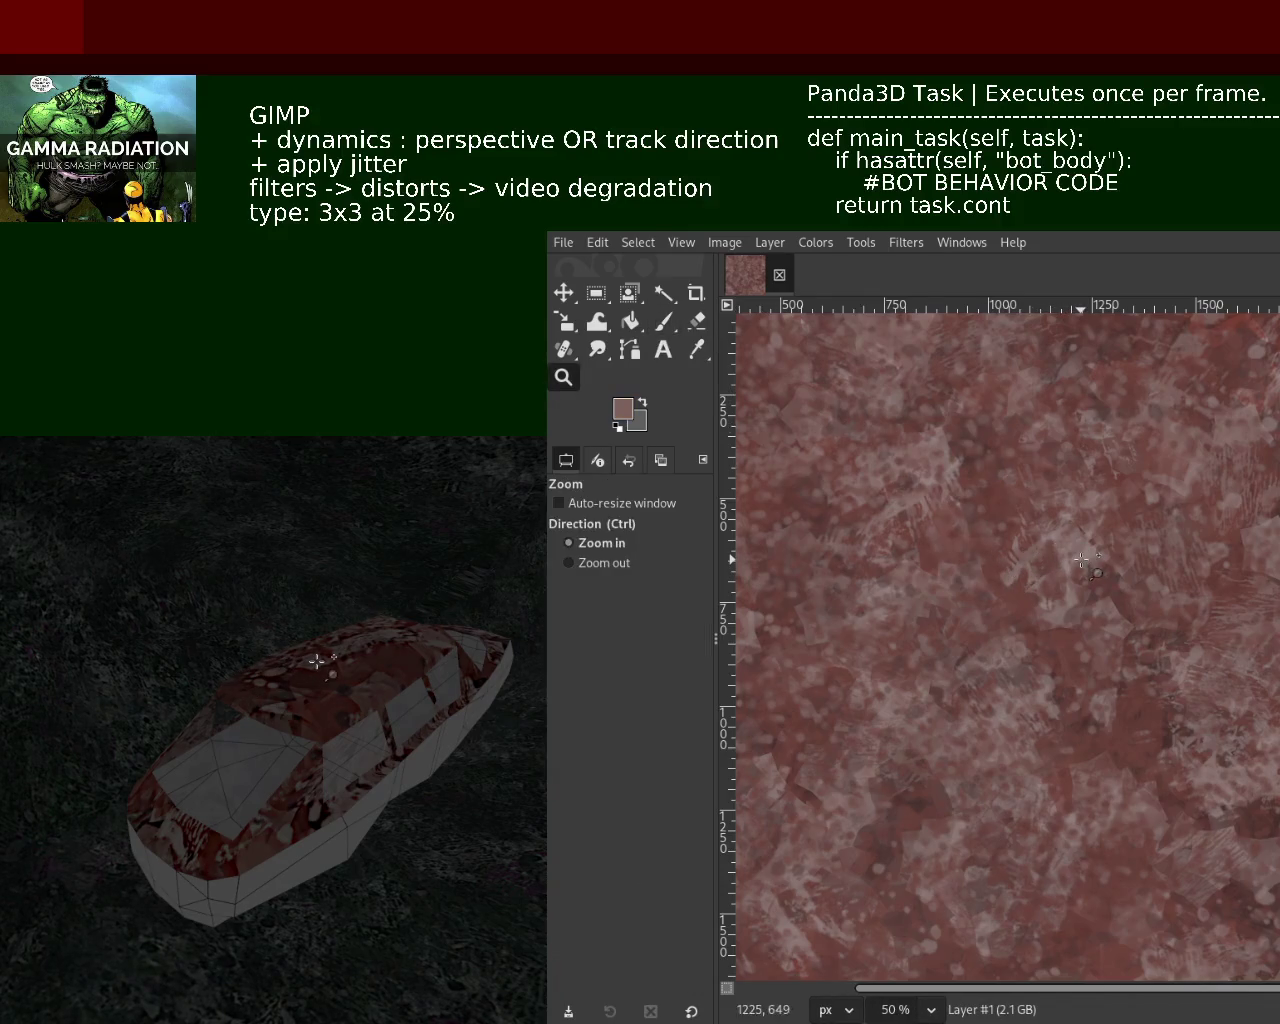
pyautogui.keyDown('ctrl'); pyautogui.click(973, 572); pyautogui.keyUp('ctrl')
pyautogui.keyDown('ctrl'); pyautogui.click(973, 572); pyautogui.keyUp('ctrl')
pyautogui.keyDown('ctrl'); pyautogui.click(973, 572); pyautogui.keyUp('ctrl')
pyautogui.click(973, 572)
pyautogui.click(973, 572)
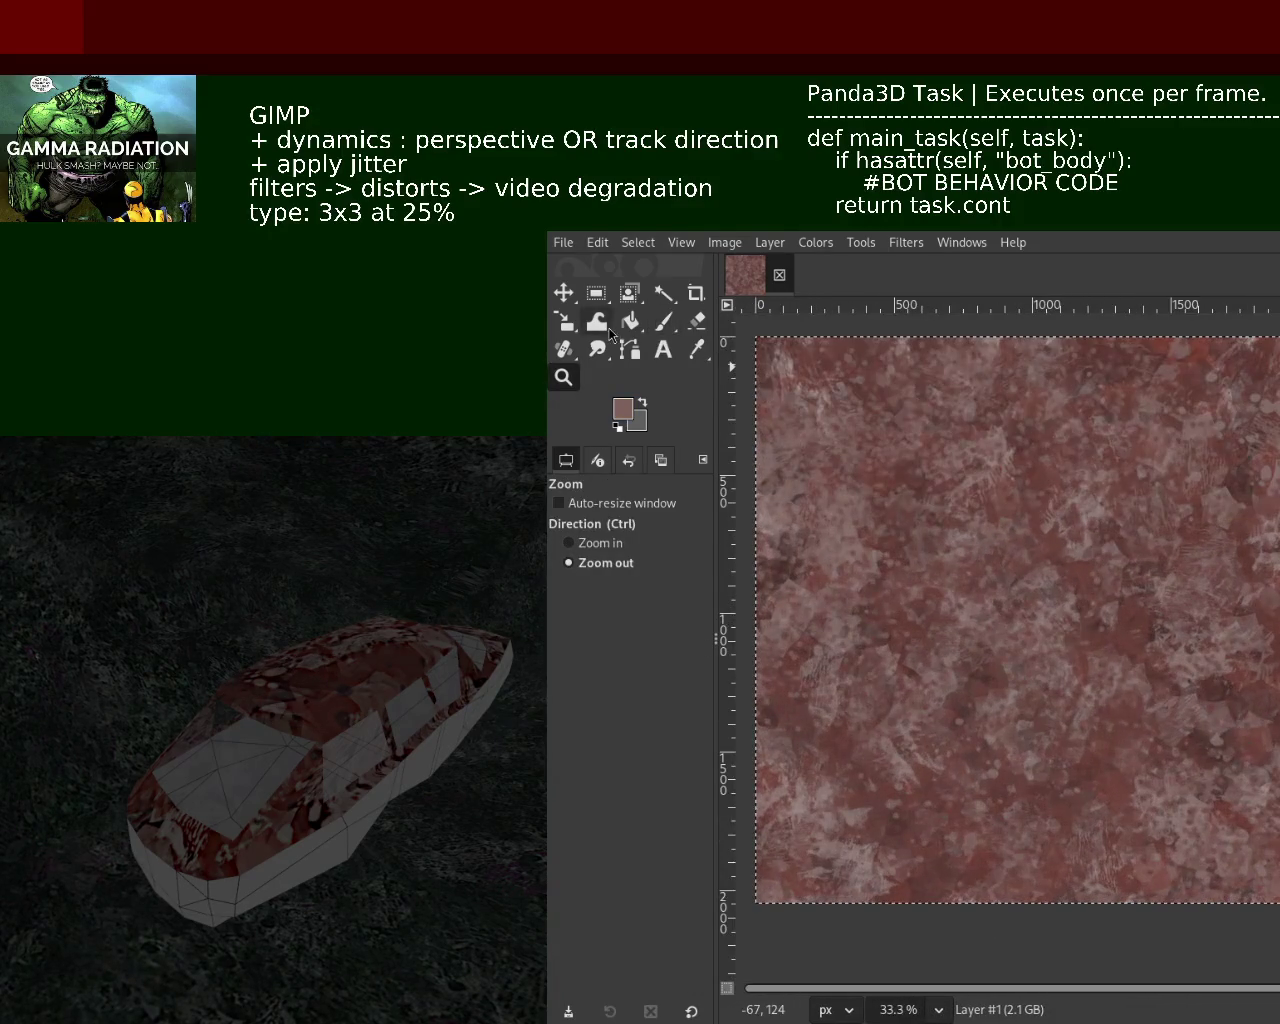
pyautogui.click(662, 320)
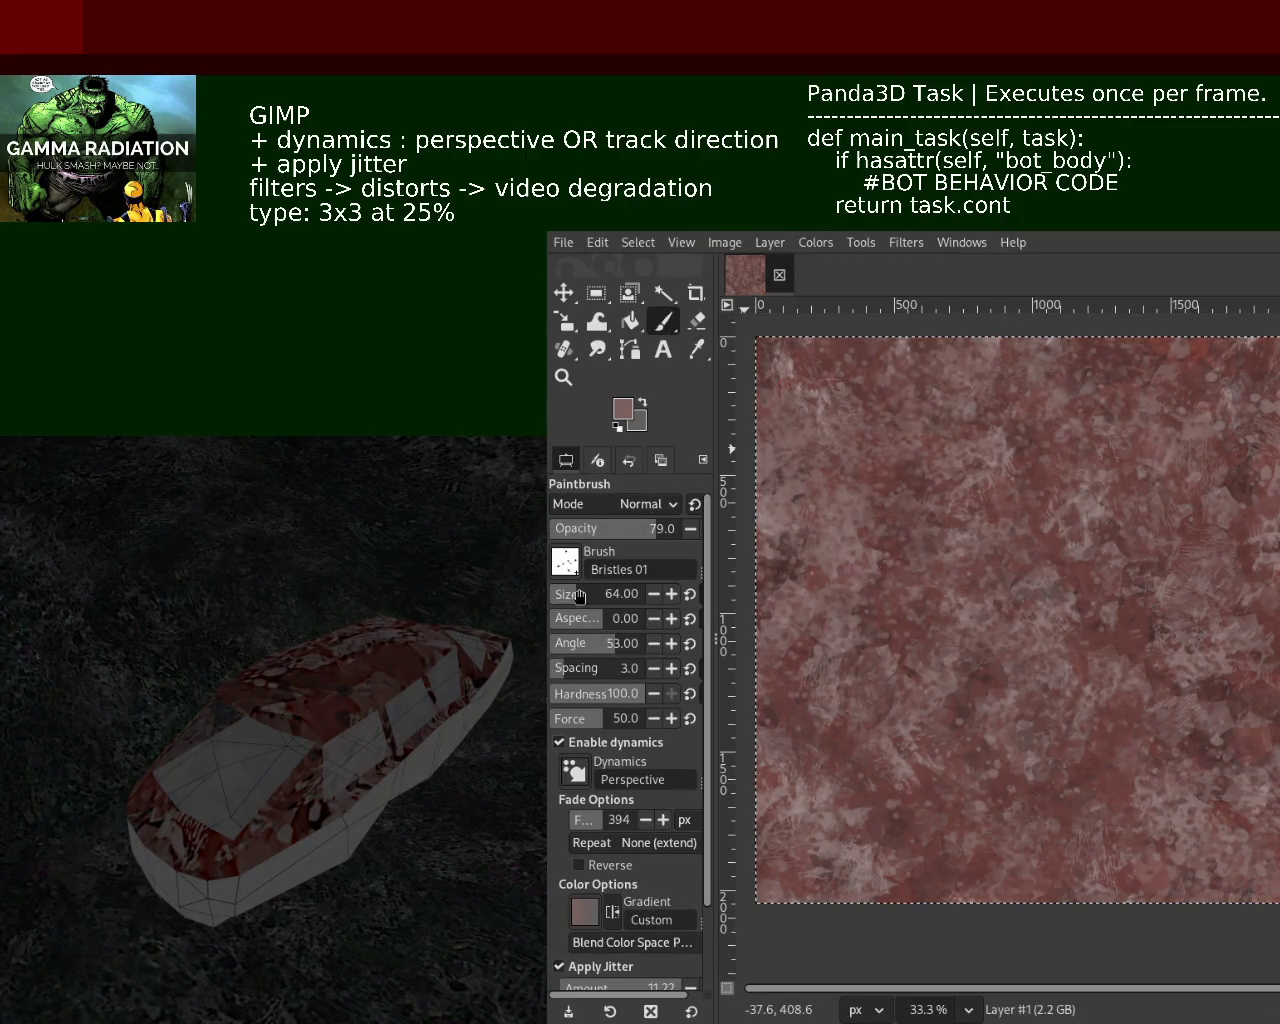
pyautogui.moveTo(574, 608); pyautogui.dragTo(604, 594)
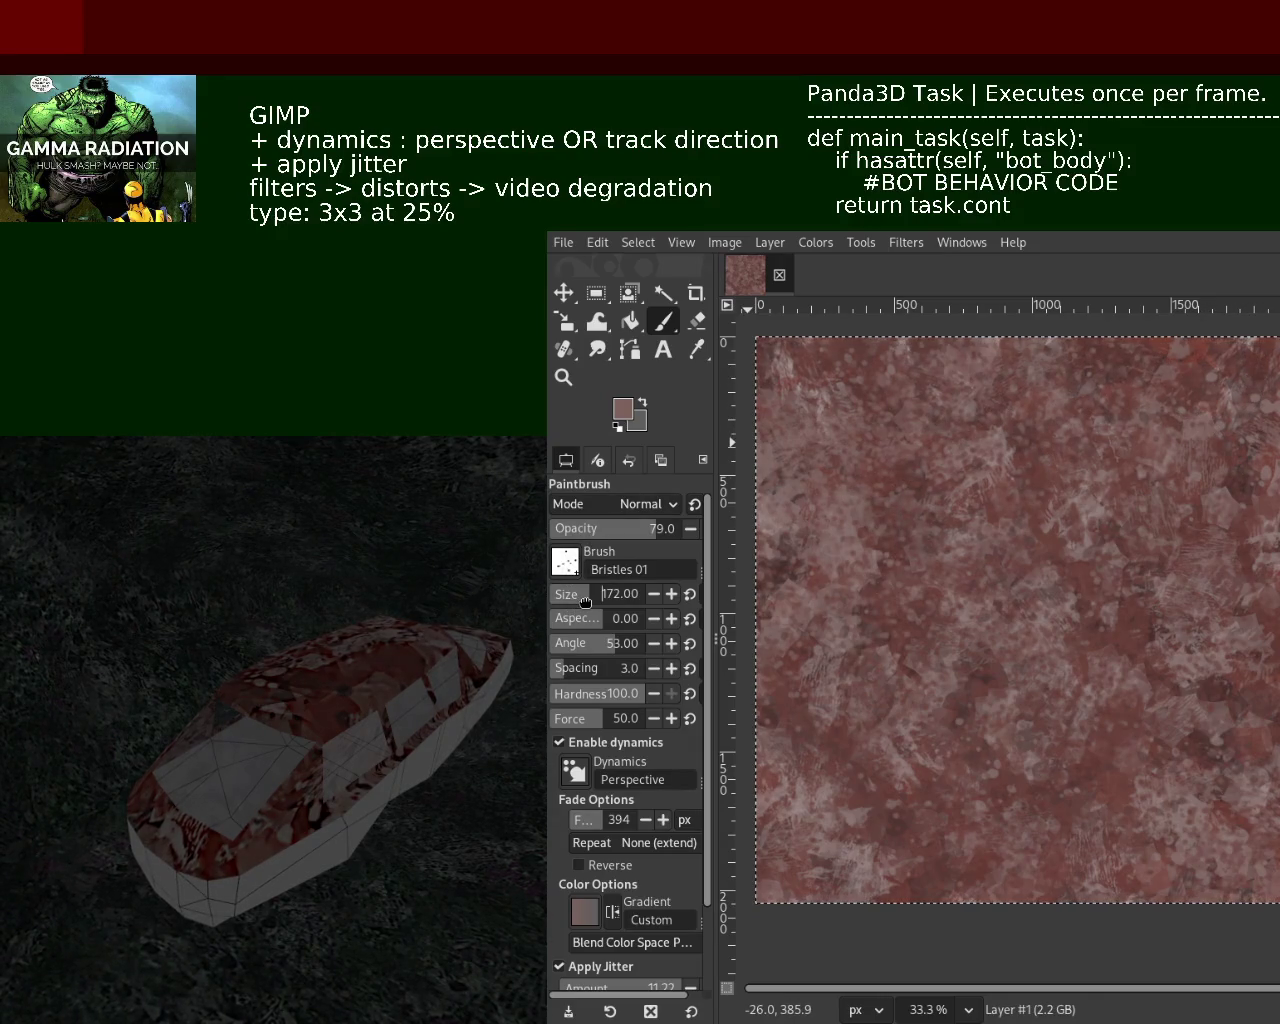
pyautogui.write('130')
pyautogui.press('ctrl')
pyautogui.keyDown('ctrl'); pyautogui.click(1240, 712); pyautogui.keyUp('ctrl')
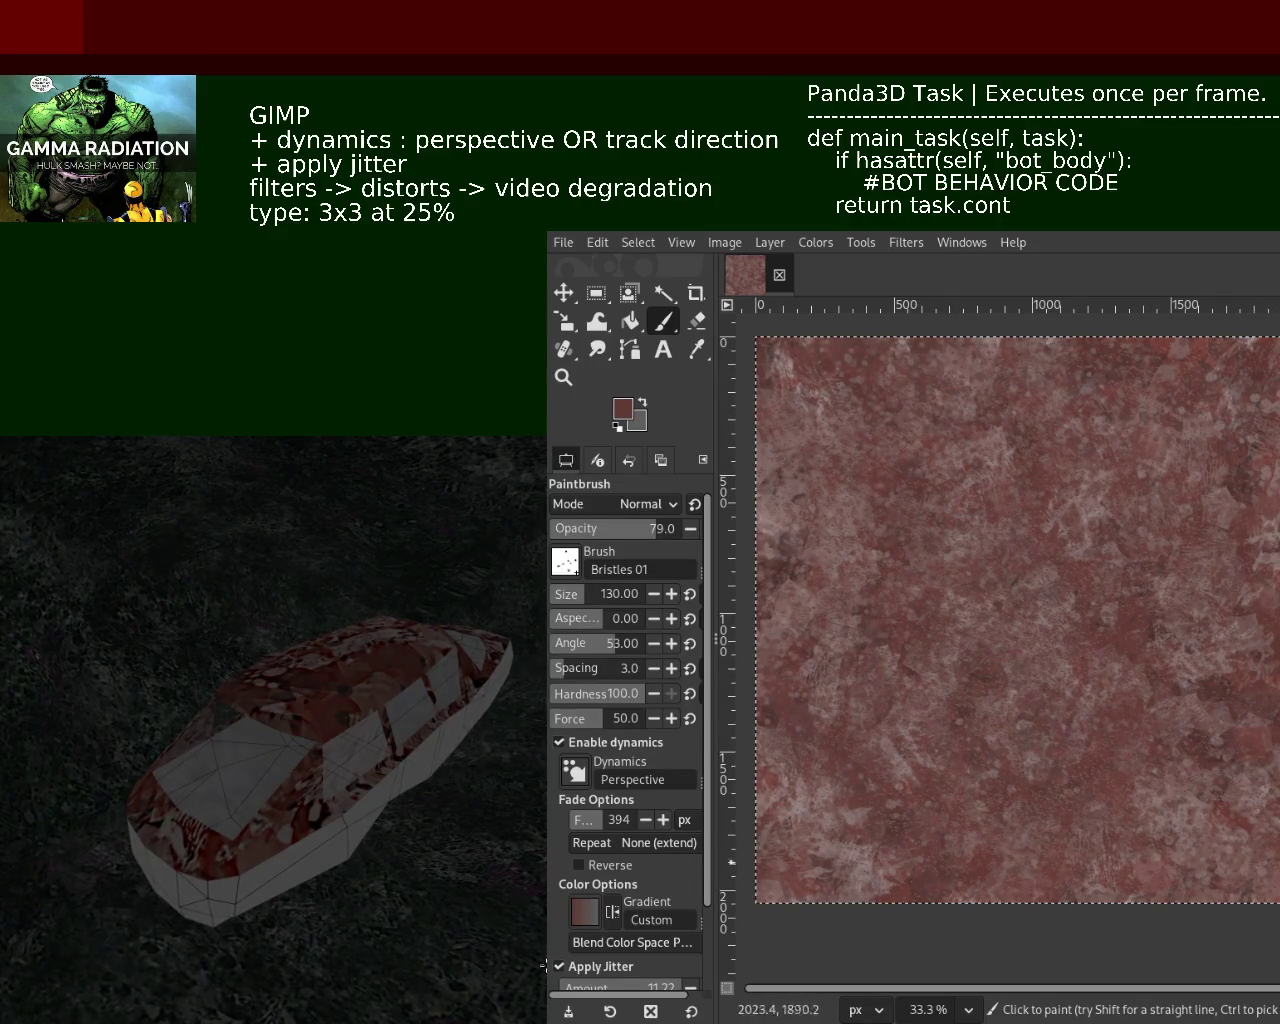
# Zoom in and scroll to inspect the red paint, then return to the Paintbrush
pyautogui.click(563, 377)
pyautogui.scroll(2, 971, 457)
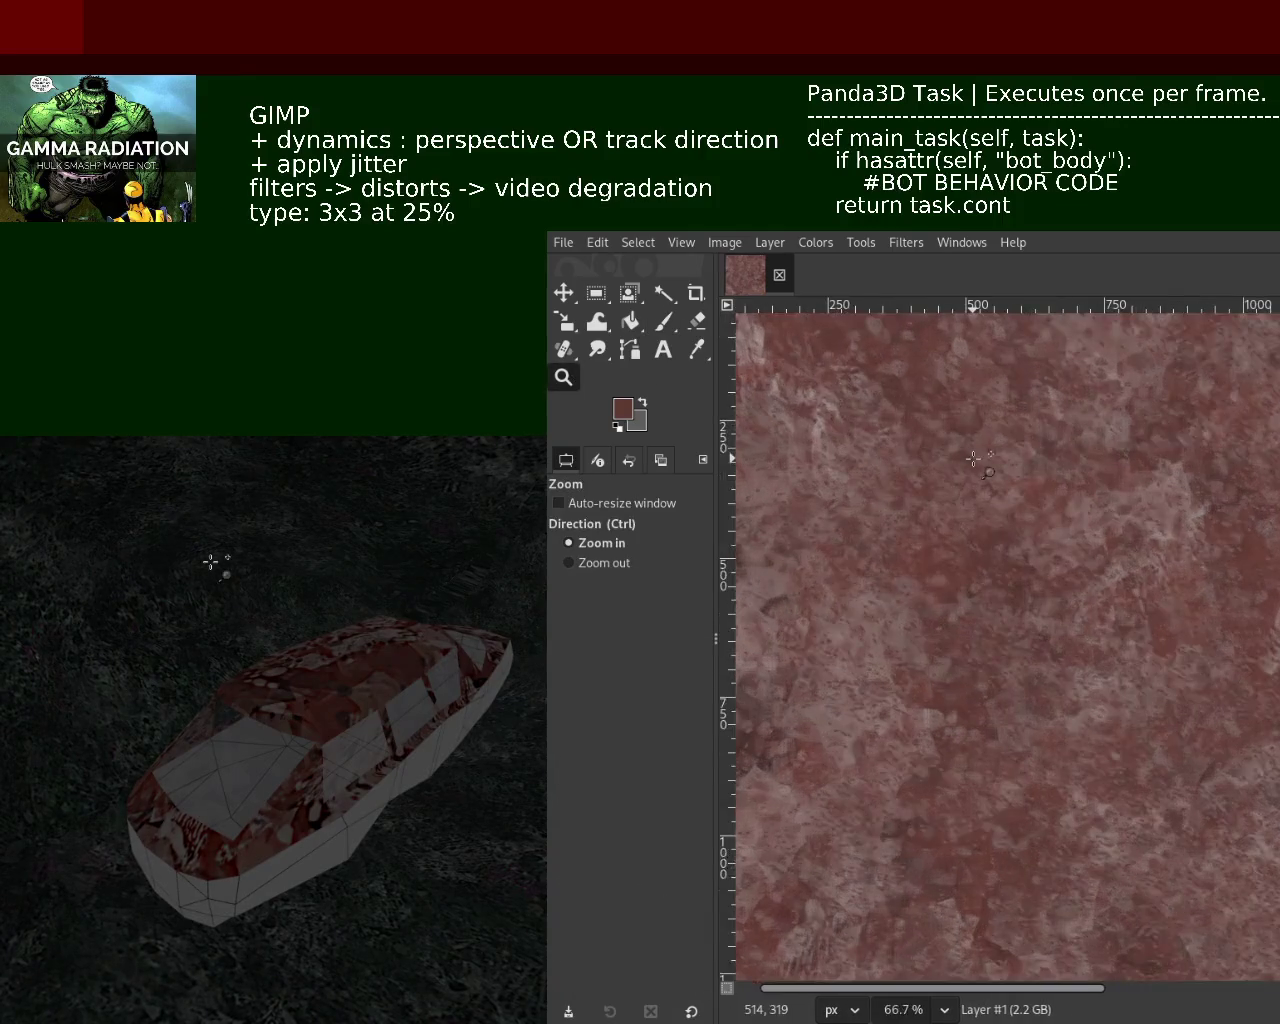
pyautogui.scroll(2, 1020, 466)
pyautogui.scroll(-4, 1016, 467)
pyautogui.scroll(-1, 1016, 467)
pyautogui.scroll(2, 1083, 552)
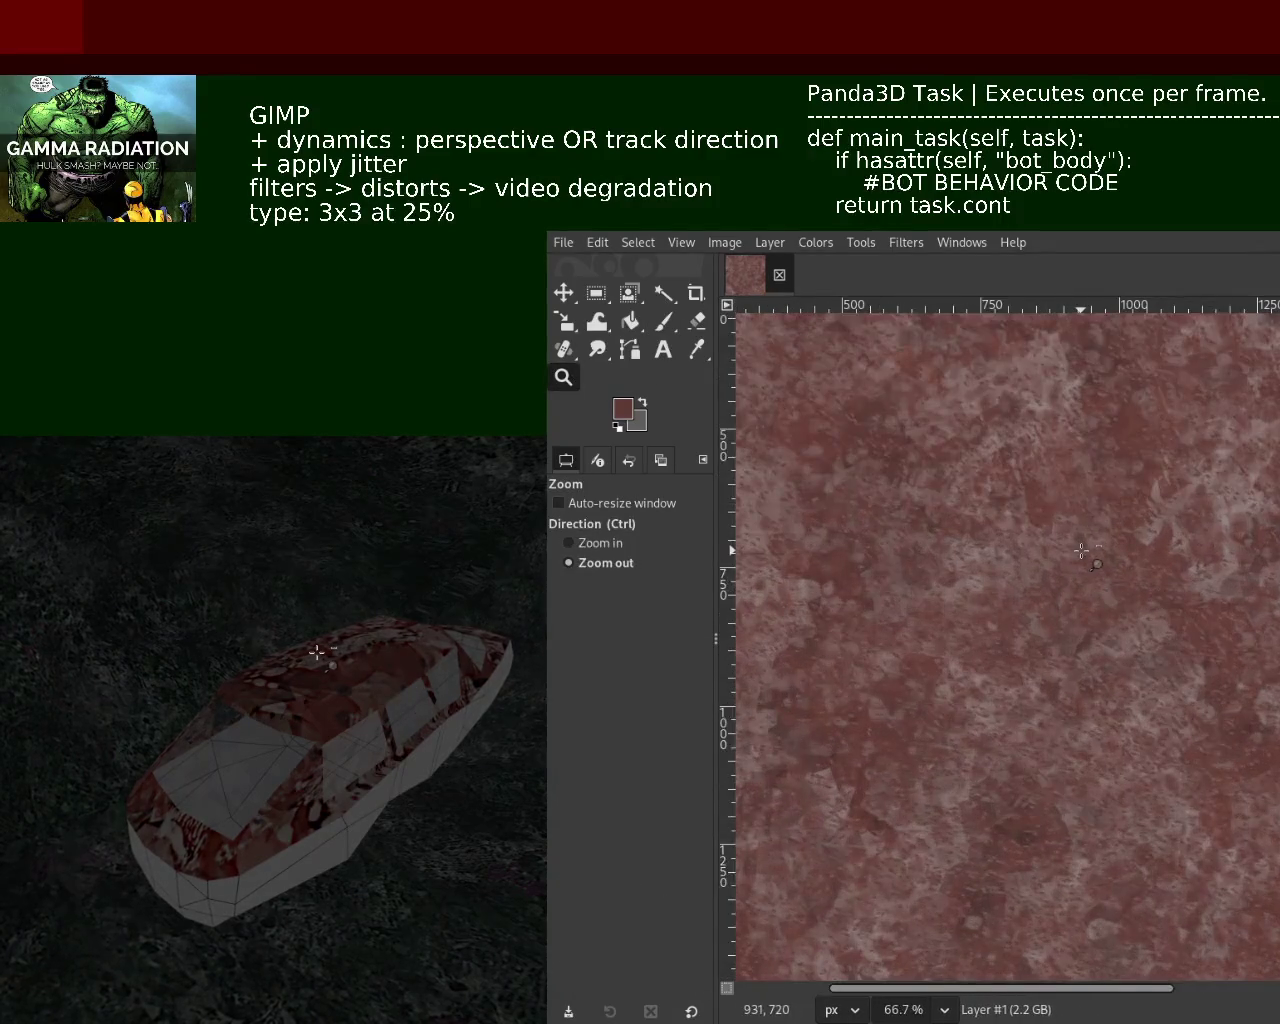
pyautogui.scroll(-2, 1083, 552)
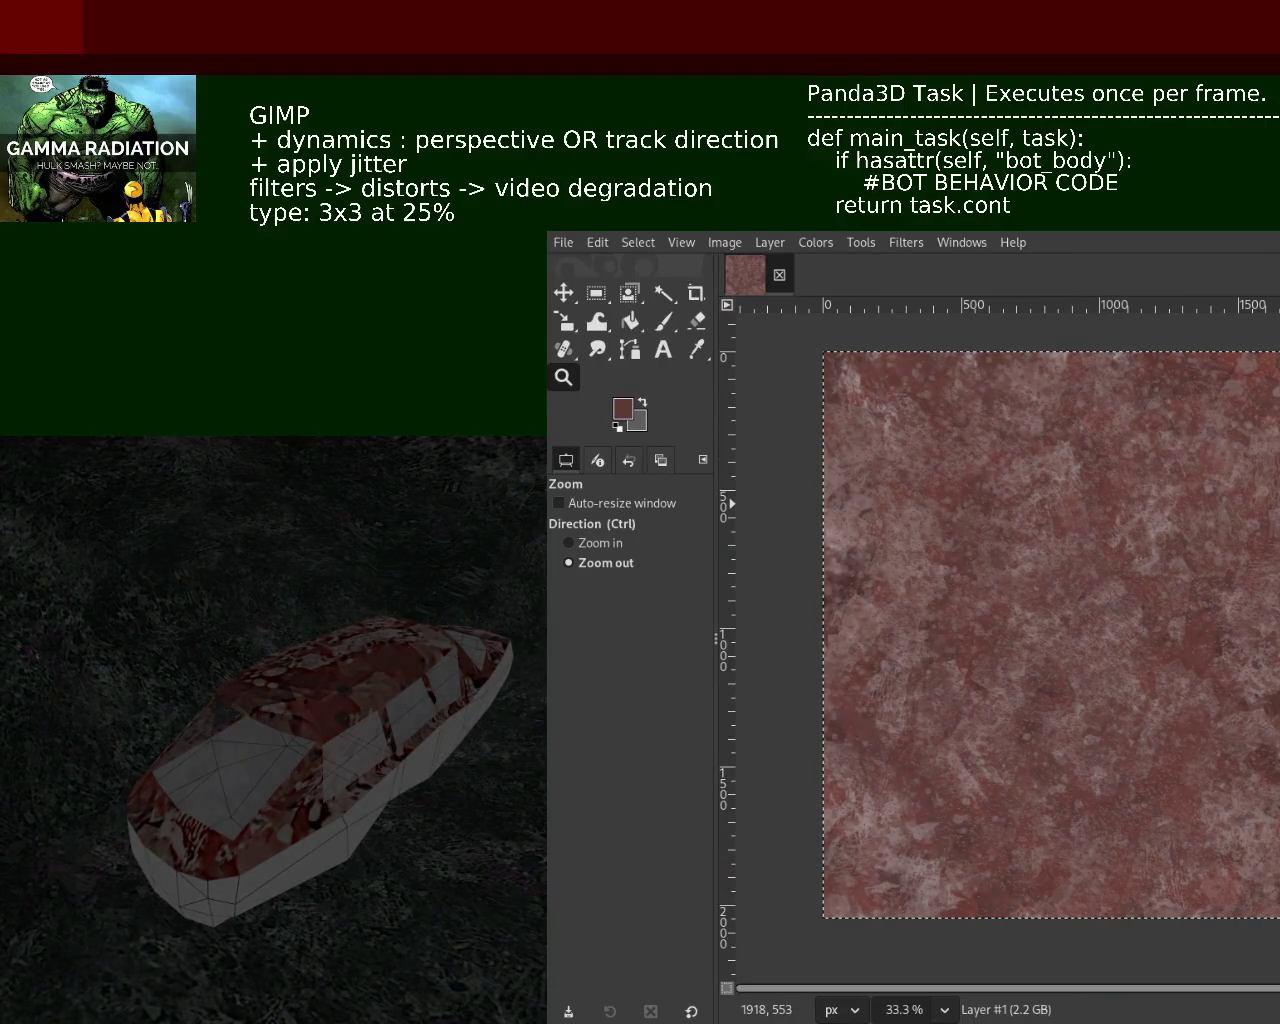
pyautogui.click(665, 323)
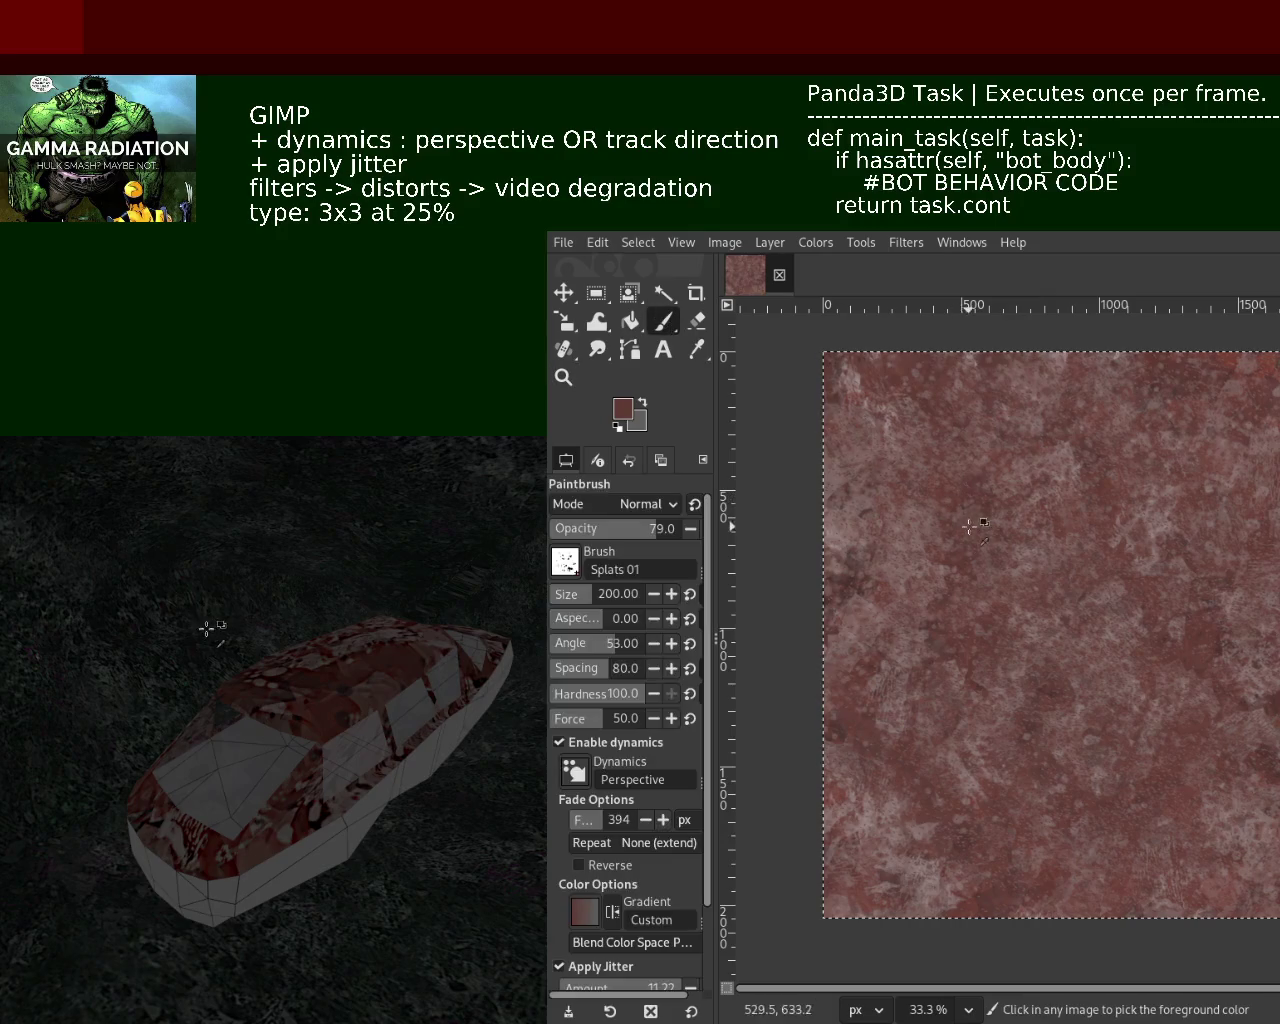
# Sample a lighter pinkish red from the texture and zoom to check it at 33.3%
pyautogui.keyDown('ctrl'); pyautogui.click(920, 545); pyautogui.keyUp('ctrl')
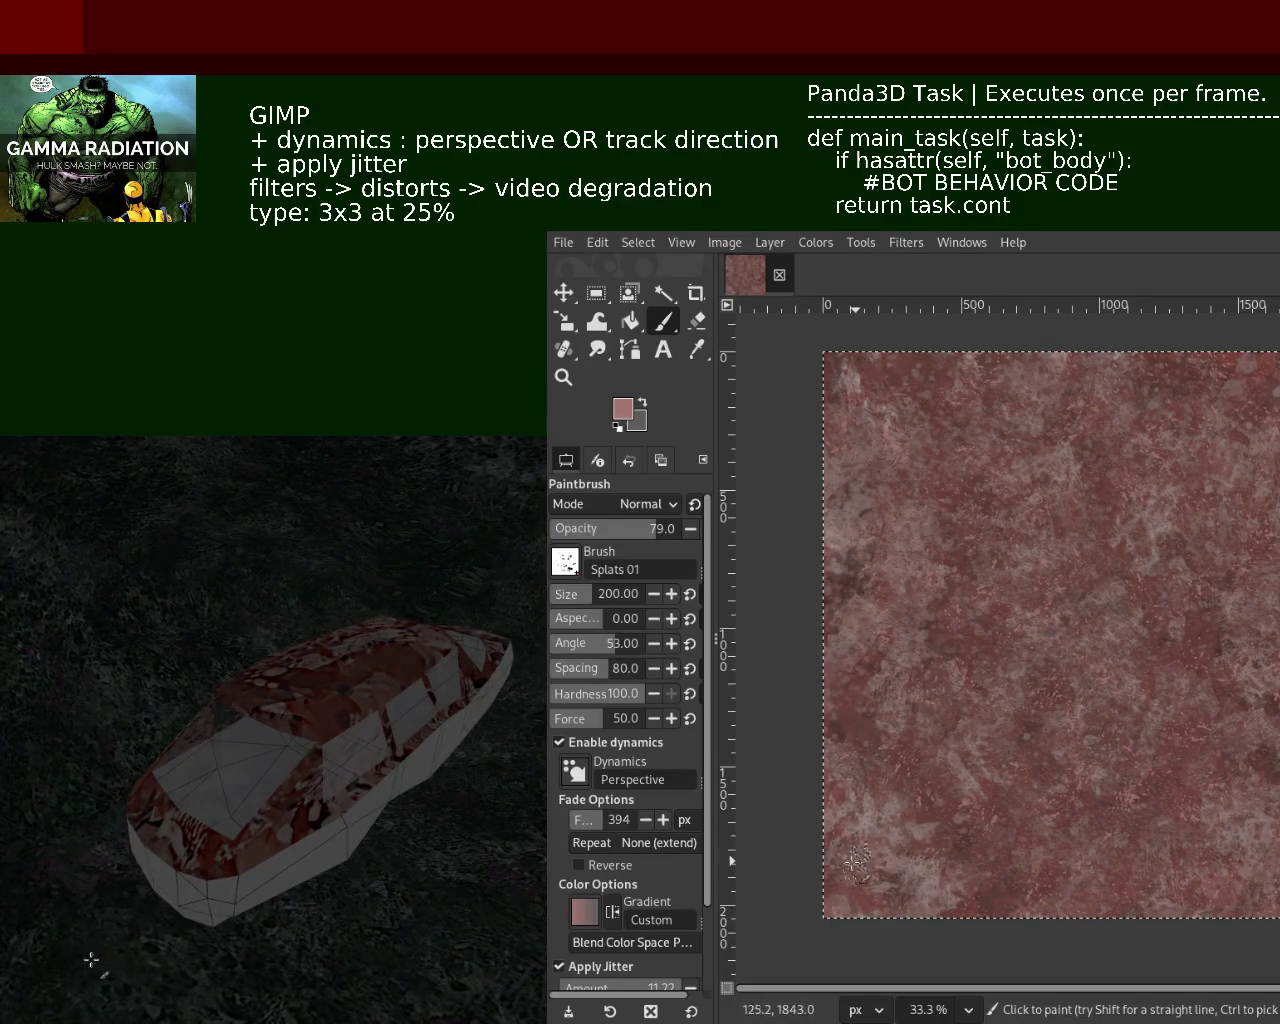
pyautogui.click(563, 378)
pyautogui.click(1195, 610)
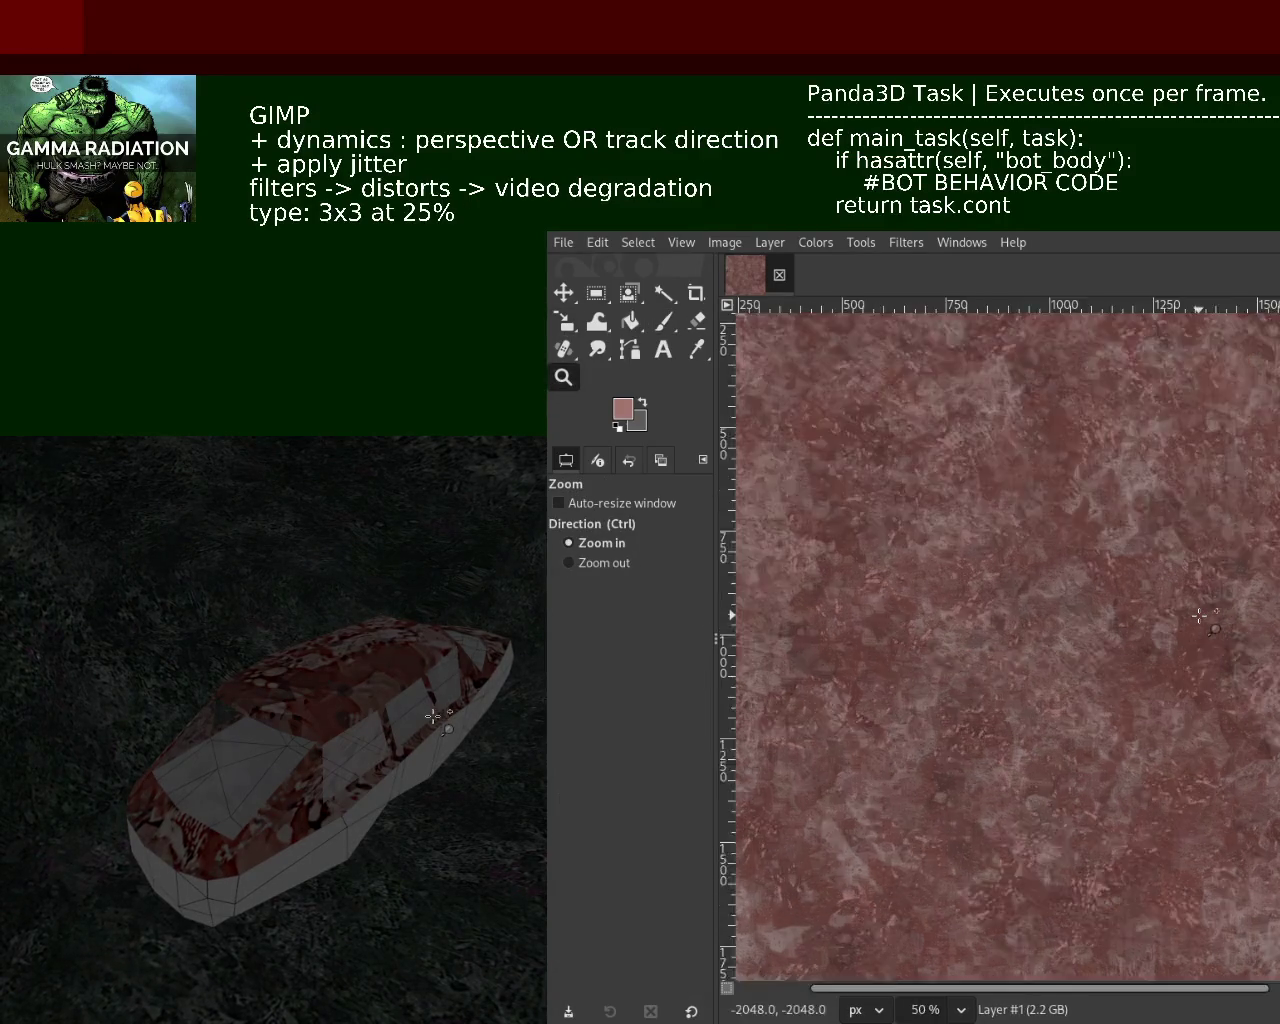
pyautogui.doubleClick(1180, 600)
pyautogui.keyDown('ctrl'); pyautogui.click(1170, 590); pyautogui.keyUp('ctrl')
pyautogui.keyDown('ctrl'); pyautogui.click(1184, 685); pyautogui.keyUp('ctrl')
pyautogui.keyDown('ctrl'); pyautogui.click(1184, 685); pyautogui.keyUp('ctrl')
# Return to the Paintbrush and switch to the Texture Hose 01 brush at size 150
pyautogui.scroll(1, 1184, 685)
pyautogui.scroll(-1, 1184, 685)
pyautogui.scroll(-1, 1184, 685)
pyautogui.scroll(1, 1184, 685)
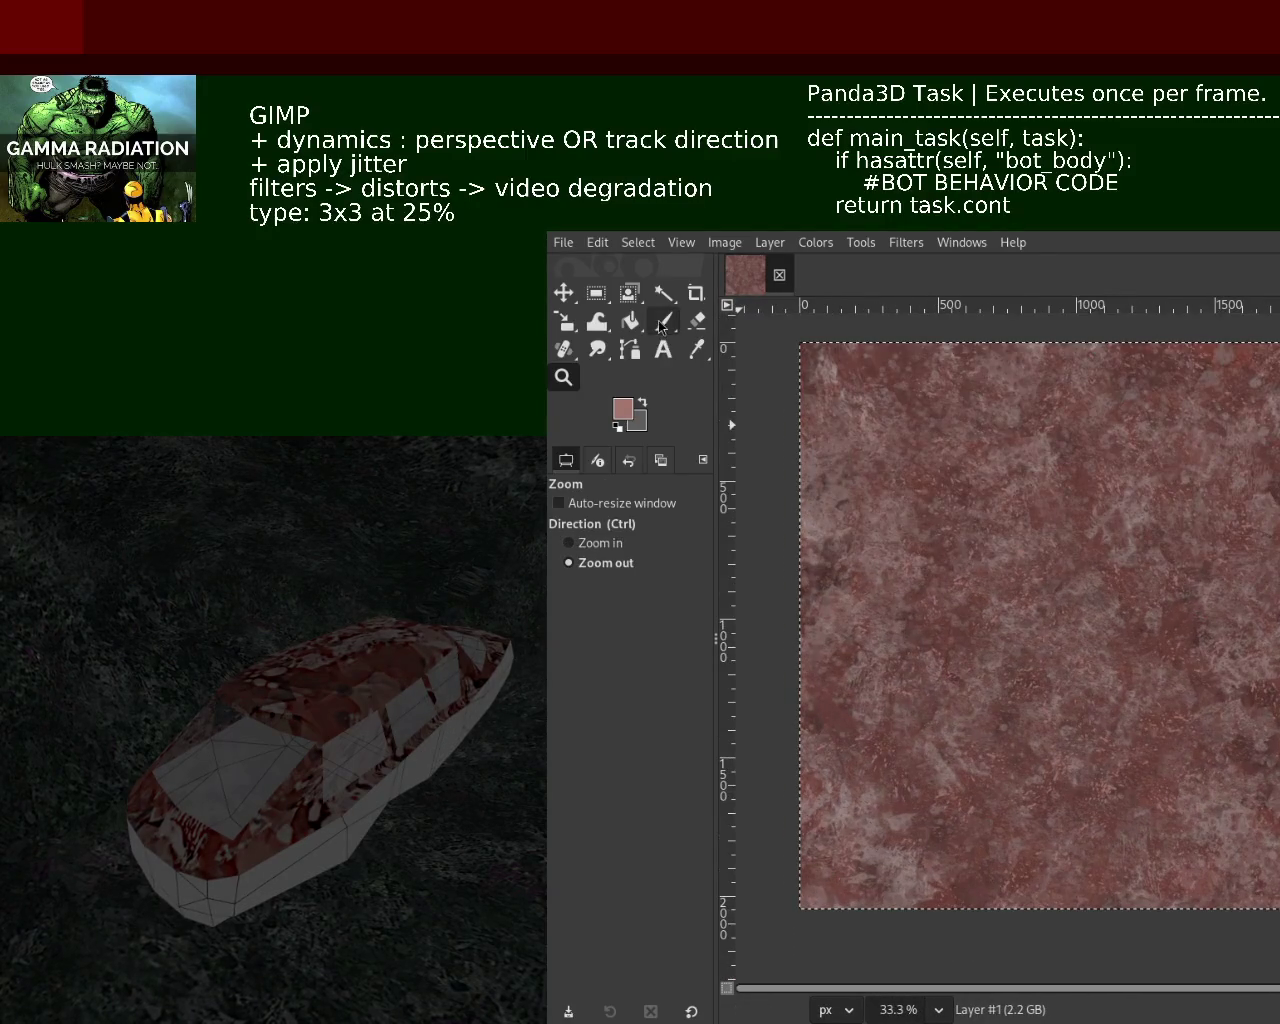
pyautogui.click(663, 321)
pyautogui.press('ctrl')
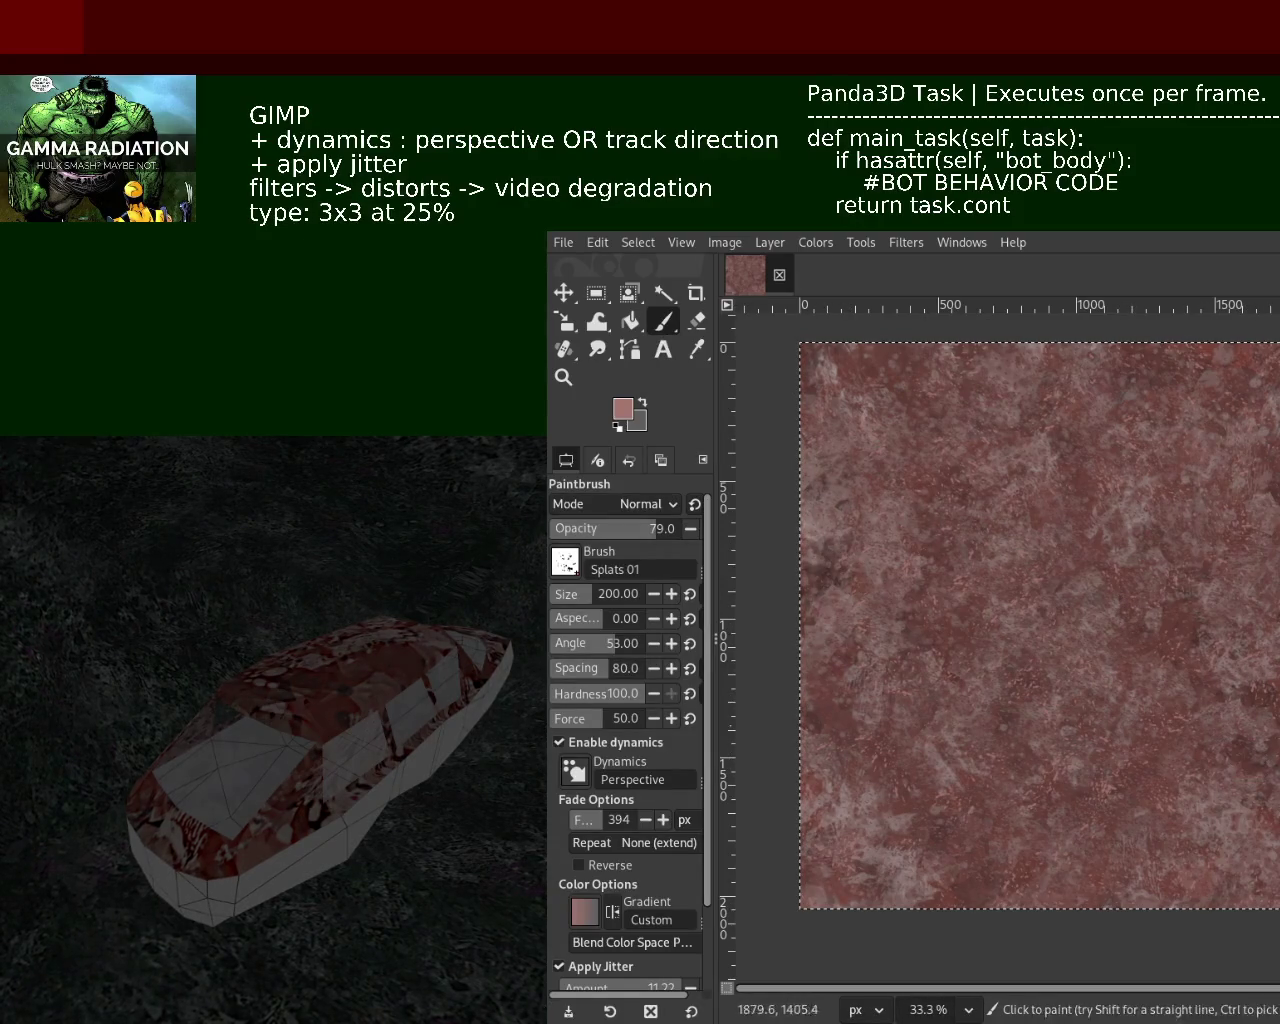
pyautogui.press('.')
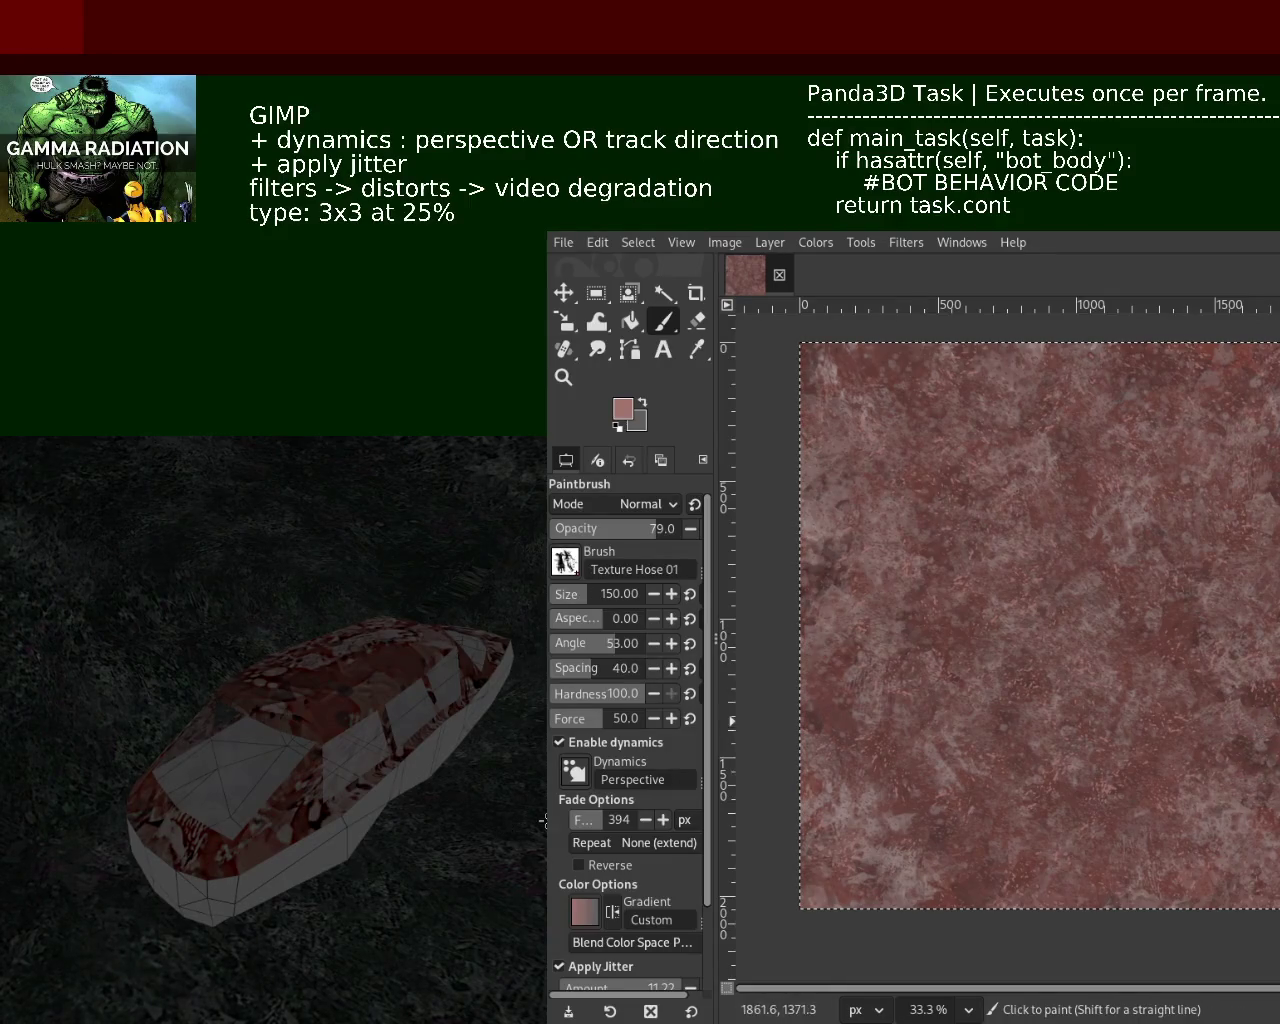
# Pick a dark brownish red from the texture and lower the brush opacity to 19
pyautogui.keyDown('ctrl'); pyautogui.click(1252, 703); pyautogui.keyUp('ctrl')
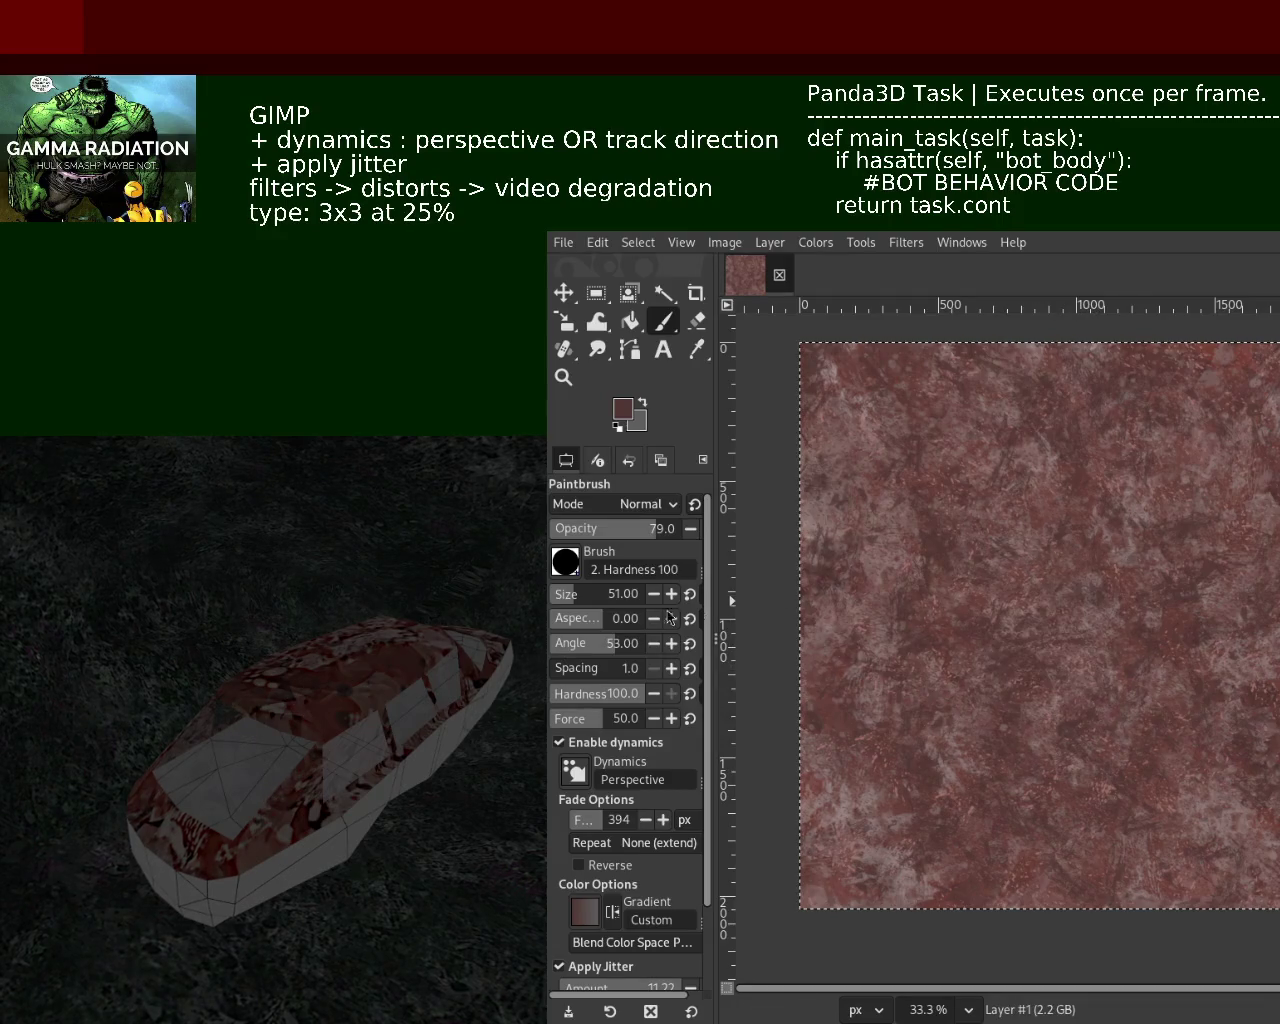
pyautogui.click(575, 531)
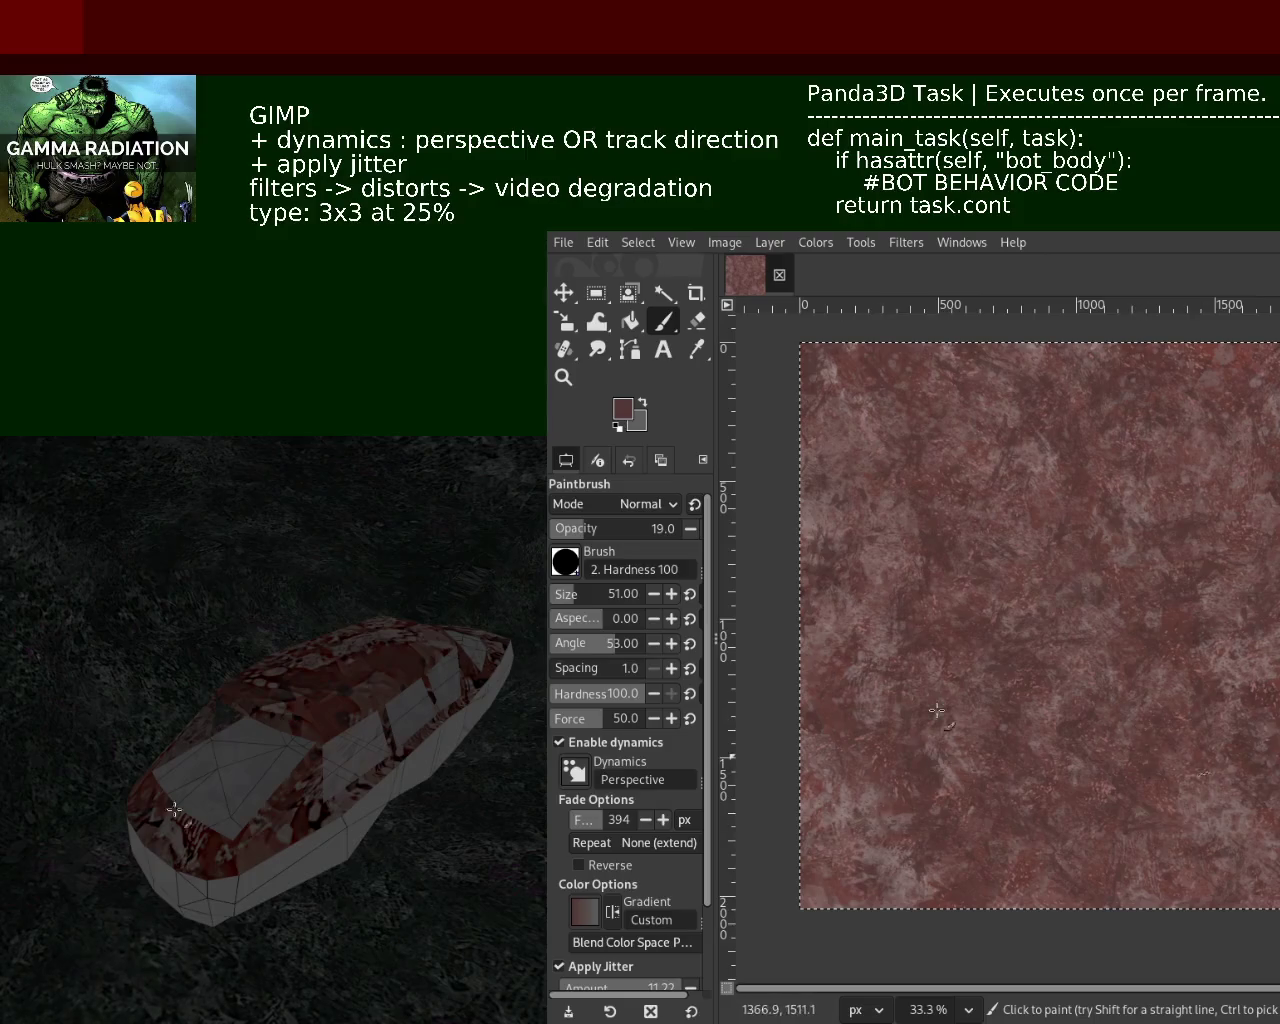
# Zoom out to view the texture at 33.3%, then paint with Splats 01 at size 403
pyautogui.press('z')
pyautogui.keyDown('ctrl'); pyautogui.scroll(2, 1030, 600); pyautogui.keyUp('ctrl')
pyautogui.keyDown('ctrl'); pyautogui.scroll(1, 1035, 558); pyautogui.keyUp('ctrl')
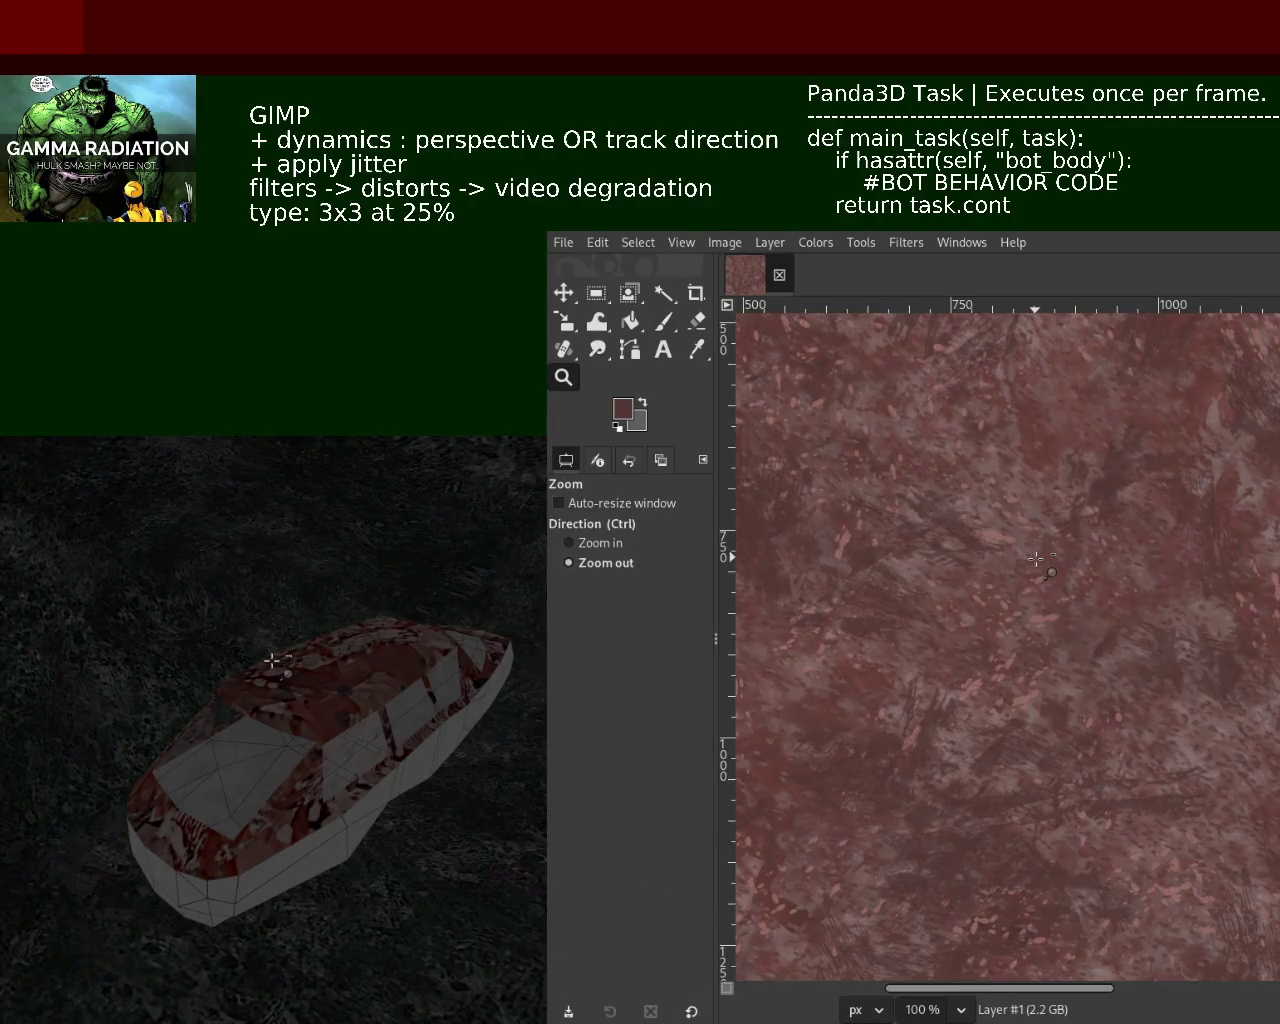
pyautogui.click(1035, 558)
pyautogui.click(1035, 558)
pyautogui.click(1037, 565)
pyautogui.click(1037, 565)
pyautogui.keyDown('ctrl'); pyautogui.click(1040, 575); pyautogui.keyUp('ctrl')
pyautogui.click(1042, 585)
pyautogui.keyDown('ctrl'); pyautogui.click(1041, 585); pyautogui.keyUp('ctrl')
pyautogui.click(662, 320)
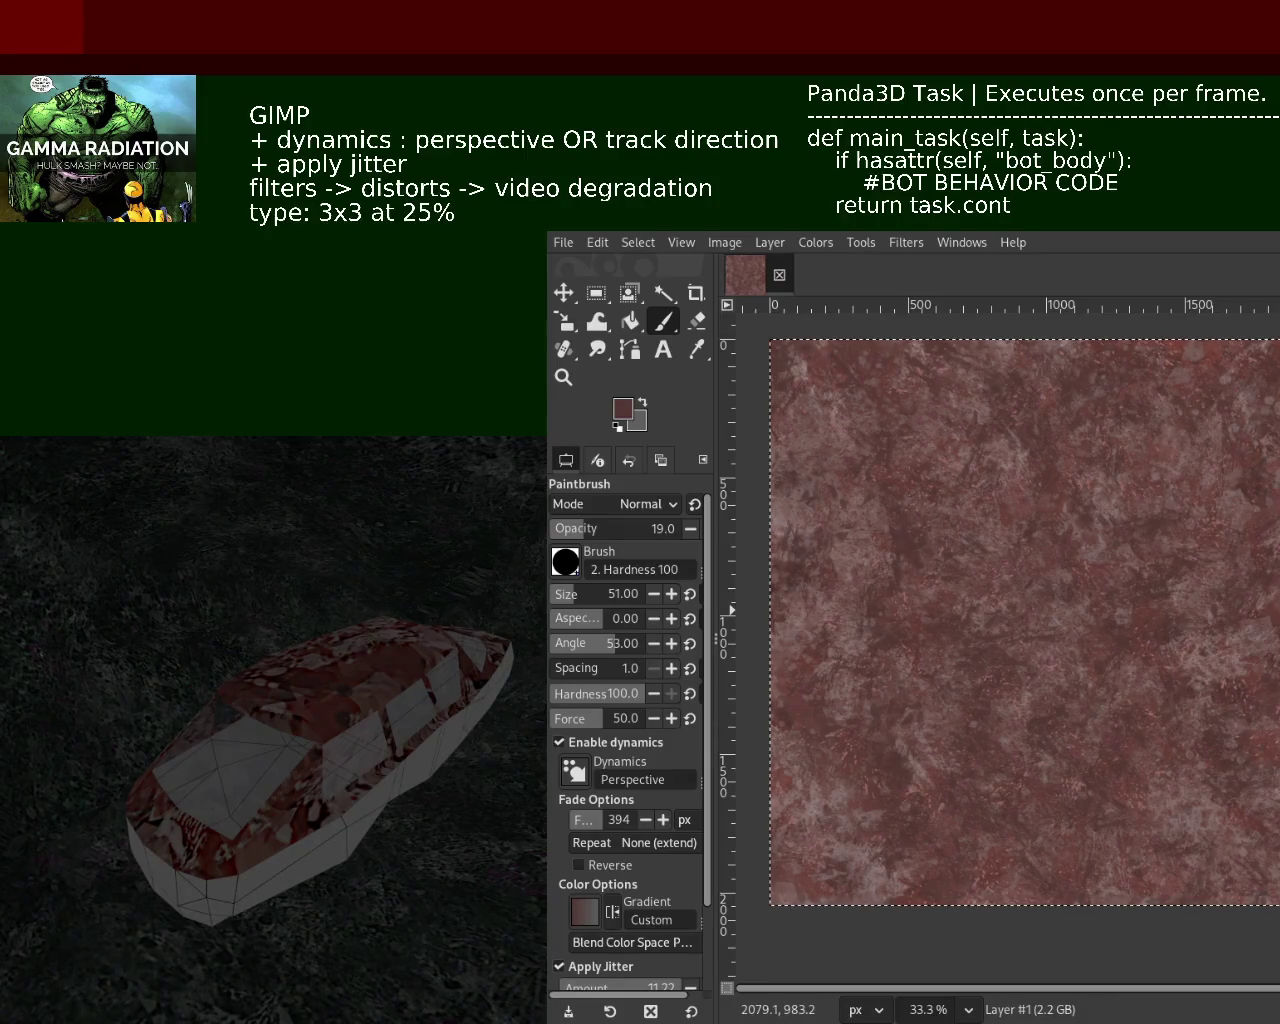
pyautogui.press('.')
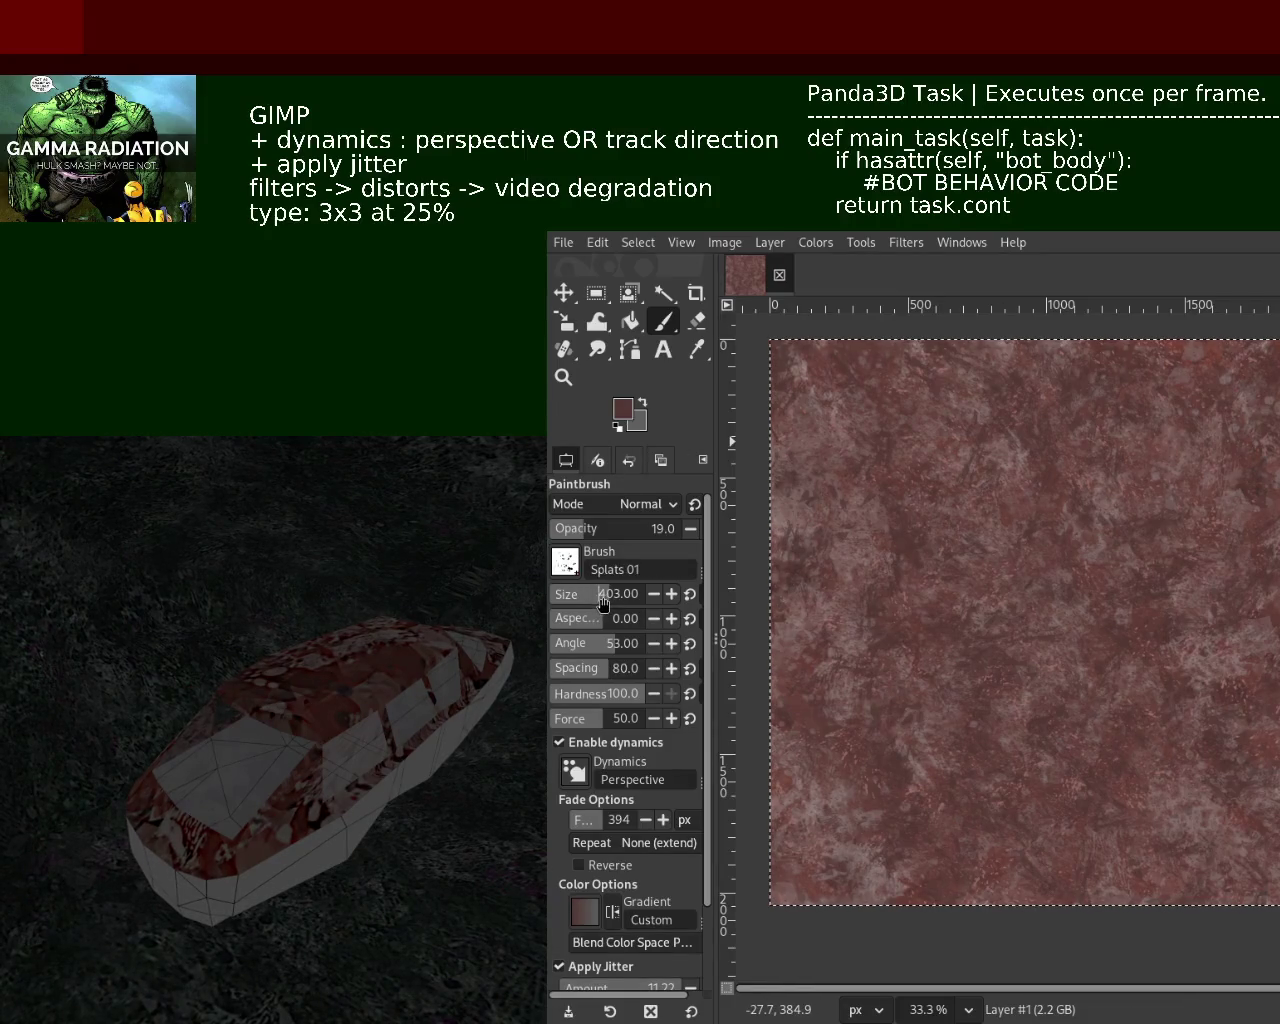
# Dab a light splat onto the texture, raise opacity to 63, and zoom to inspect it
pyautogui.click(1110, 508)
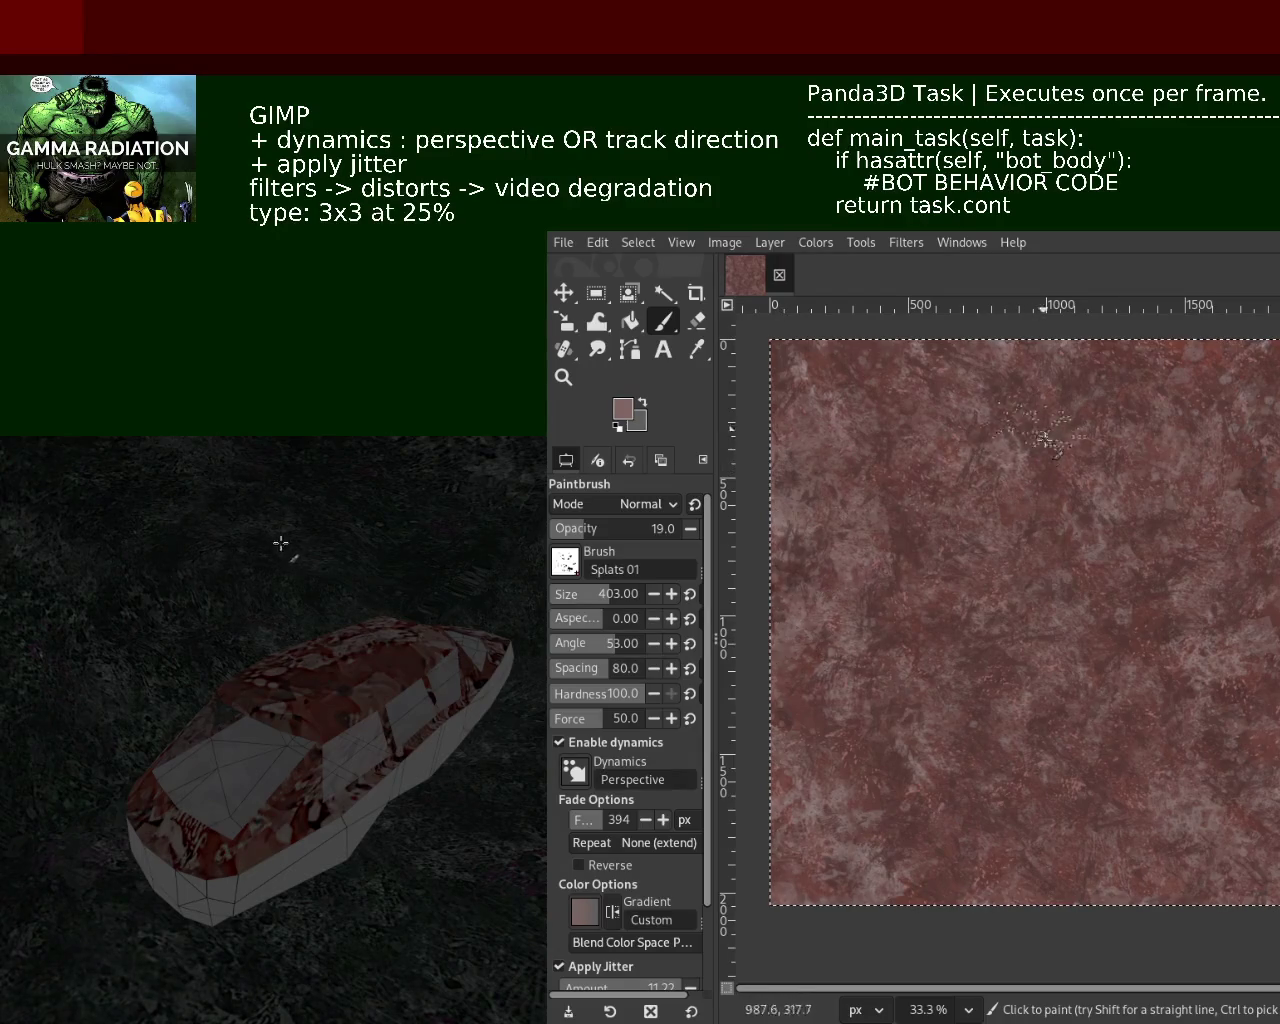
pyautogui.click(637, 528)
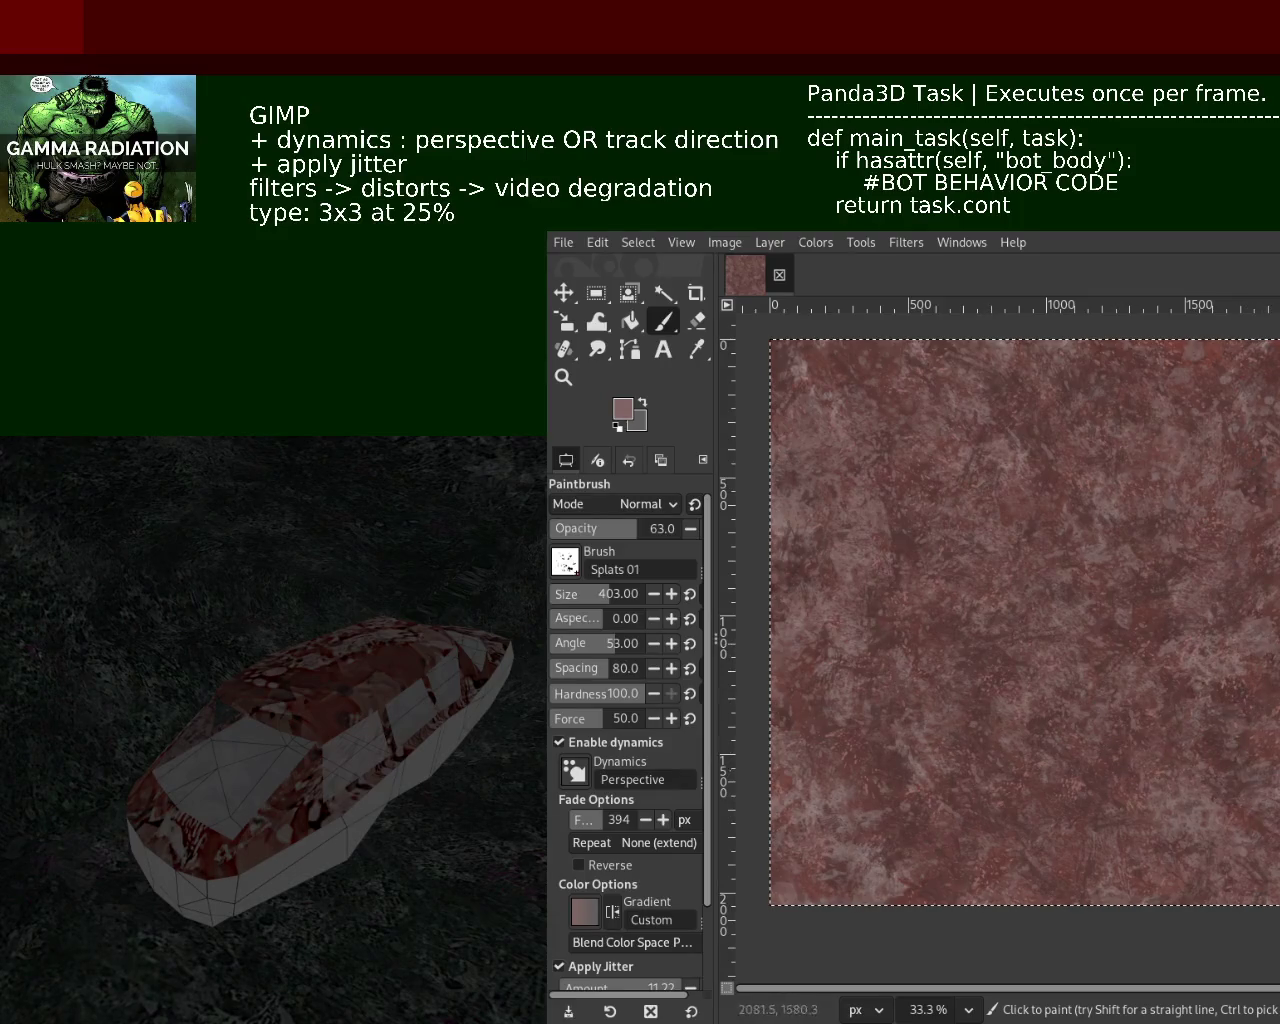
pyautogui.click(563, 377)
pyautogui.click(1270, 640)
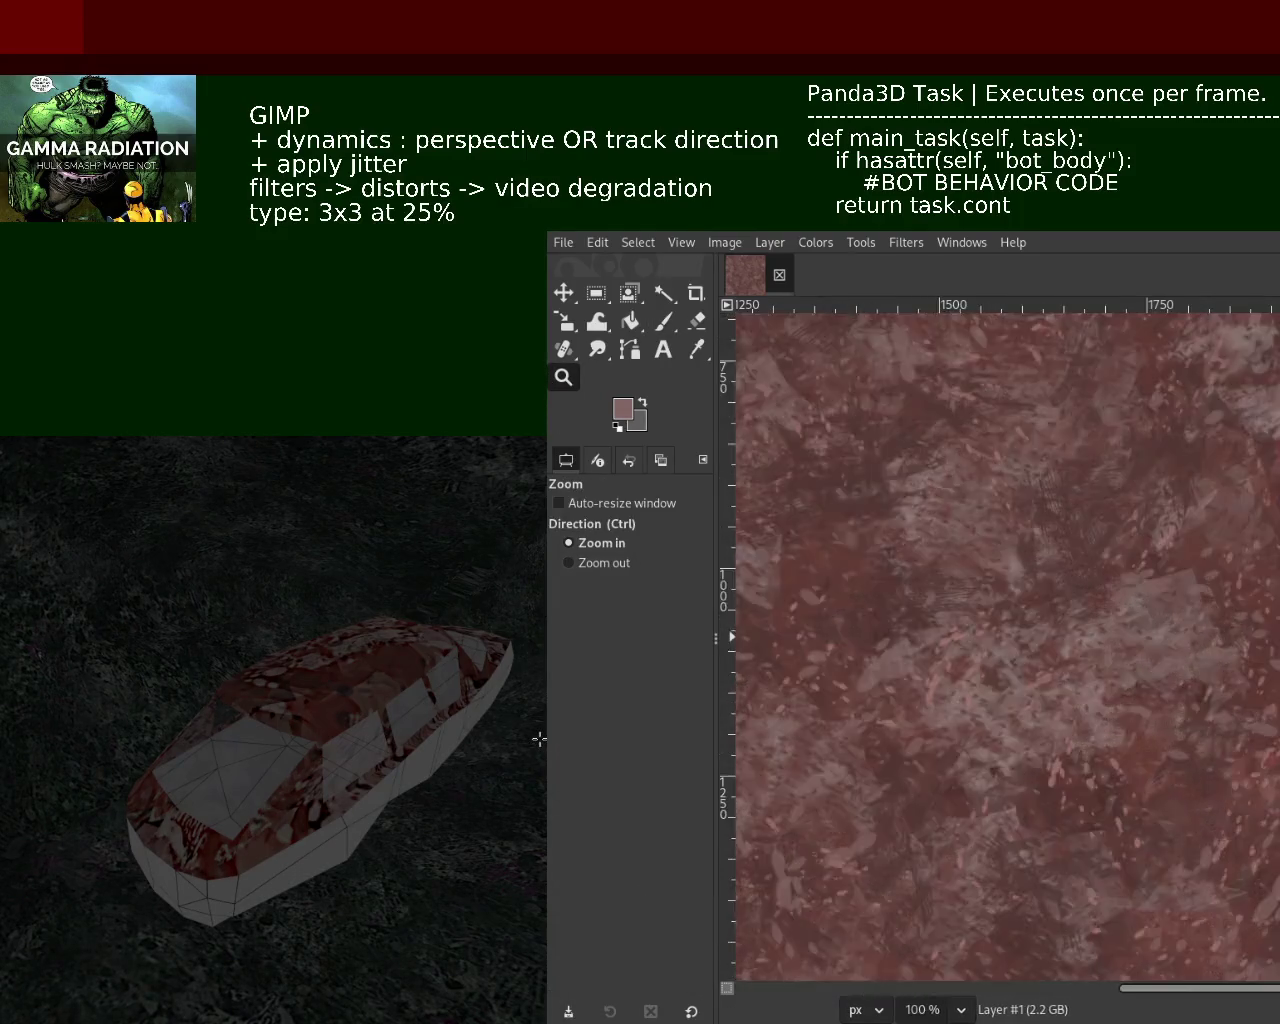
pyautogui.click(1270, 640)
pyautogui.keyDown('ctrl'); pyautogui.click(1240, 670); pyautogui.keyUp('ctrl')
pyautogui.keyDown('ctrl'); pyautogui.click(1213, 700); pyautogui.keyUp('ctrl')
# Reset the view to 33.3% and paint a faint splatter stroke near the texture's top
pyautogui.click(1213, 700)
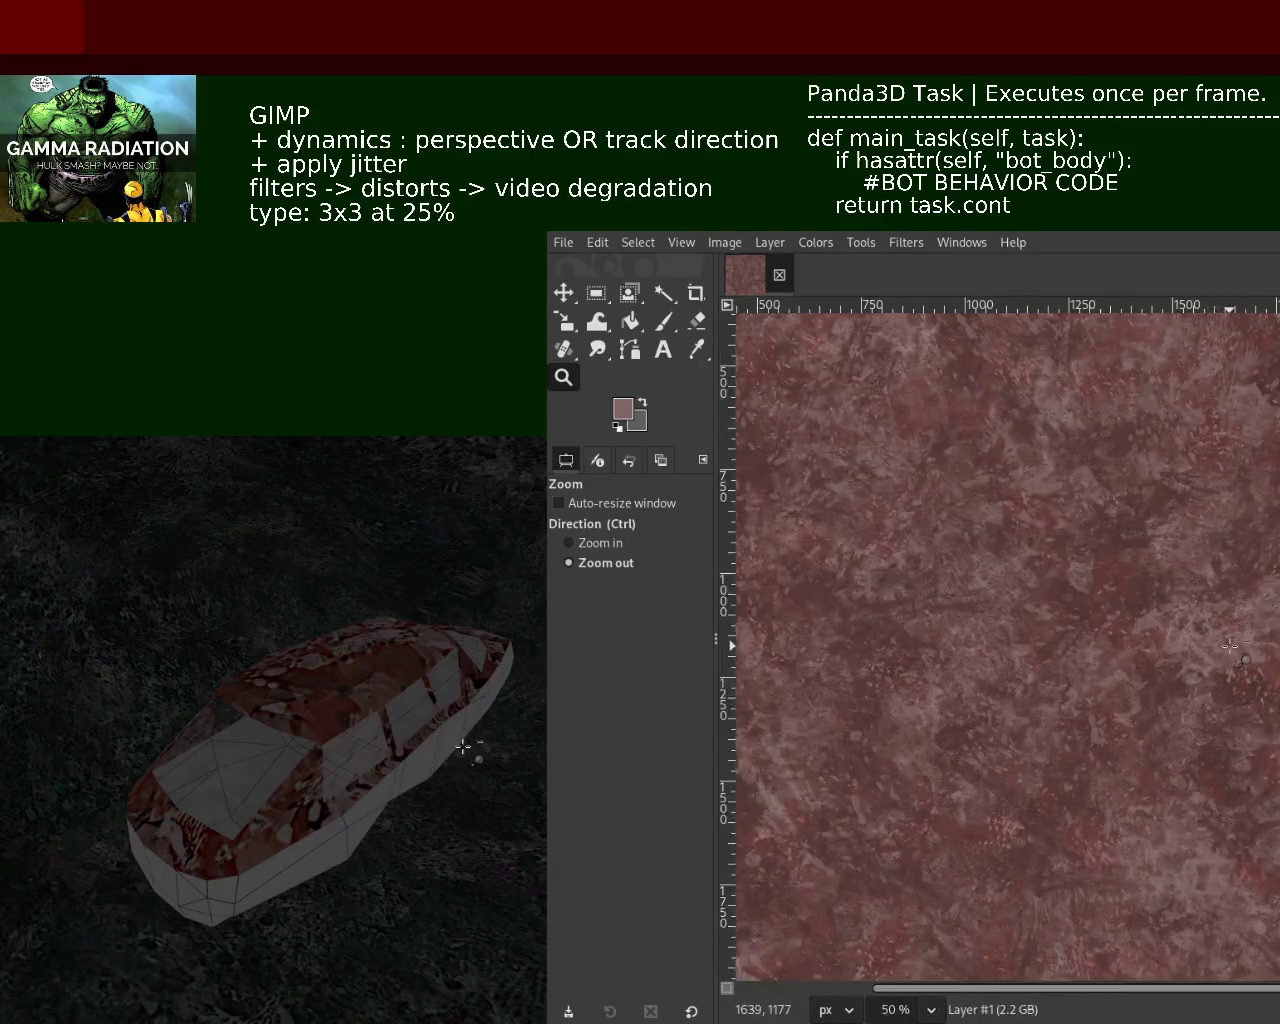
pyautogui.keyDown('ctrl'); pyautogui.click(1205, 680); pyautogui.keyUp('ctrl')
pyautogui.click(1195, 650)
pyautogui.keyDown('ctrl'); pyautogui.click(1180, 618); pyautogui.keyUp('ctrl')
pyautogui.click(1180, 618)
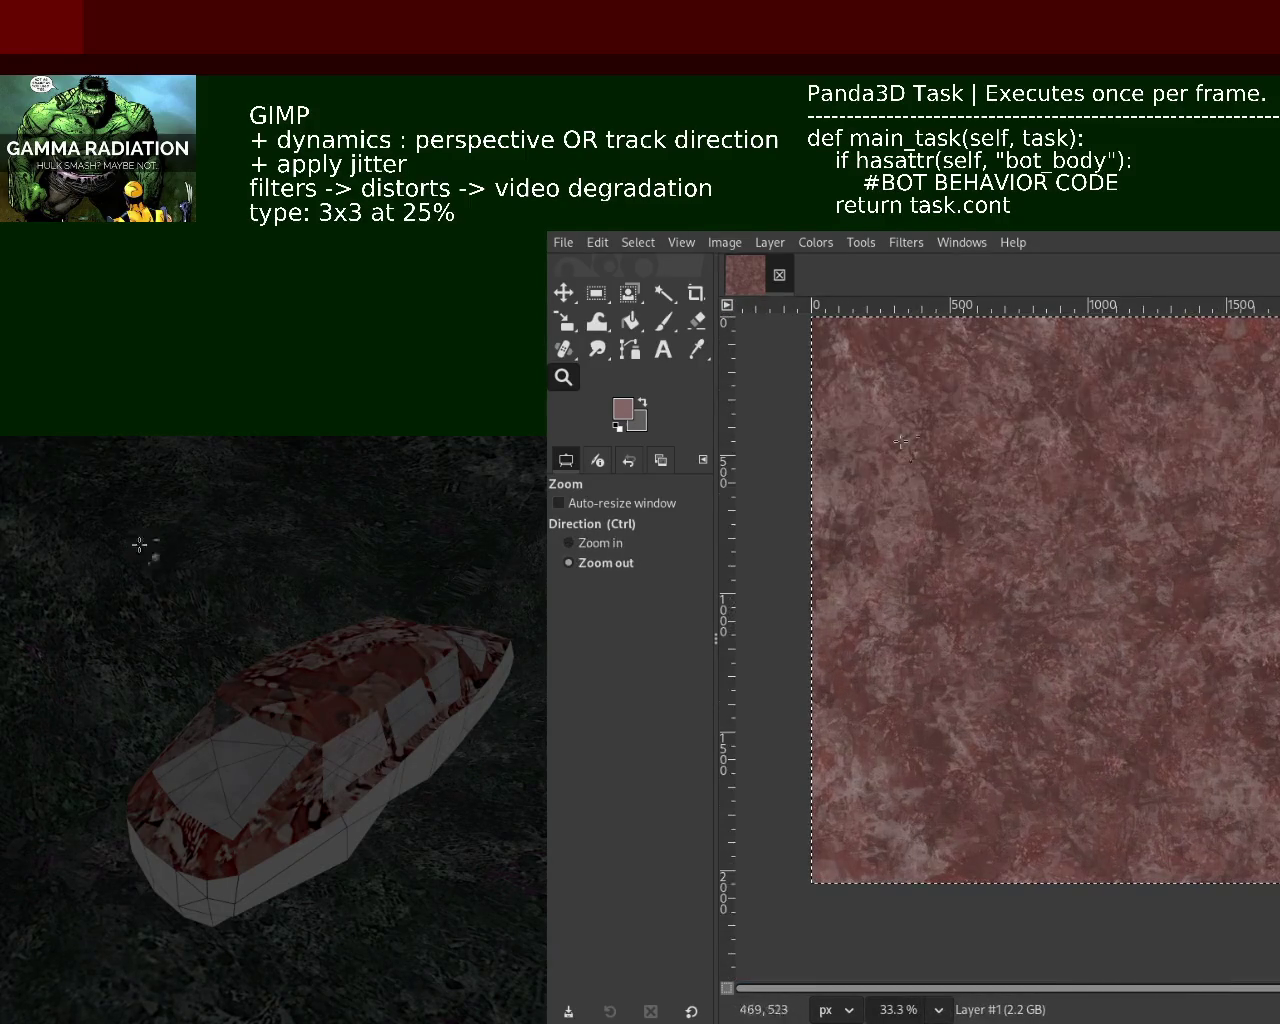
pyautogui.click(663, 321)
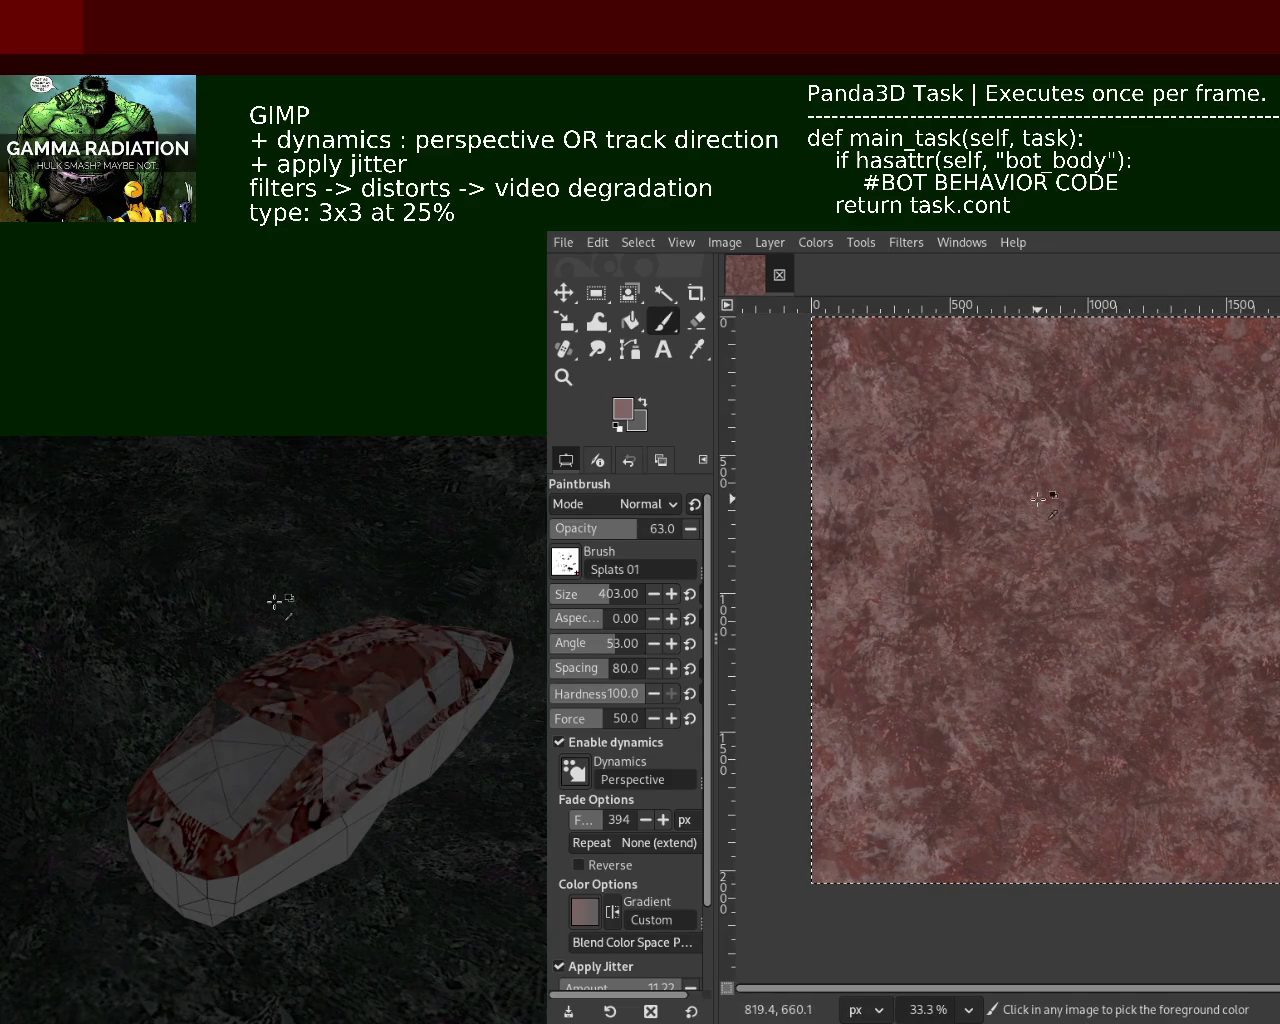
pyautogui.moveTo(905, 420); pyautogui.dragTo(947, 345)
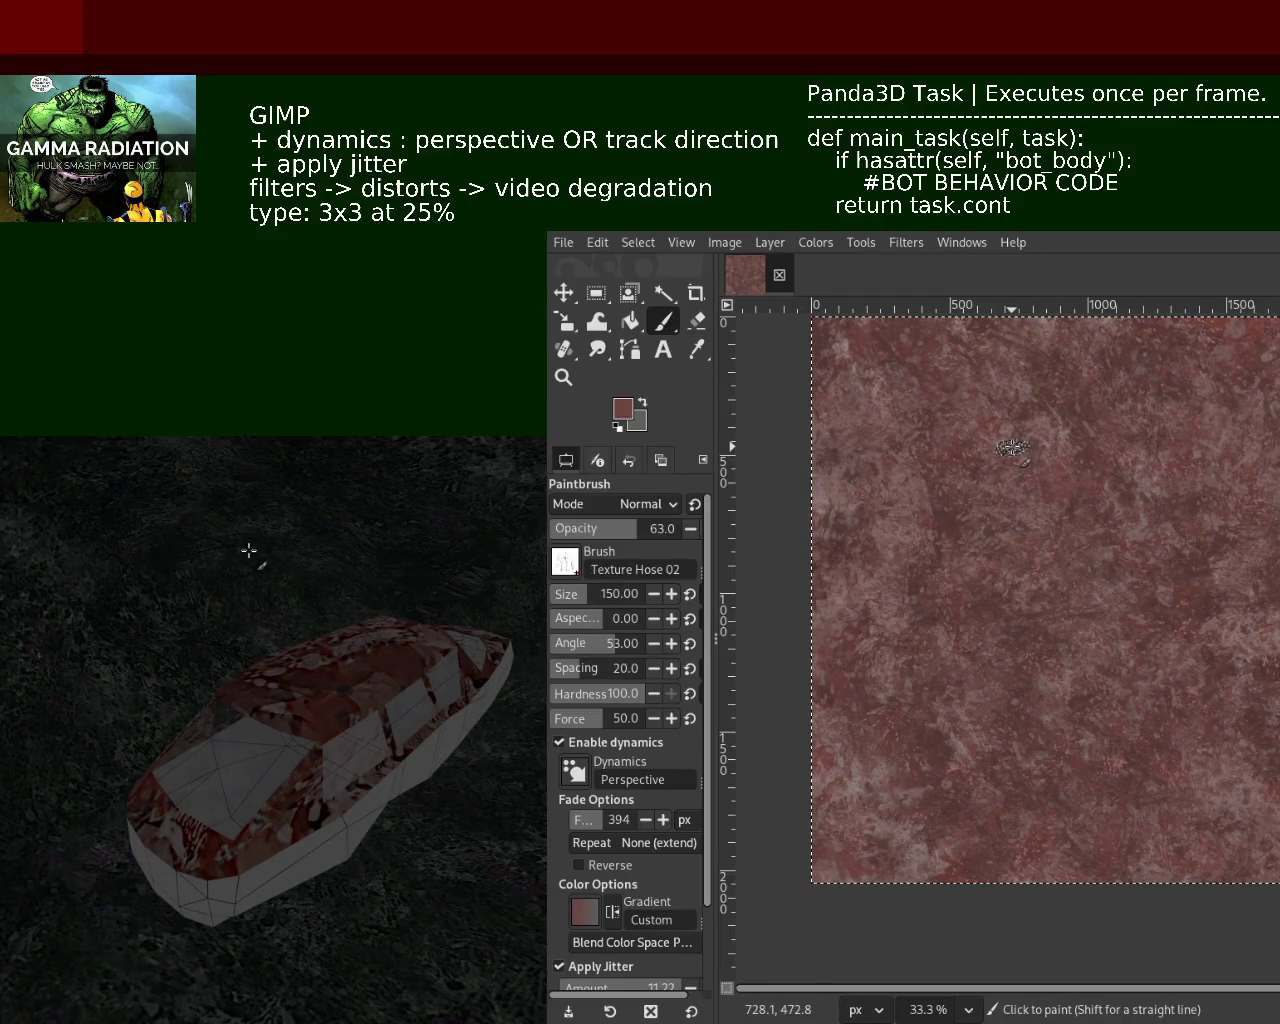
# Sample a darker colour from the texture and set the brush to opacity 100, size 315
pyautogui.press('ctrl')
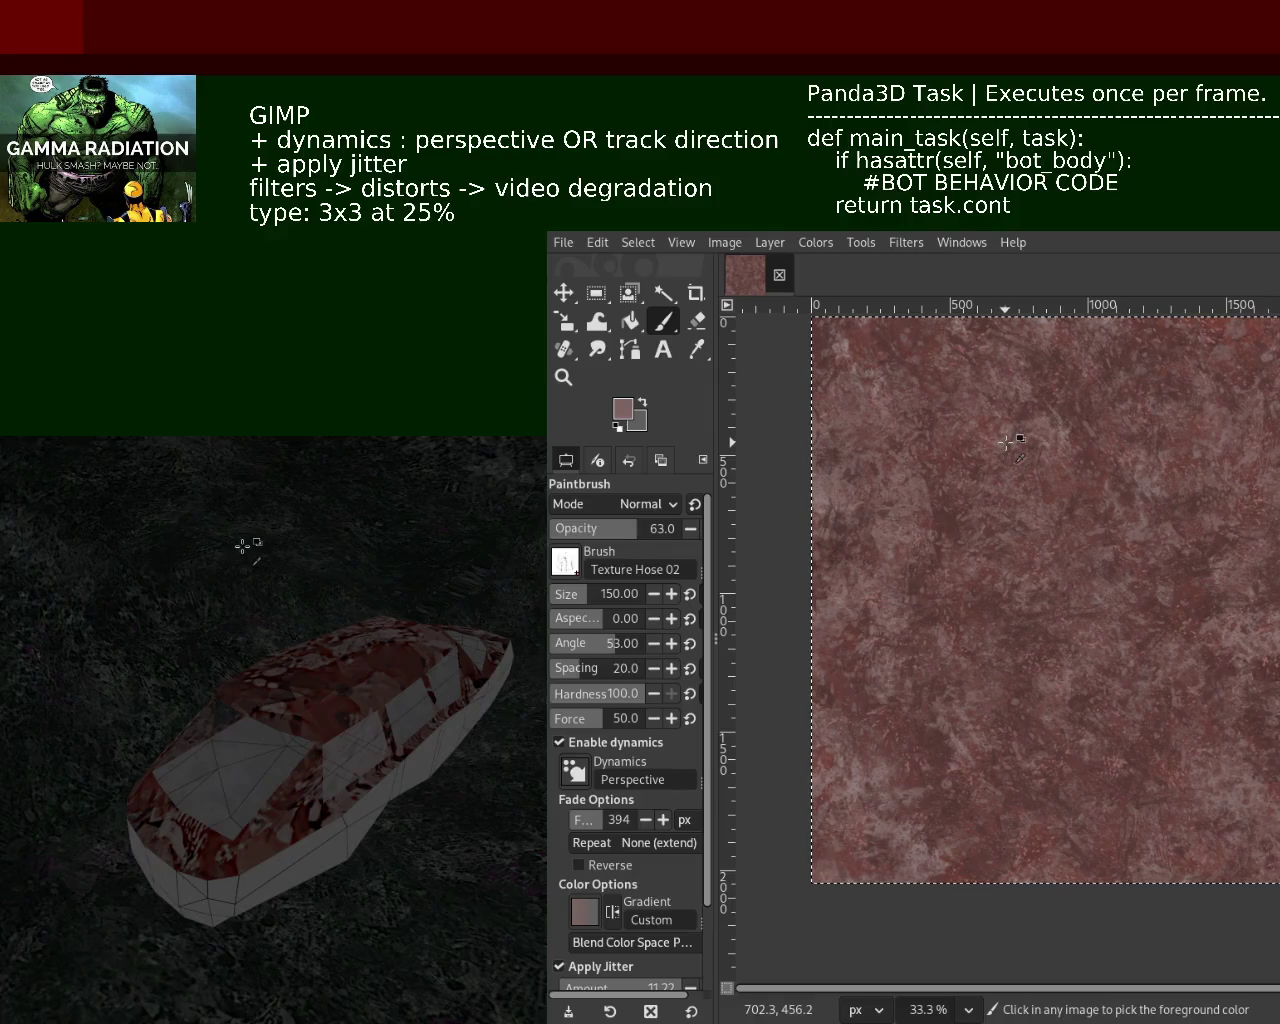
pyautogui.keyDown('ctrl'); pyautogui.click(1006, 441); pyautogui.keyUp('ctrl')
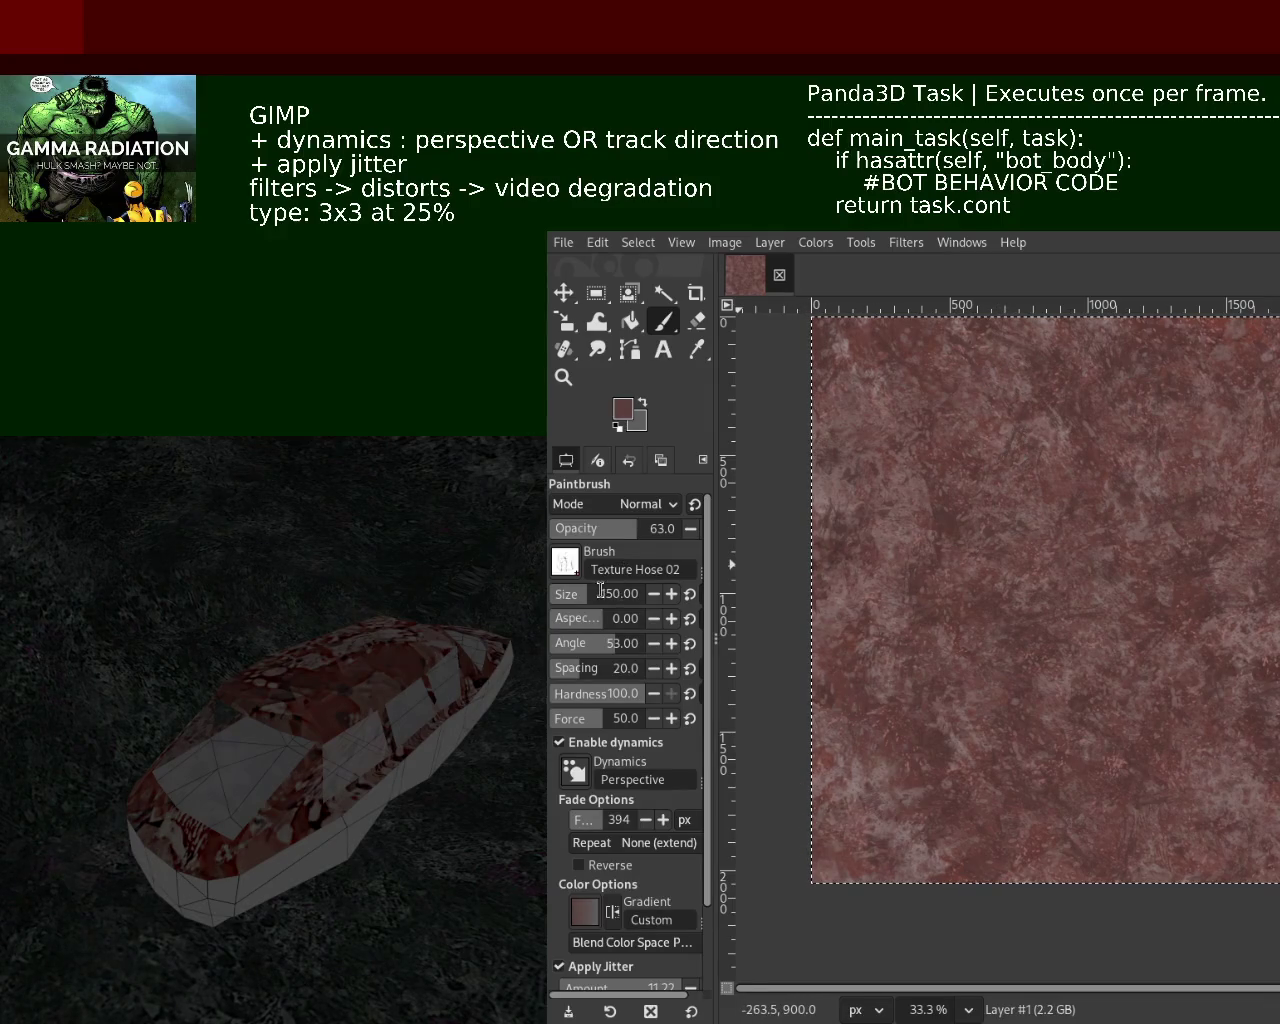
pyautogui.moveTo(658, 540); pyautogui.dragTo(688, 557)
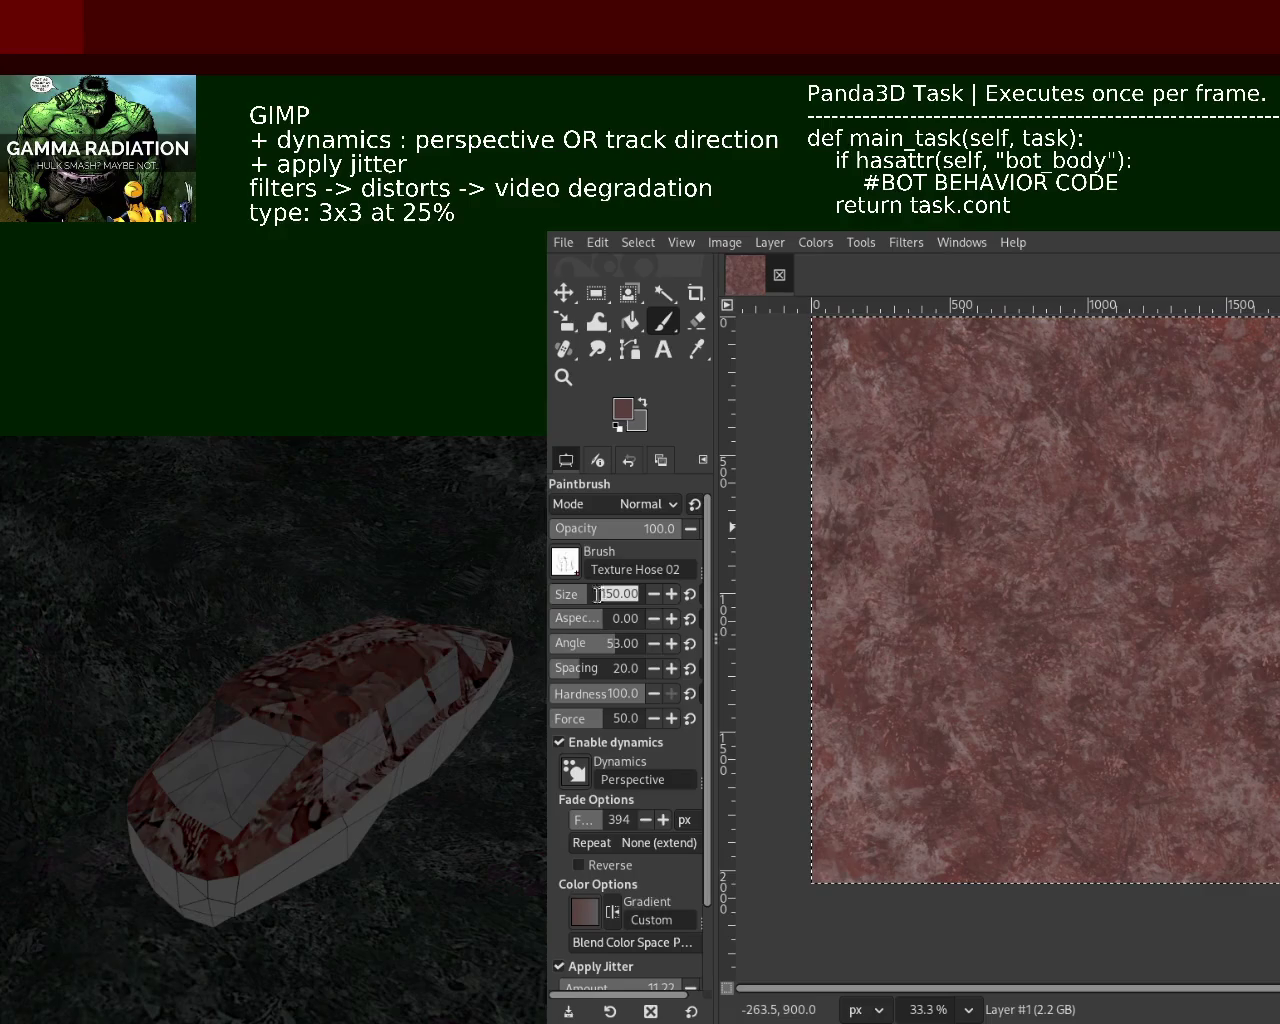
pyautogui.write('315')
pyautogui.press('Return')
# Paint a test dab with the larger brush and zoom to inspect it
pyautogui.moveTo(972, 502); pyautogui.dragTo(1003, 459)
pyautogui.press('z')
pyautogui.keyDown('ctrl'); pyautogui.scroll(2, 1057, 578); pyautogui.keyUp('ctrl')
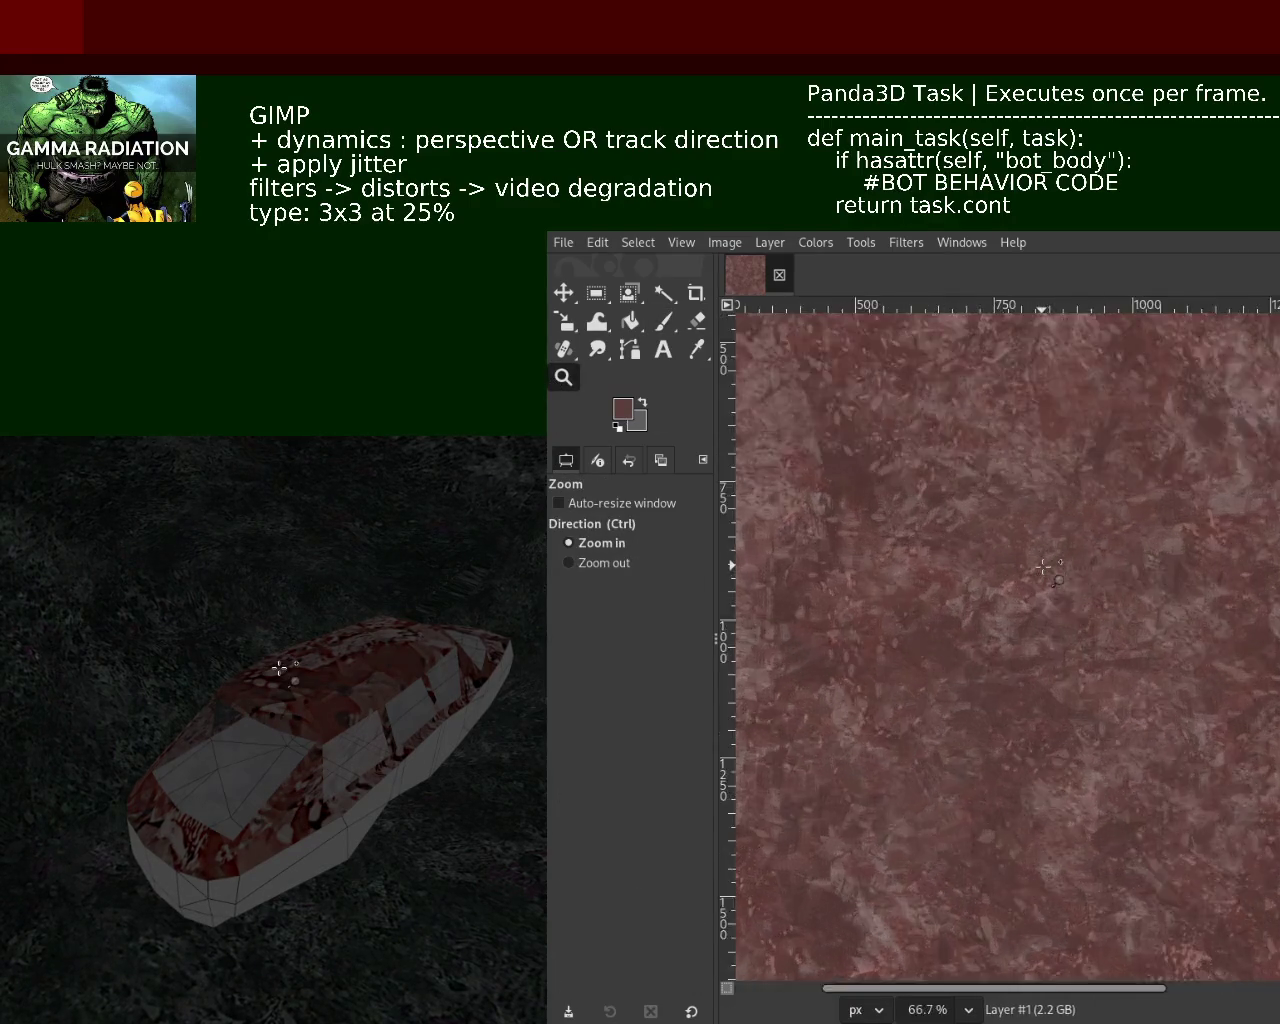
pyautogui.keyDown('ctrl'); pyautogui.scroll(1, 1057, 578); pyautogui.keyUp('ctrl')
pyautogui.keyDown('ctrl'); pyautogui.scroll(-2, 1057, 578); pyautogui.keyUp('ctrl')
pyautogui.keyDown('ctrl'); pyautogui.scroll(-2, 1070, 594); pyautogui.keyUp('ctrl')
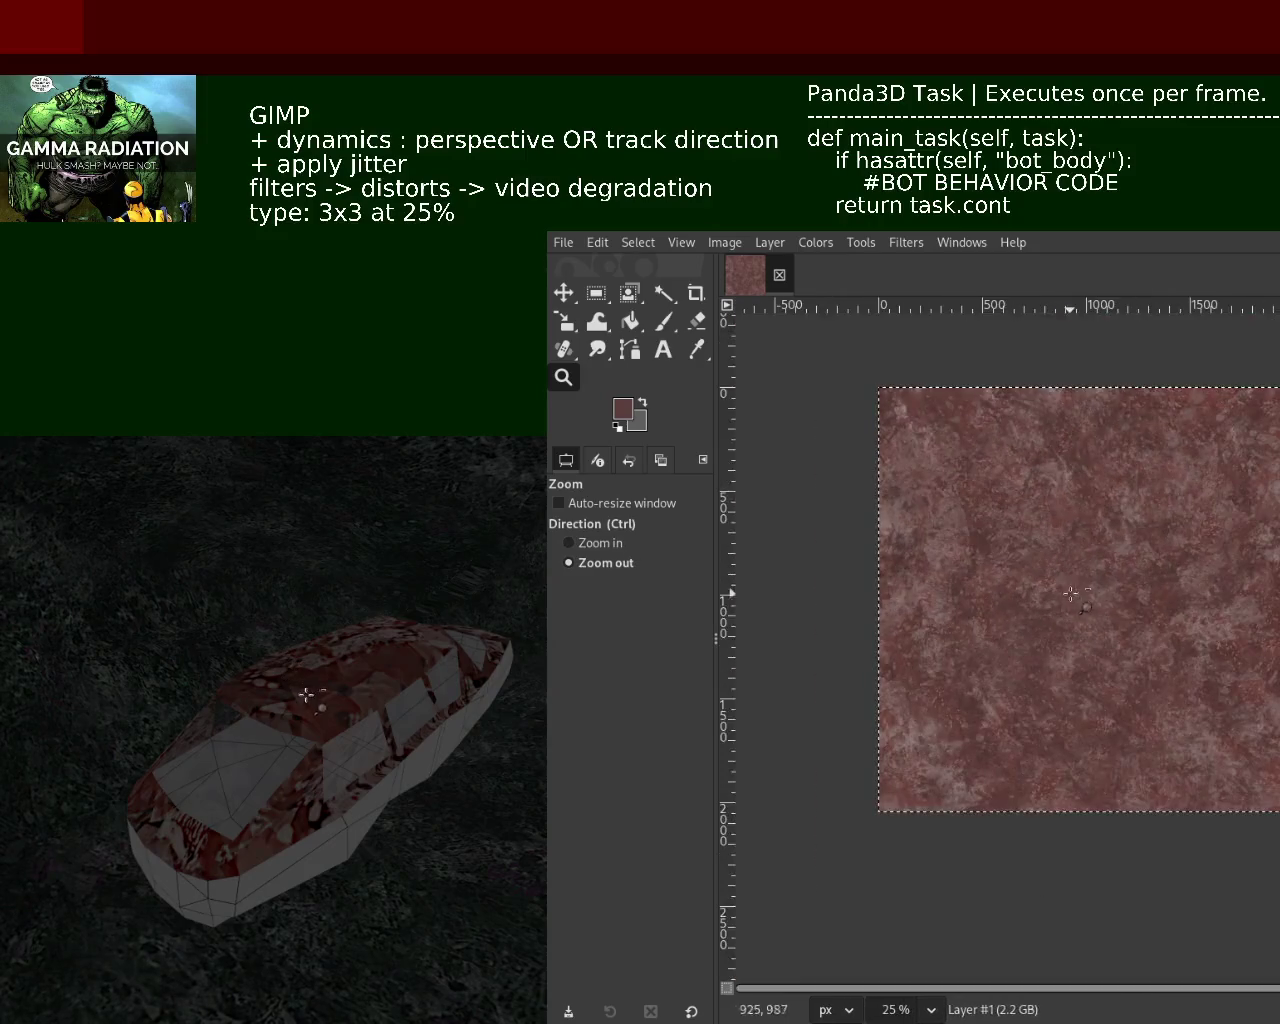
pyautogui.click(662, 322)
# Place test dabs near the bottom and right edge, undoing each one
pyautogui.click(910, 752)
pyautogui.hotkey('ctrl', 'z')
pyautogui.click(1267, 790)
pyautogui.hotkey('ctrl', 'z')
pyautogui.click(1268, 714)
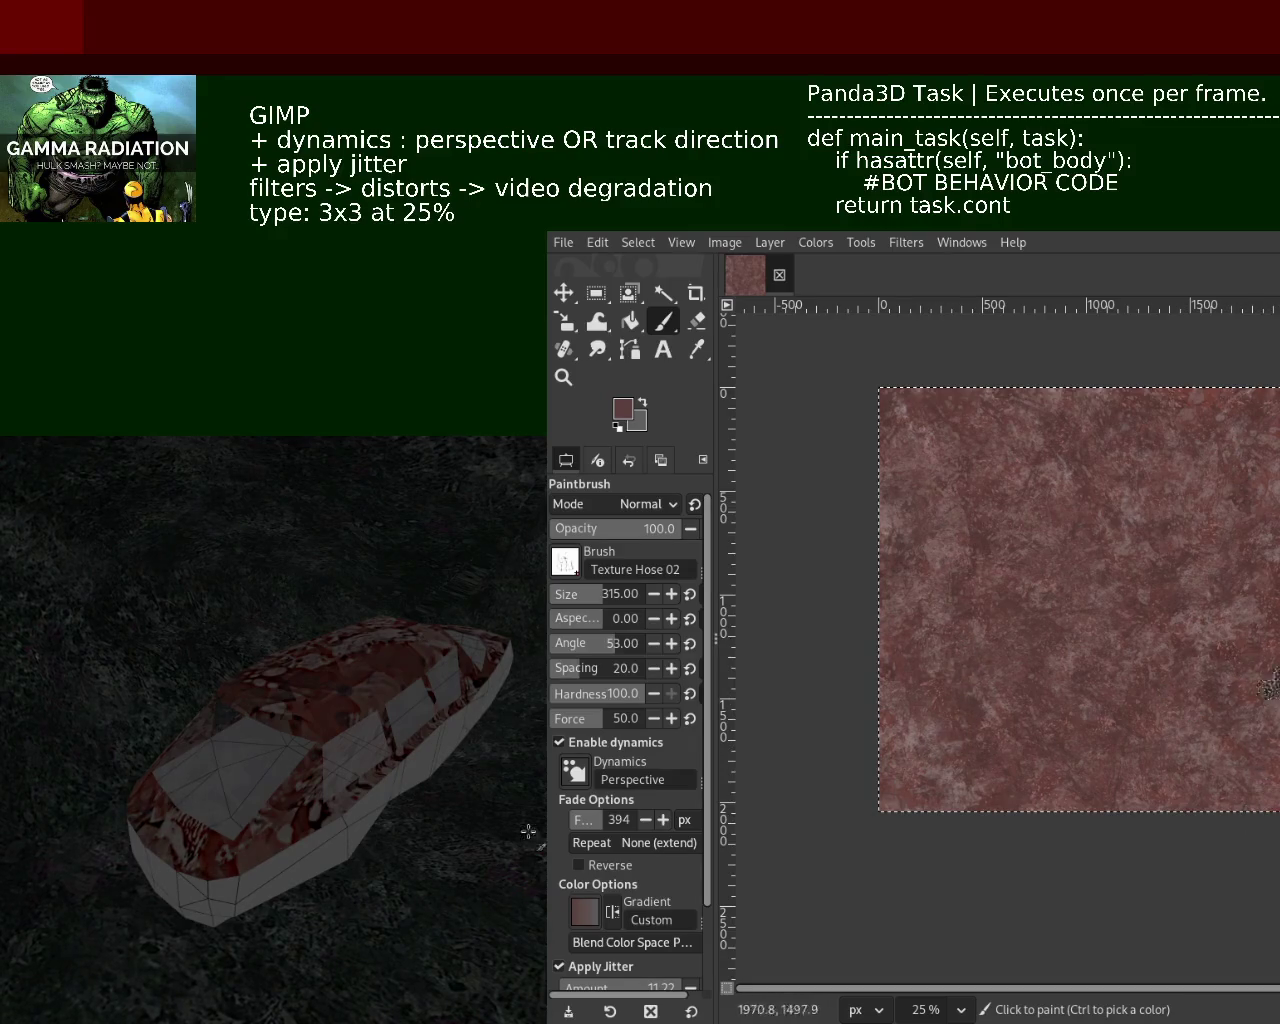
pyautogui.hotkey('ctrl', 'z')
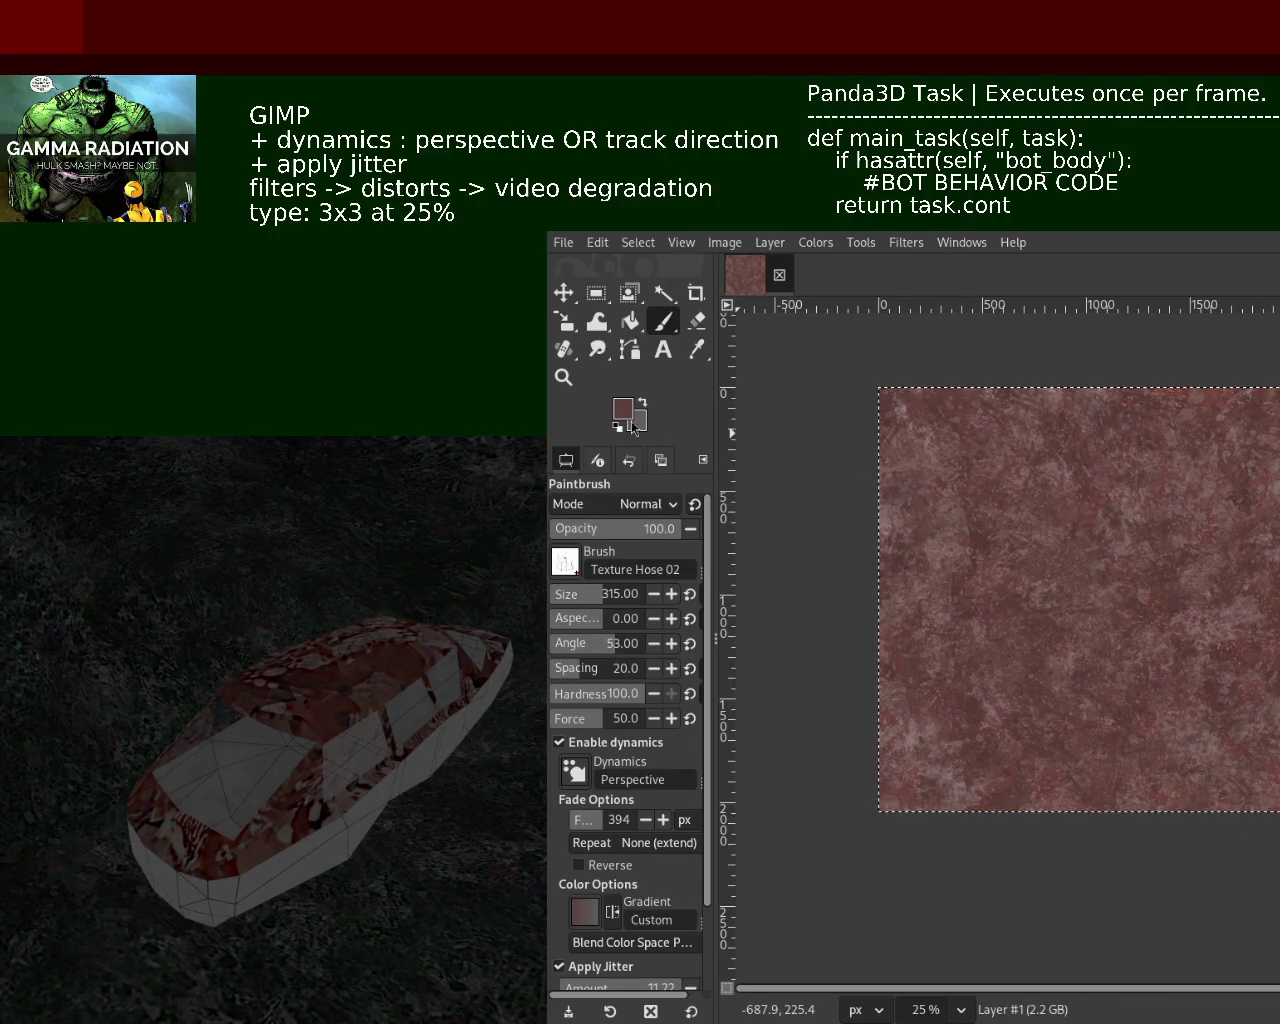
# Zoom in on the texture detail and back out to see the left edge
pyautogui.click(563, 377)
pyautogui.keyDown('ctrl'); pyautogui.scroll(2, 968, 485); pyautogui.keyUp('ctrl')
pyautogui.keyDown('ctrl'); pyautogui.scroll(2, 968, 485); pyautogui.keyUp('ctrl')
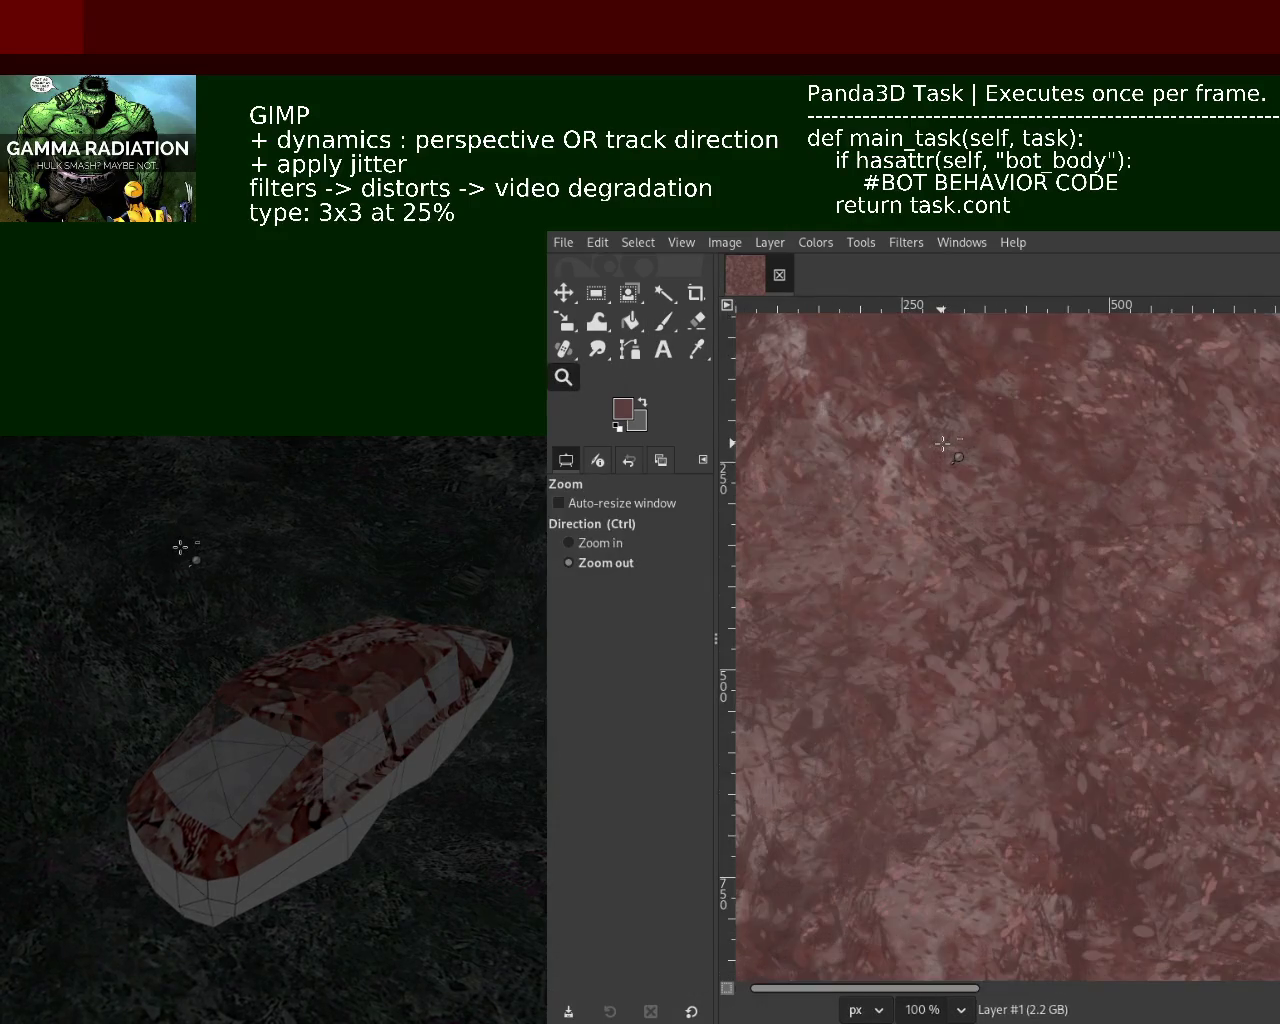
pyautogui.click(968, 485)
pyautogui.click(968, 485)
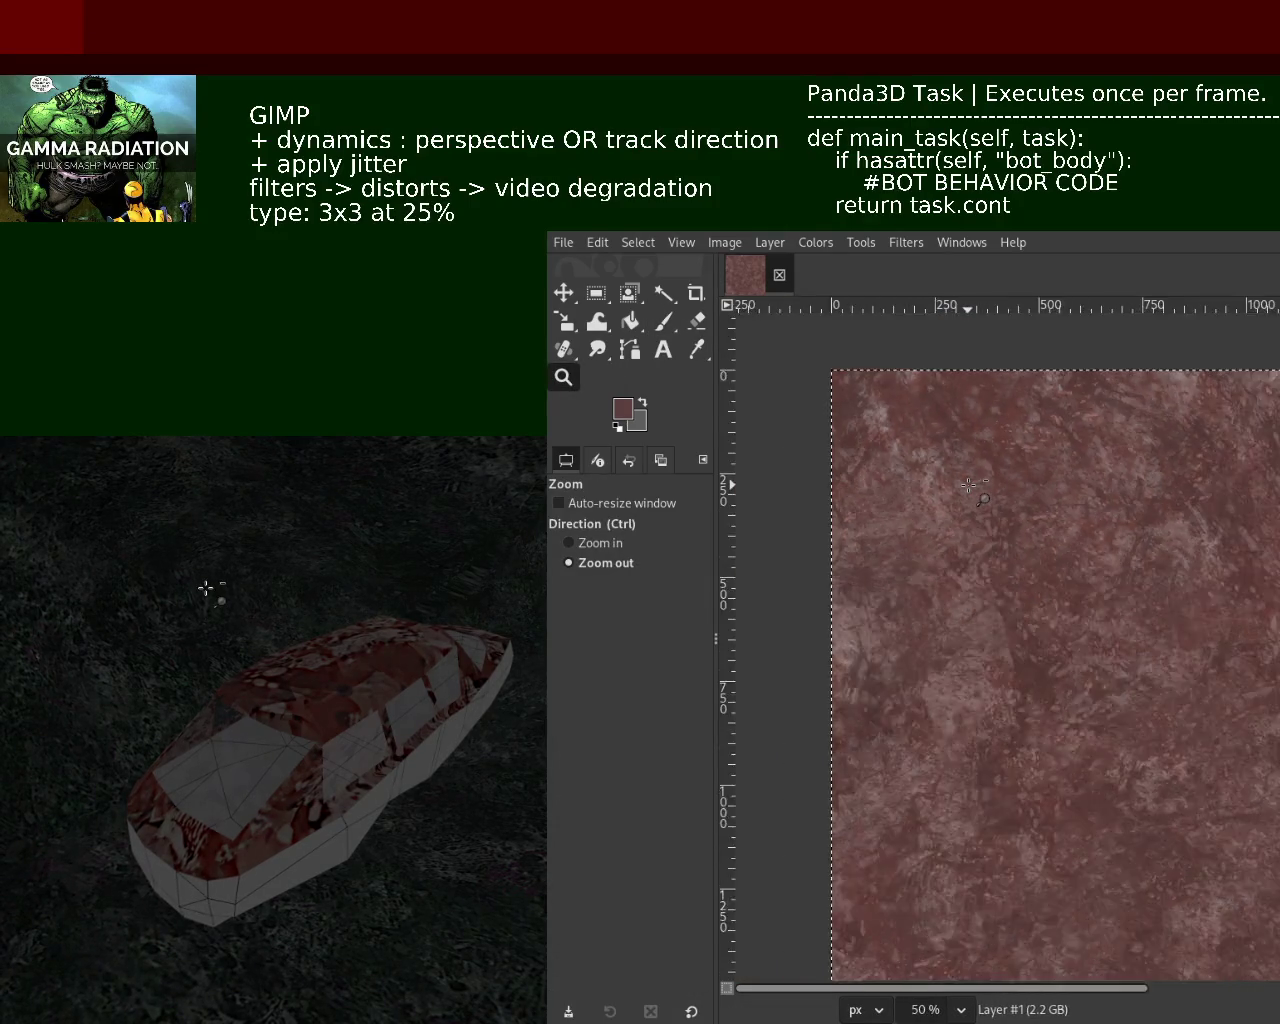
# Scroll around the texture view and return to the Texture Hose 02 paintbrush
pyautogui.keyDown('ctrl'); pyautogui.scroll(-2, 1126, 660); pyautogui.keyUp('ctrl')
pyautogui.keyDown('ctrl'); pyautogui.scroll(2, 1140, 670); pyautogui.keyUp('ctrl')
pyautogui.keyDown('ctrl'); pyautogui.scroll(-2, 1096, 626); pyautogui.keyUp('ctrl')
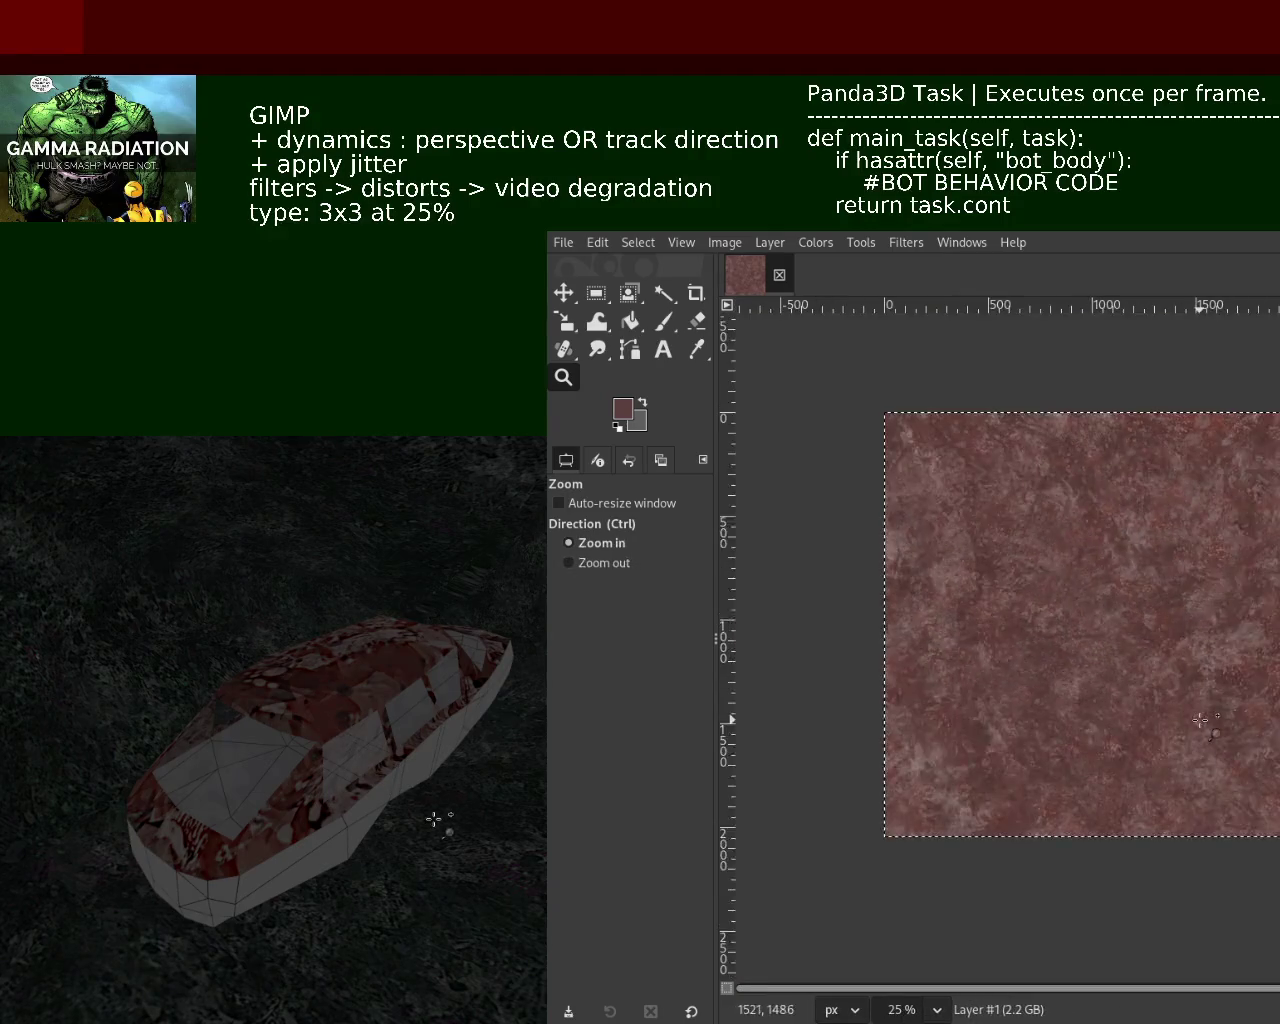
pyautogui.keyDown('ctrl'); pyautogui.scroll(1, 1120, 650); pyautogui.keyUp('ctrl')
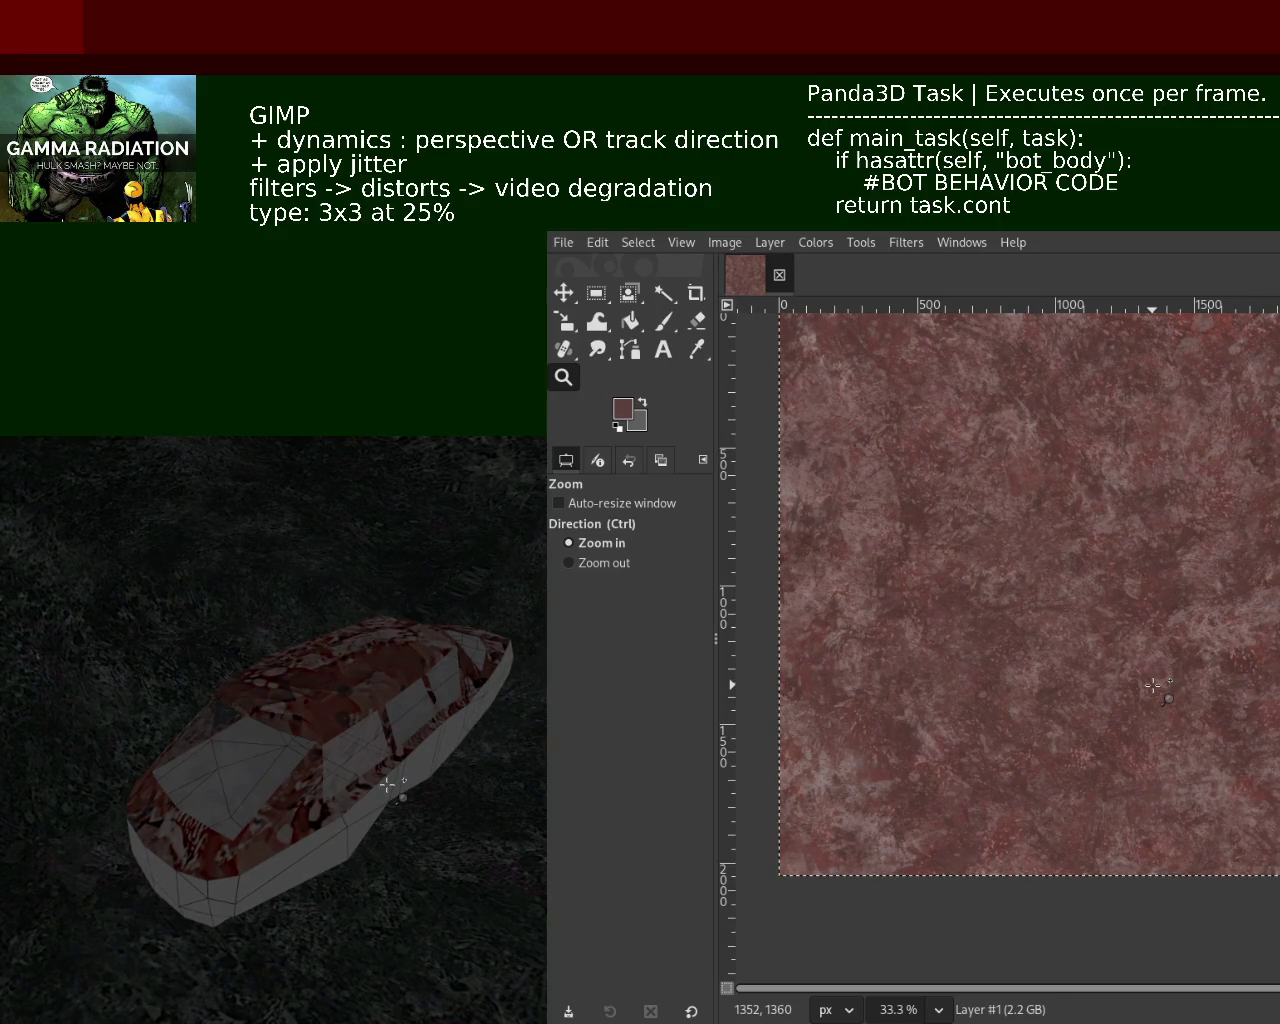
pyautogui.press('ctrl')
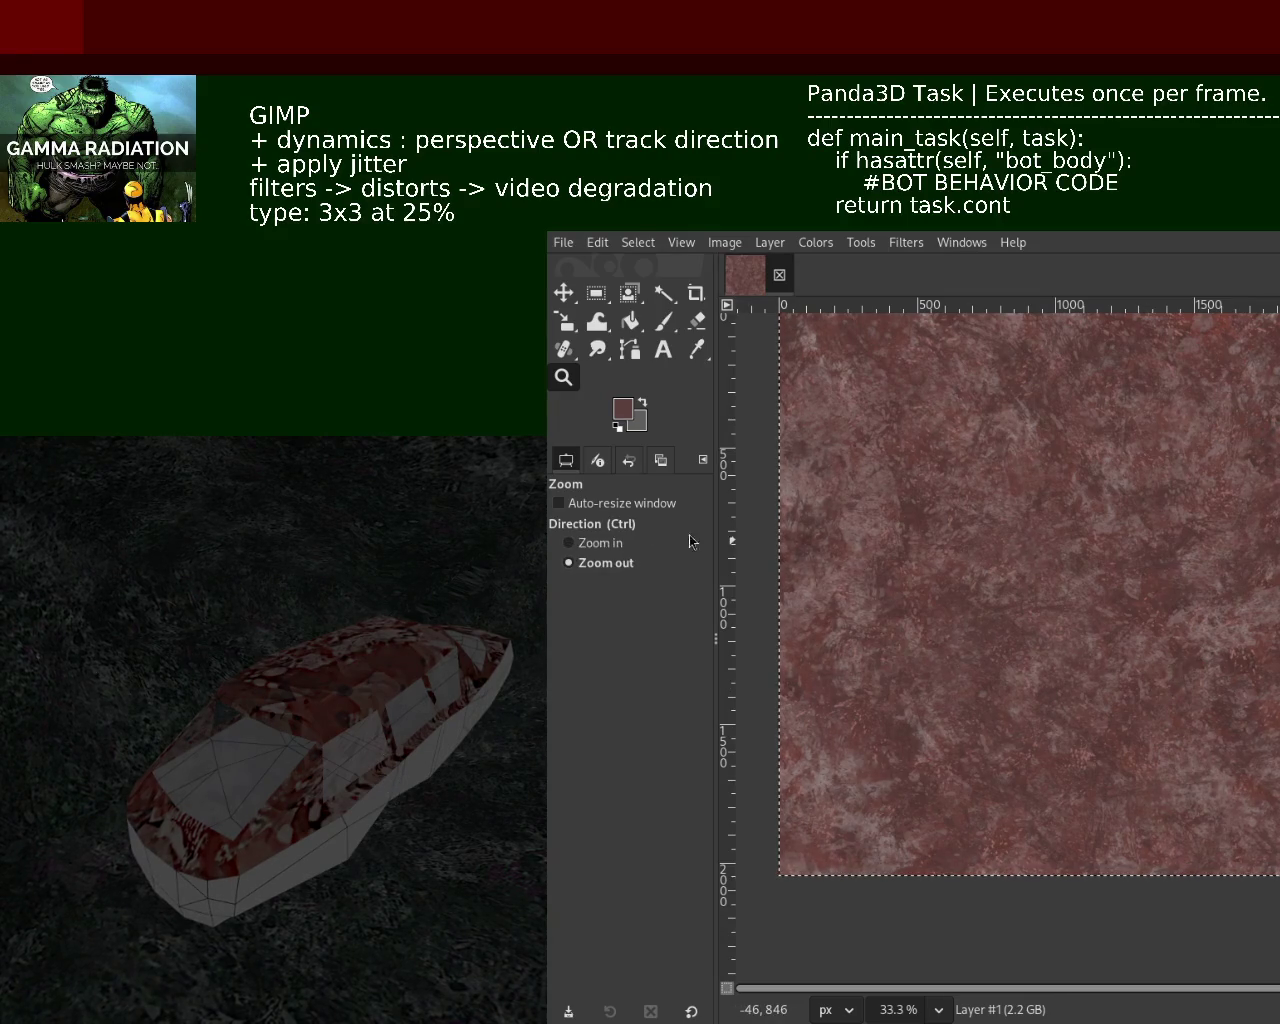
pyautogui.click(674, 314)
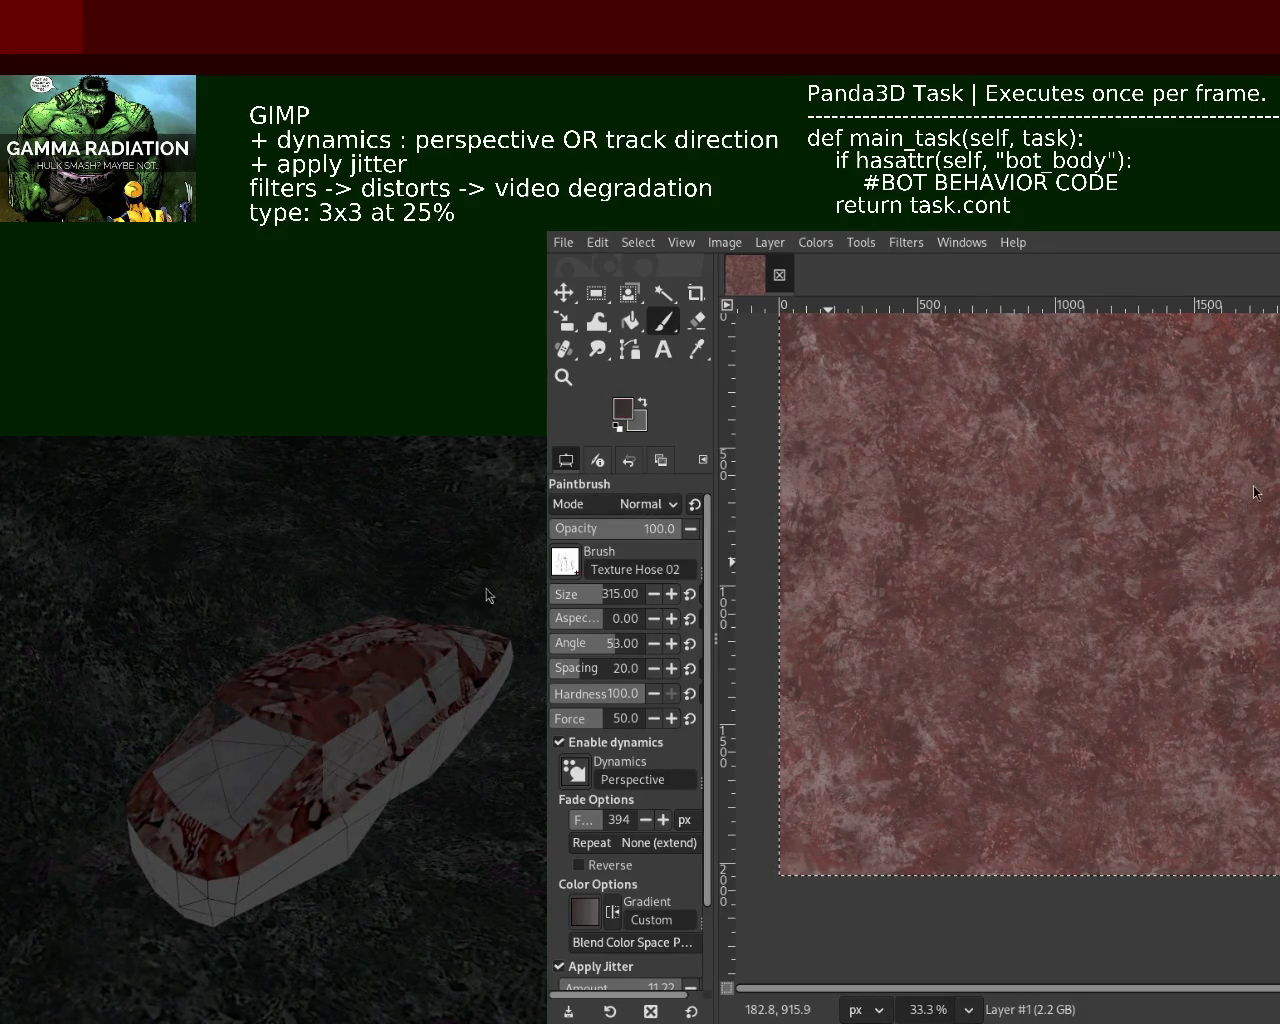
# Set opacity to 72, pick a reddish-brown from the texture, and dab two texture-hose patches
pyautogui.click(648, 528)
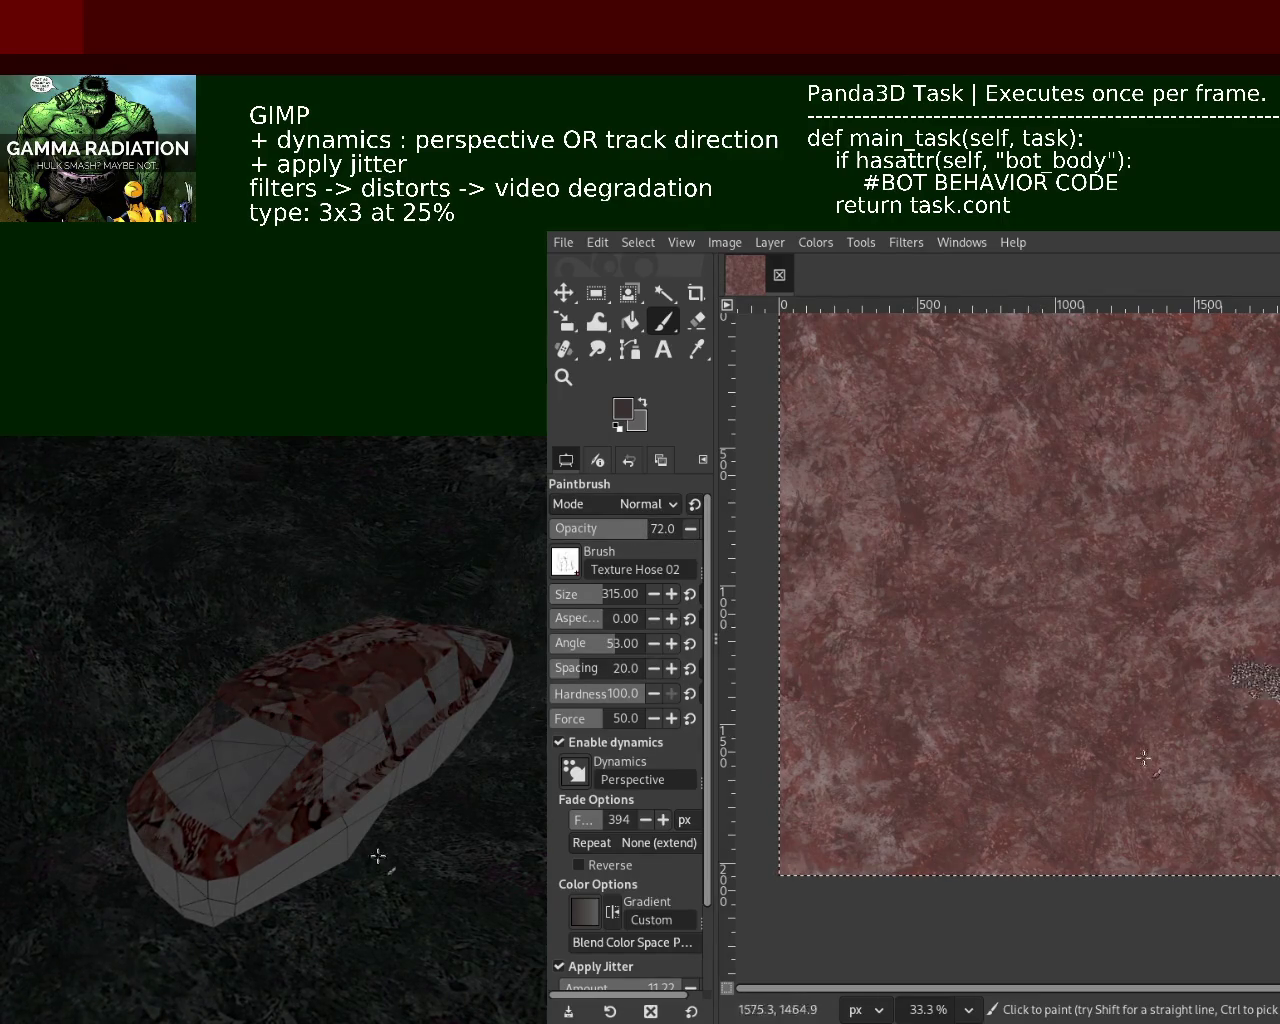
pyautogui.keyDown('ctrl'); pyautogui.click(1134, 665); pyautogui.keyUp('ctrl')
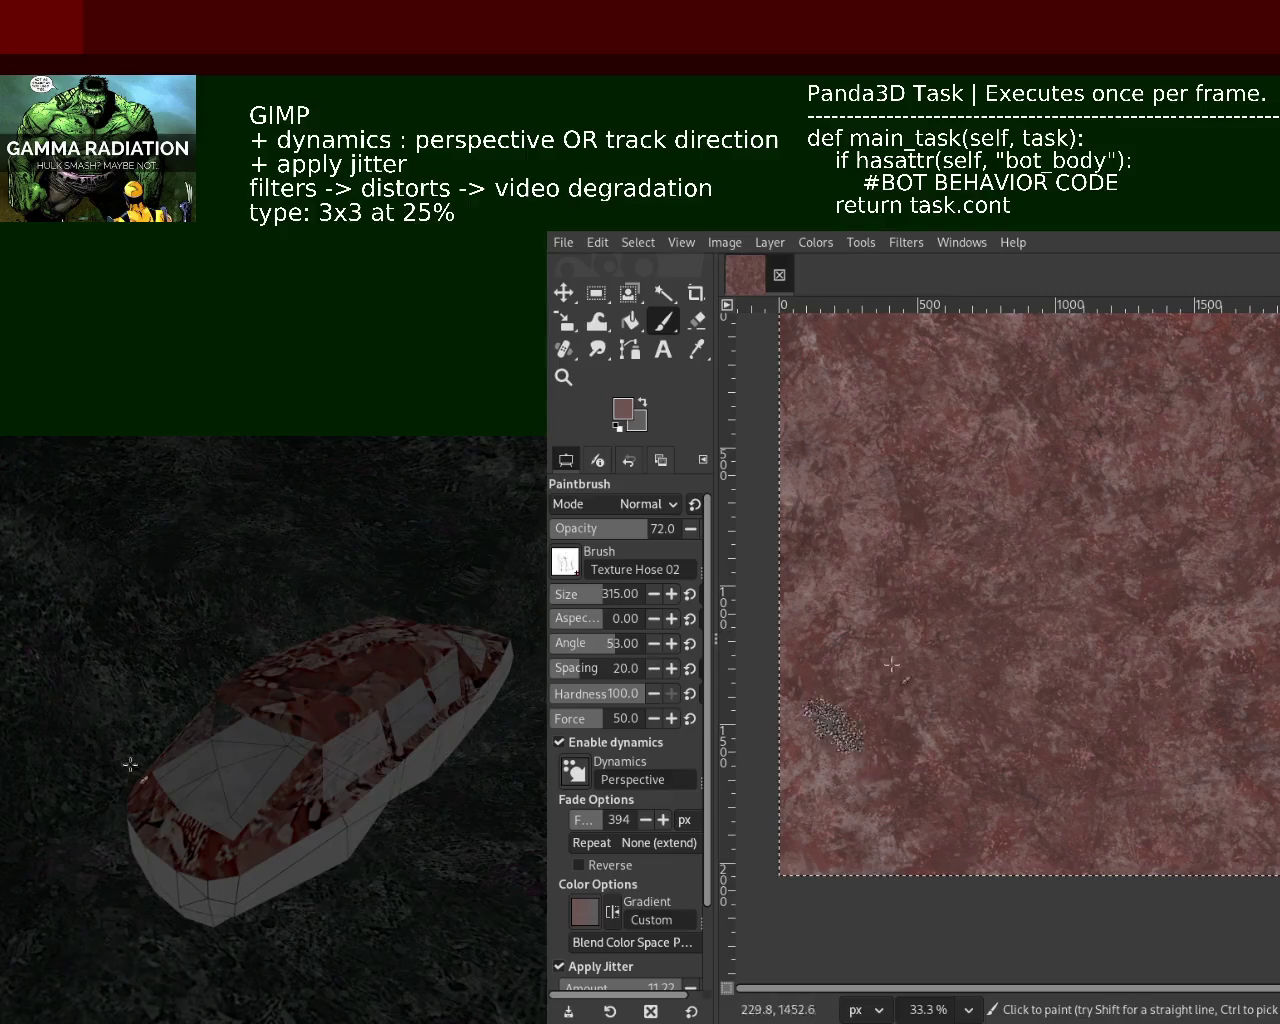
pyautogui.click(948, 421)
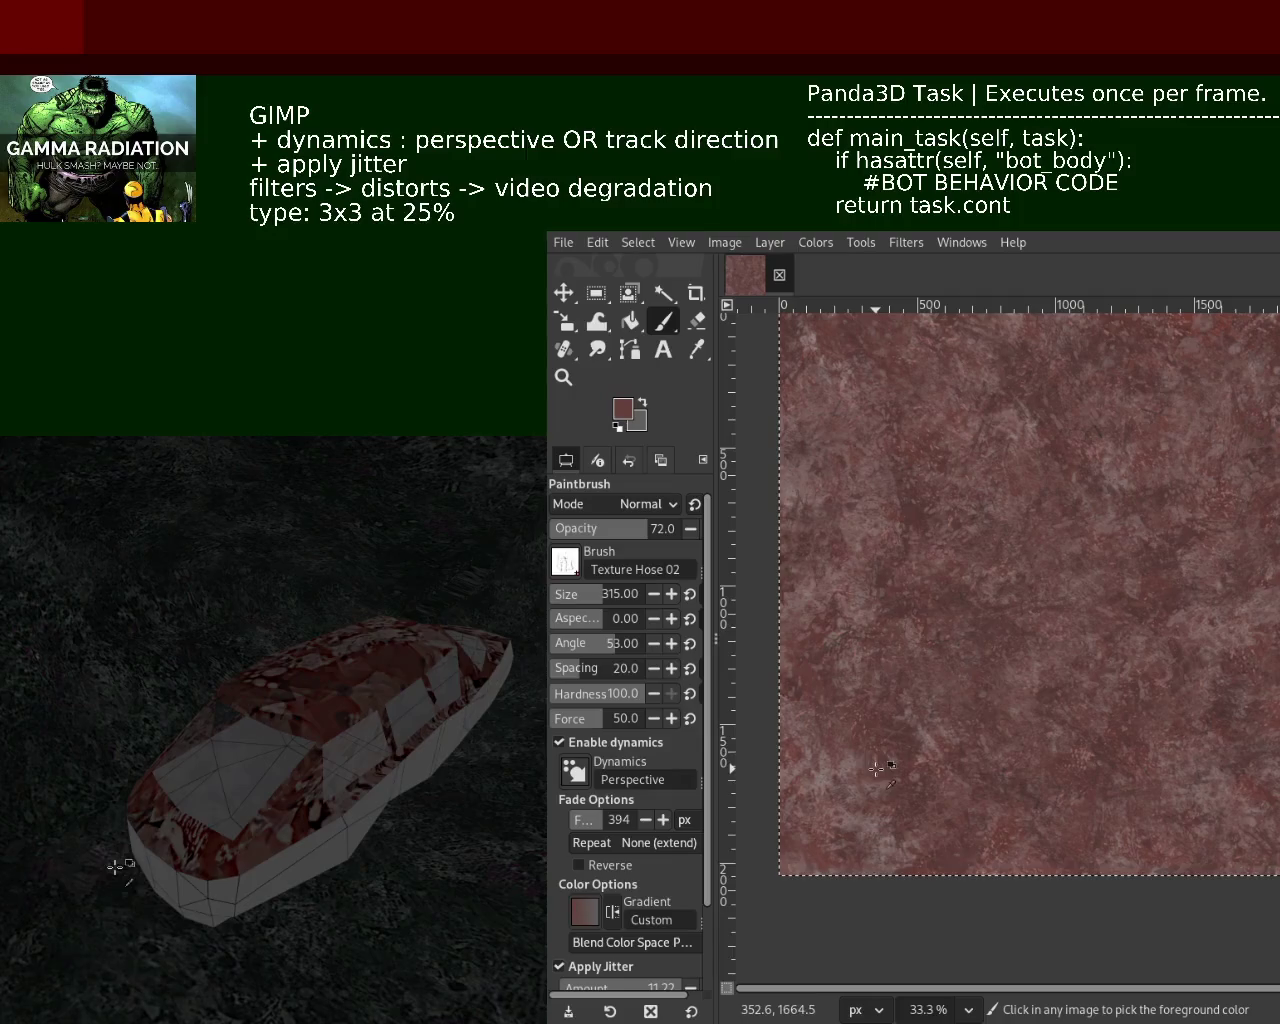
pyautogui.click(953, 388)
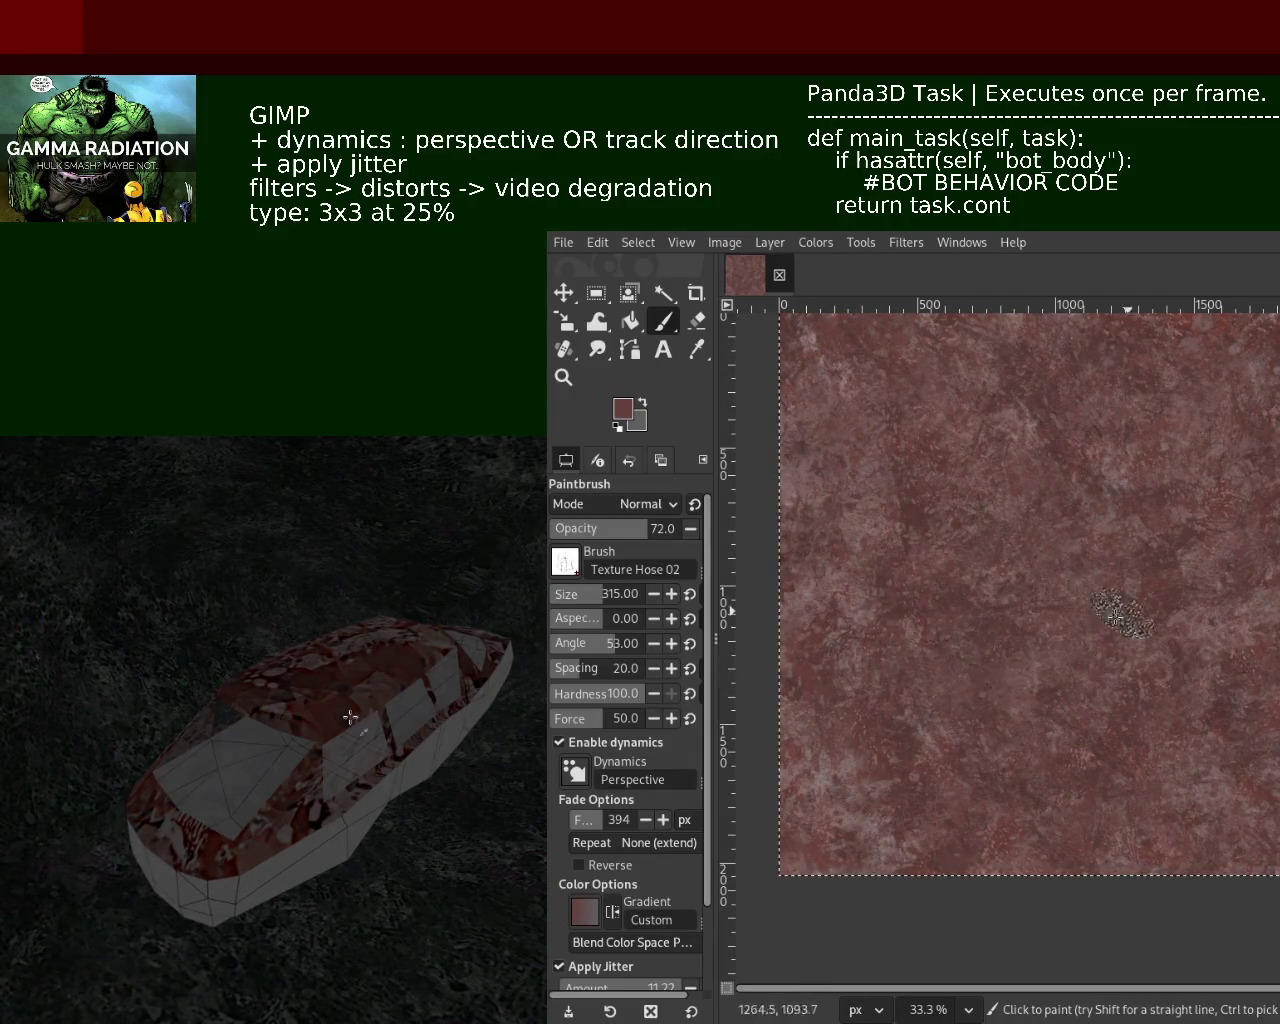
# Zoom in to inspect the new dabs and the upper-right area, then resume painting
pyautogui.press('z')
pyautogui.scroll(1, 1113, 537)
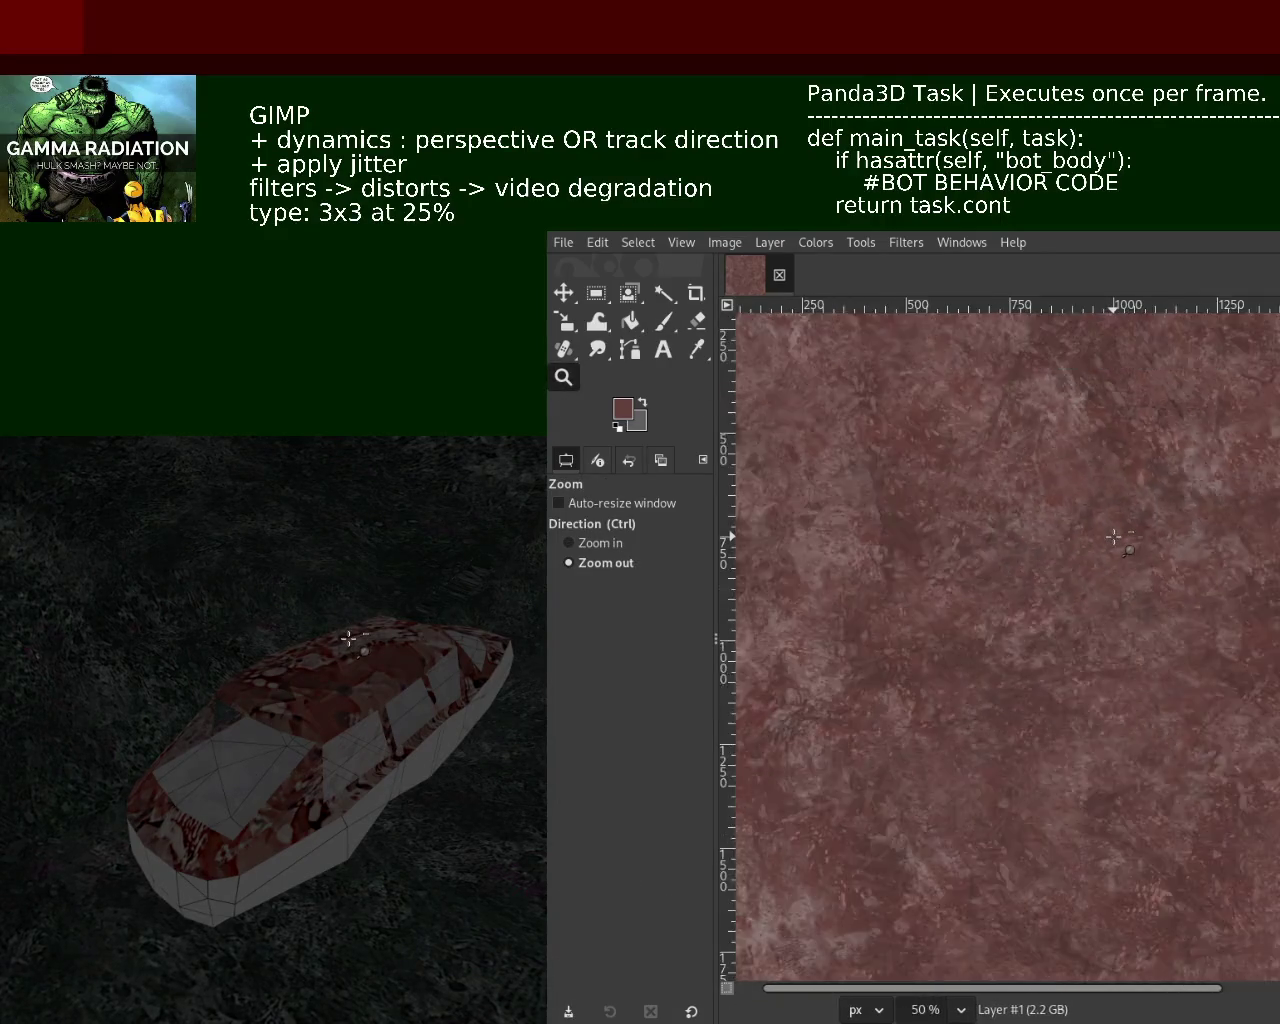
pyautogui.scroll(-3, 1120, 540)
pyautogui.scroll(2, 1120, 545)
pyautogui.scroll(-1, 1125, 560)
pyautogui.scroll(1, 1125, 560)
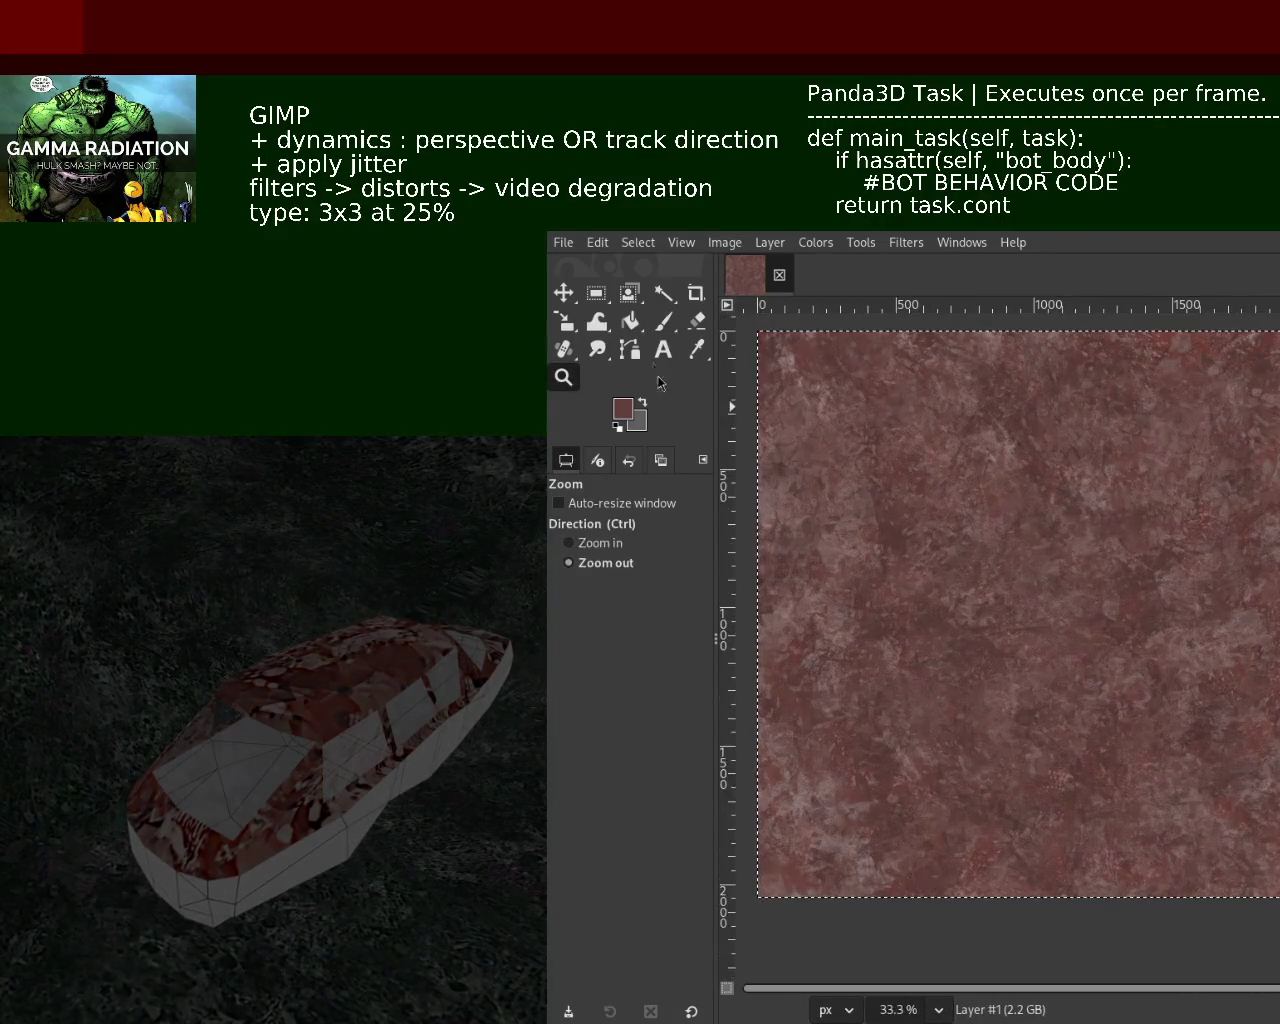
pyautogui.click(663, 321)
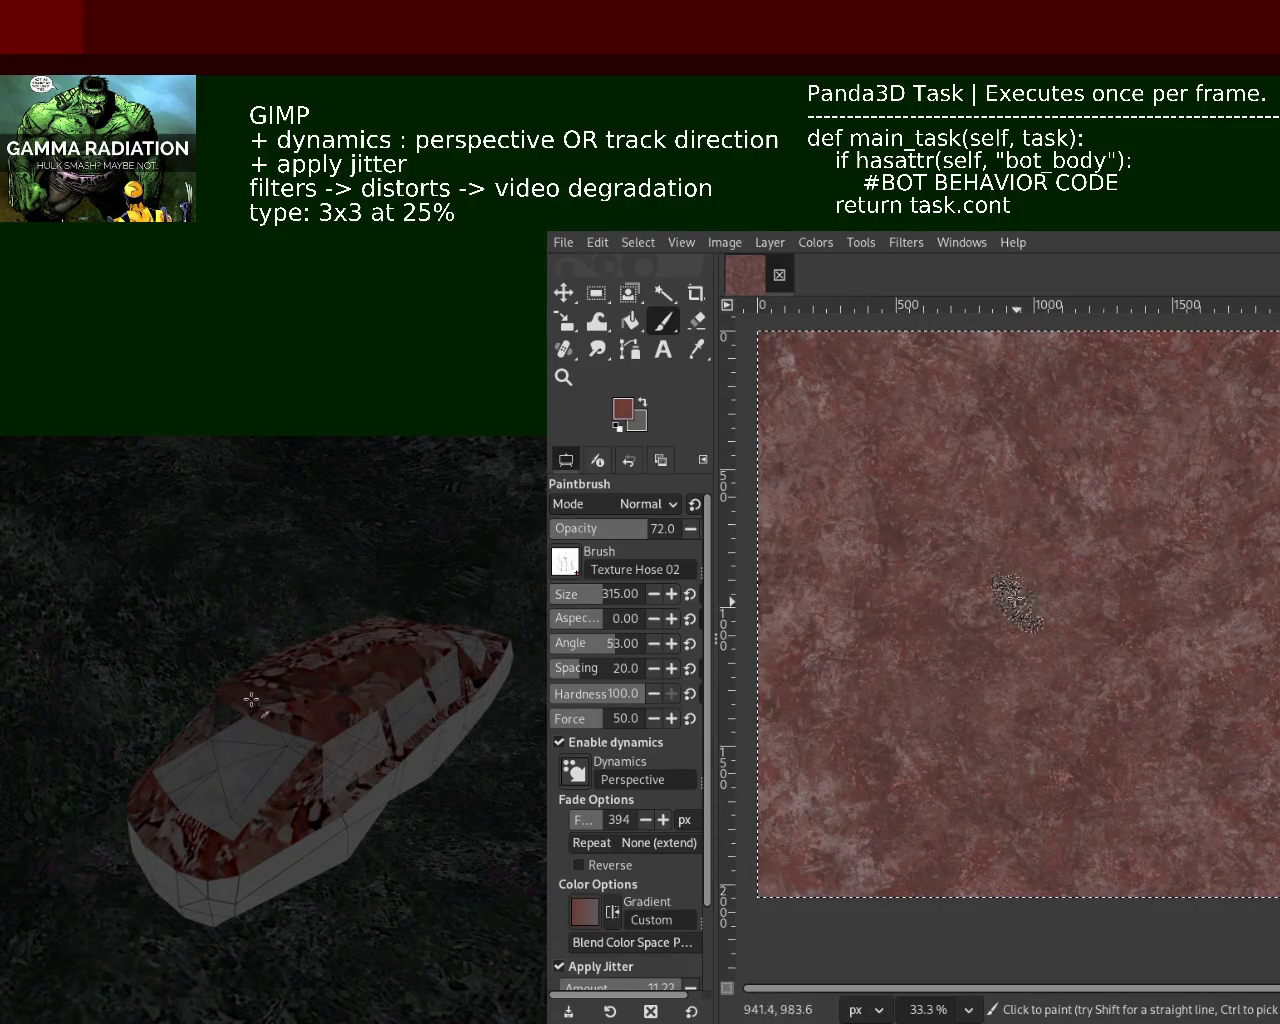
pyautogui.click(564, 377)
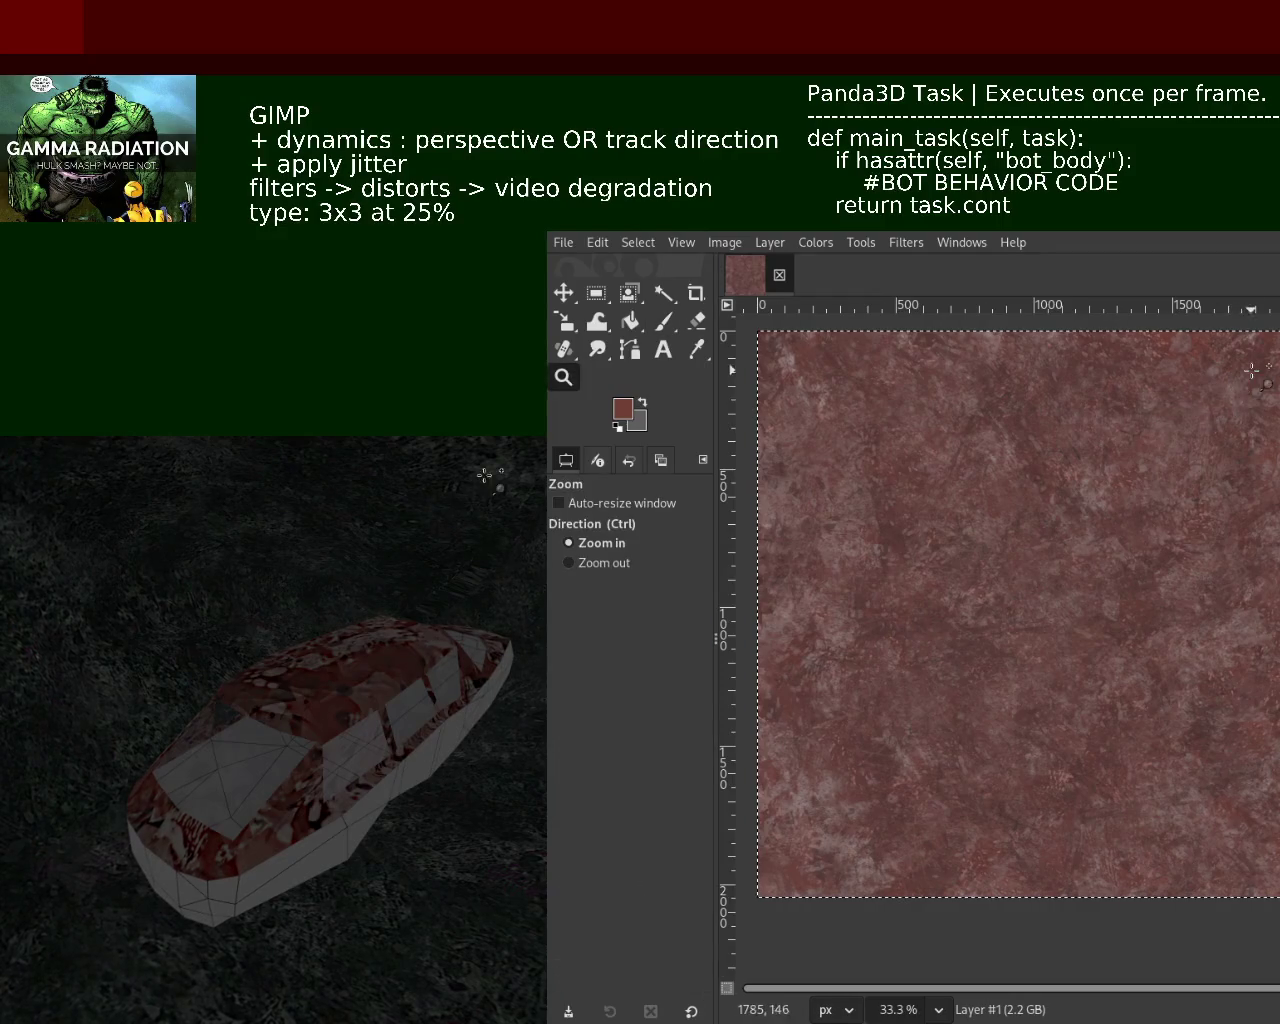
pyautogui.scroll(4, 1070, 370)
pyautogui.press('p')
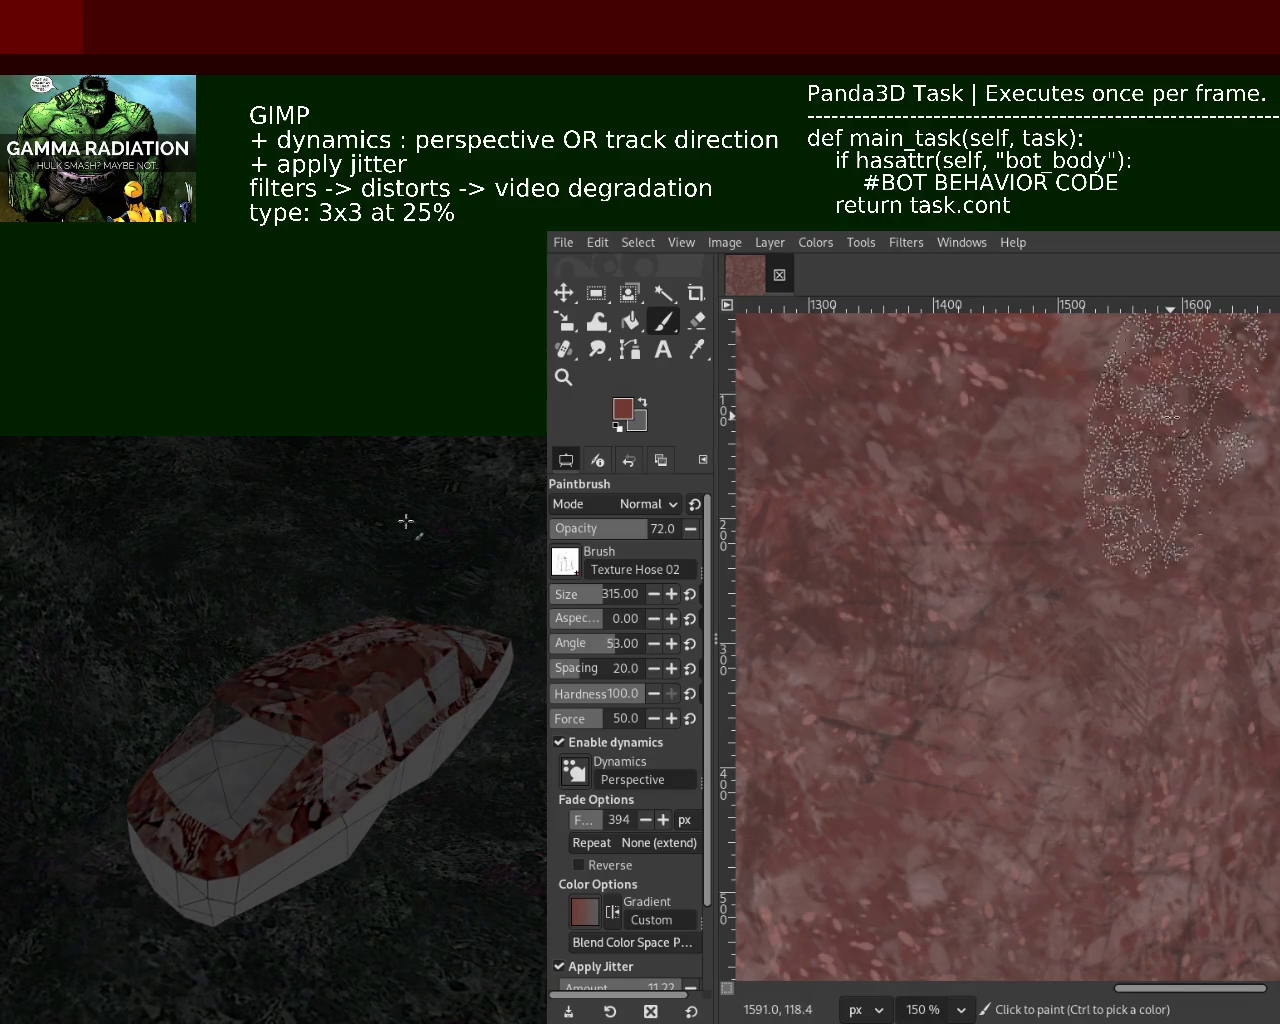
# Paint textured strokes across the upper right, then darker streaks lower right at opacity 100
pyautogui.moveTo(1157, 373); pyautogui.dragTo(900, 850)
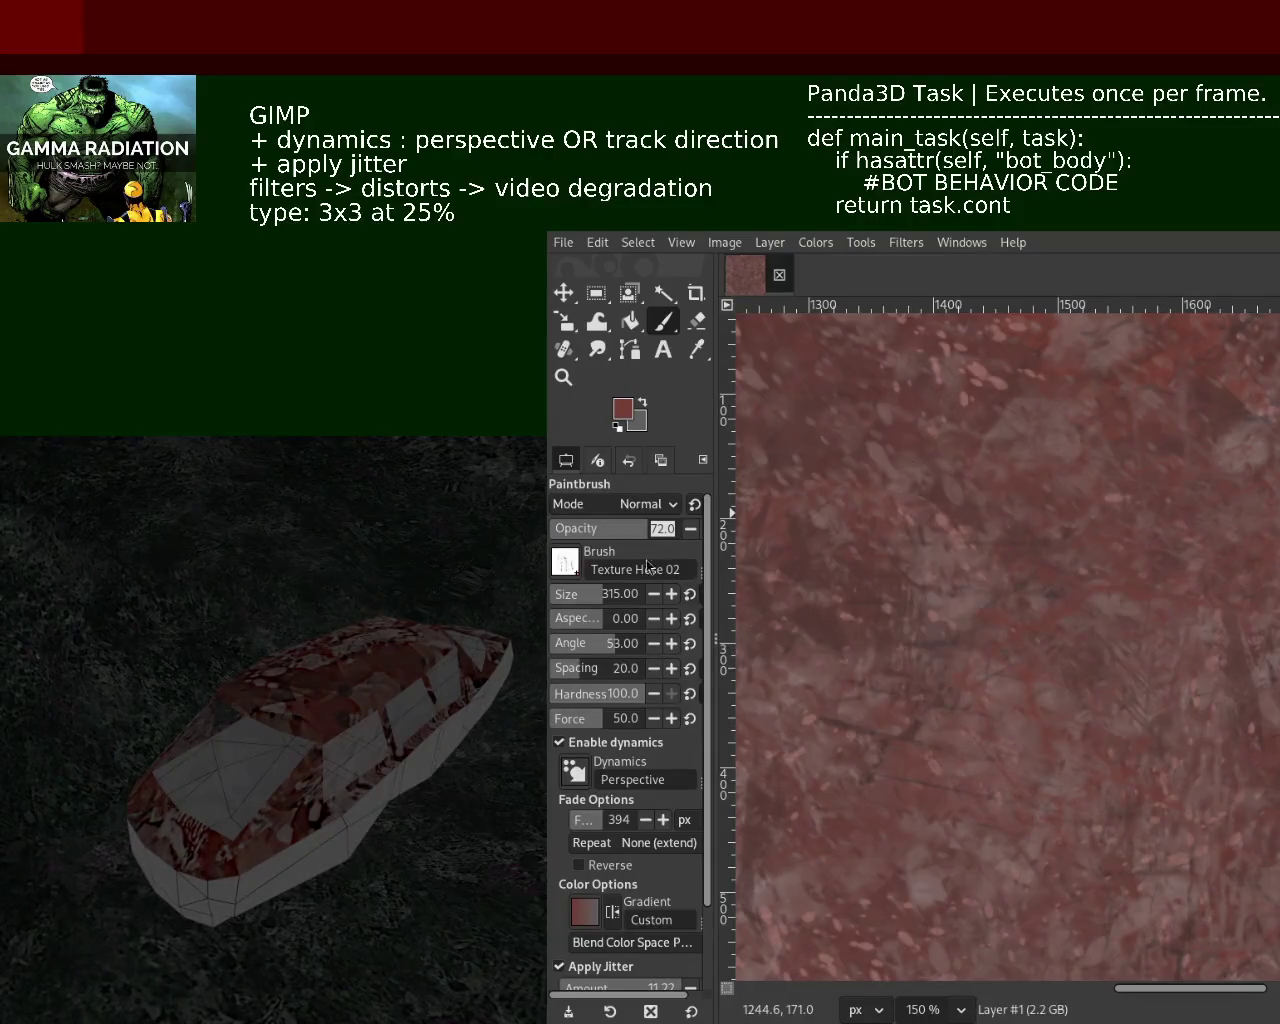
pyautogui.write('100')
pyautogui.press('Return')
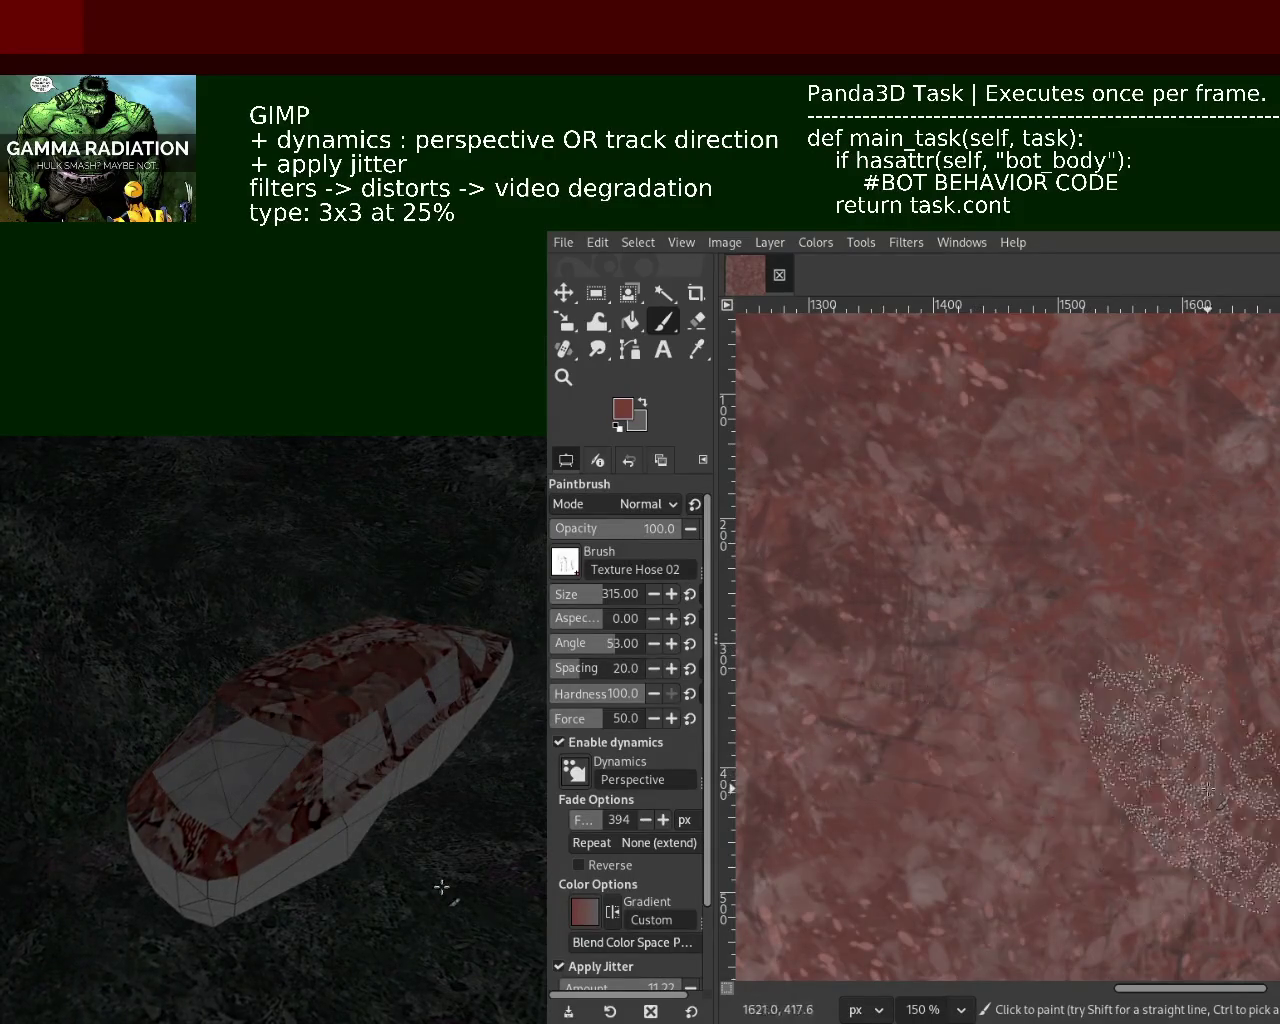
pyautogui.moveTo(1163, 793); pyautogui.dragTo(949, 686)
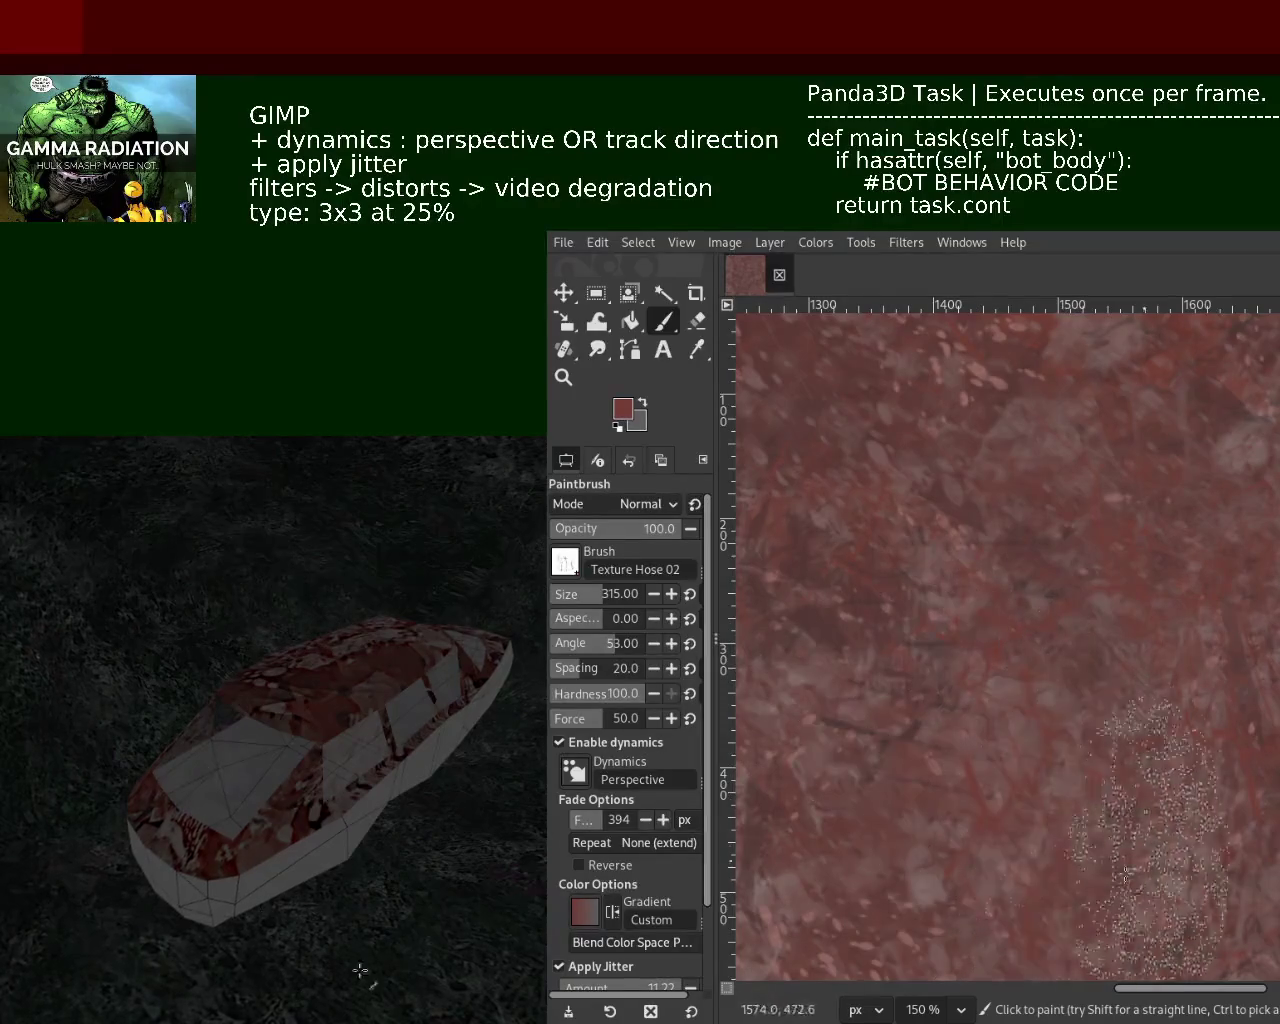
# Zoom out until the whole texture fits the view, then return to the Paintbrush
pyautogui.click(563, 377)
pyautogui.keyDown('ctrl'); pyautogui.click(1089, 552); pyautogui.keyUp('ctrl')
pyautogui.keyDown('ctrl'); pyautogui.click(1108, 554); pyautogui.keyUp('ctrl')
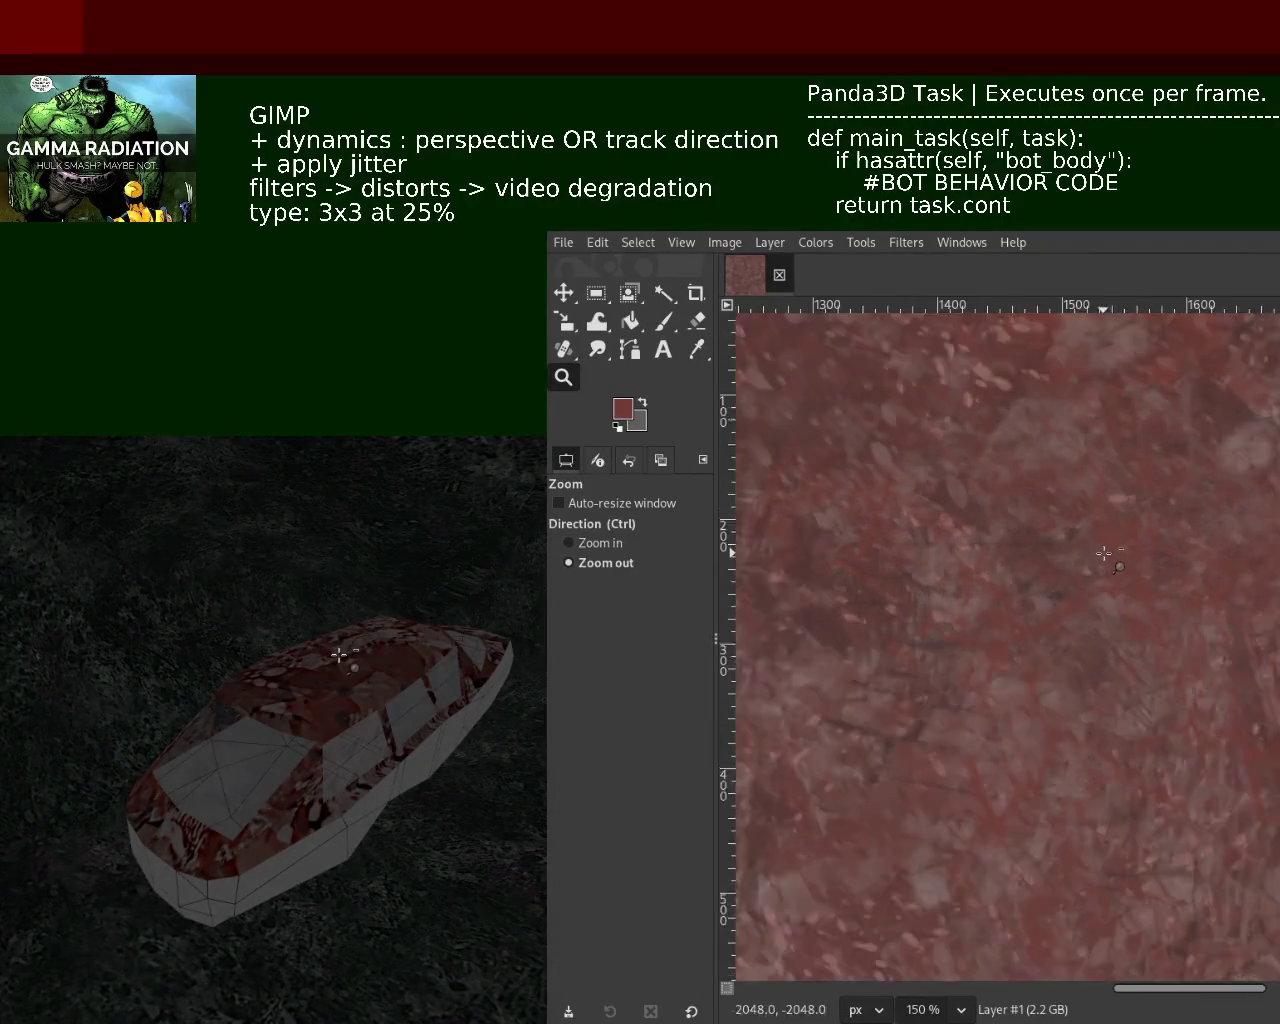
pyautogui.keyDown('ctrl'); pyautogui.click(1104, 553); pyautogui.keyUp('ctrl')
pyautogui.click(1043, 766)
pyautogui.keyDown('ctrl'); pyautogui.click(1043, 766); pyautogui.keyUp('ctrl')
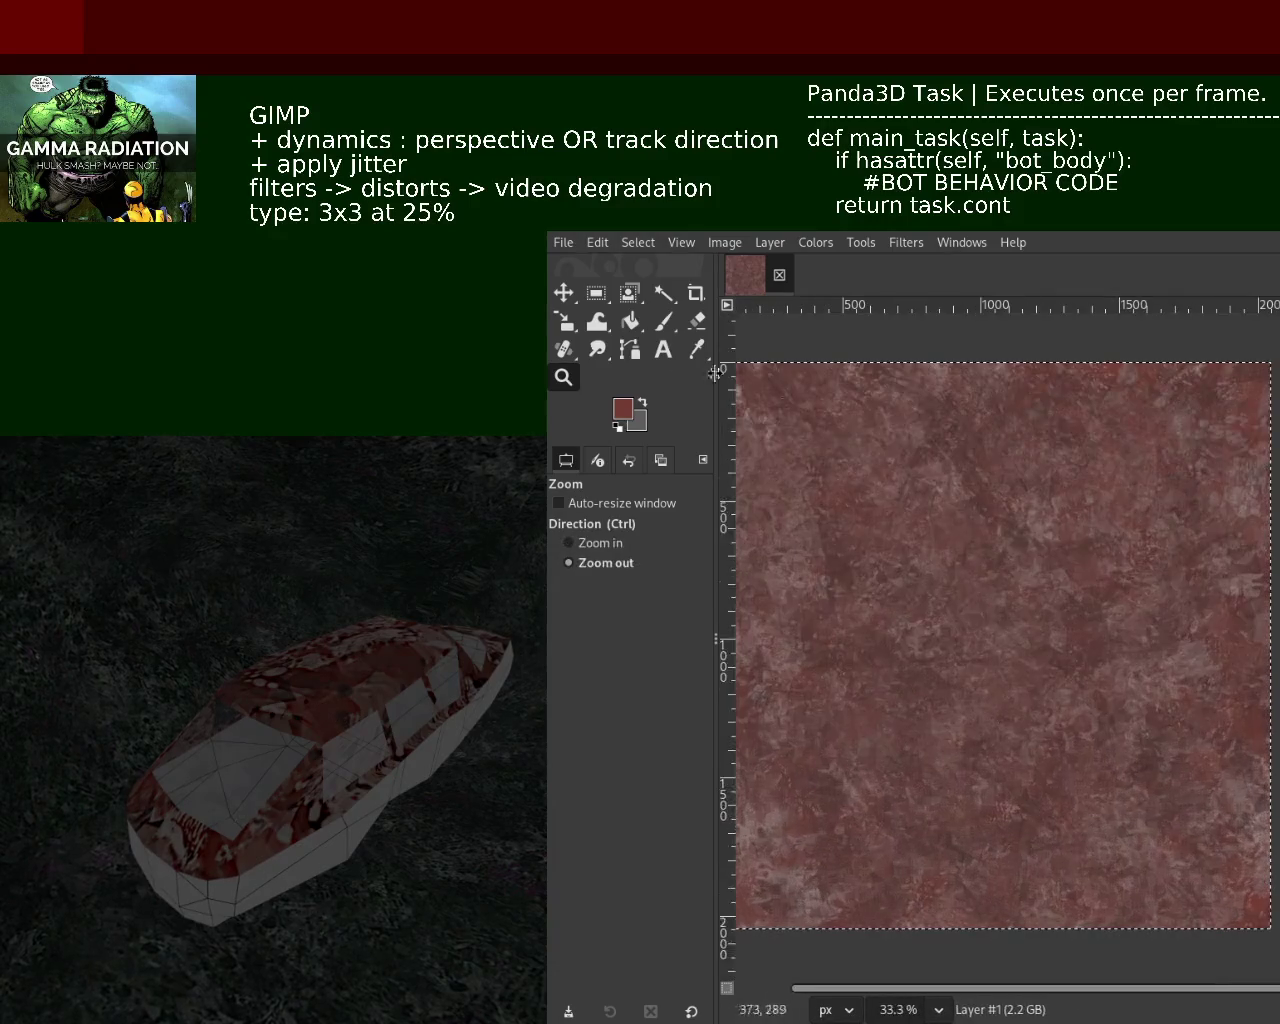
pyautogui.click(663, 321)
# Lower the brush opacity slightly and dab another grungy patch onto the texture
pyautogui.click(656, 530)
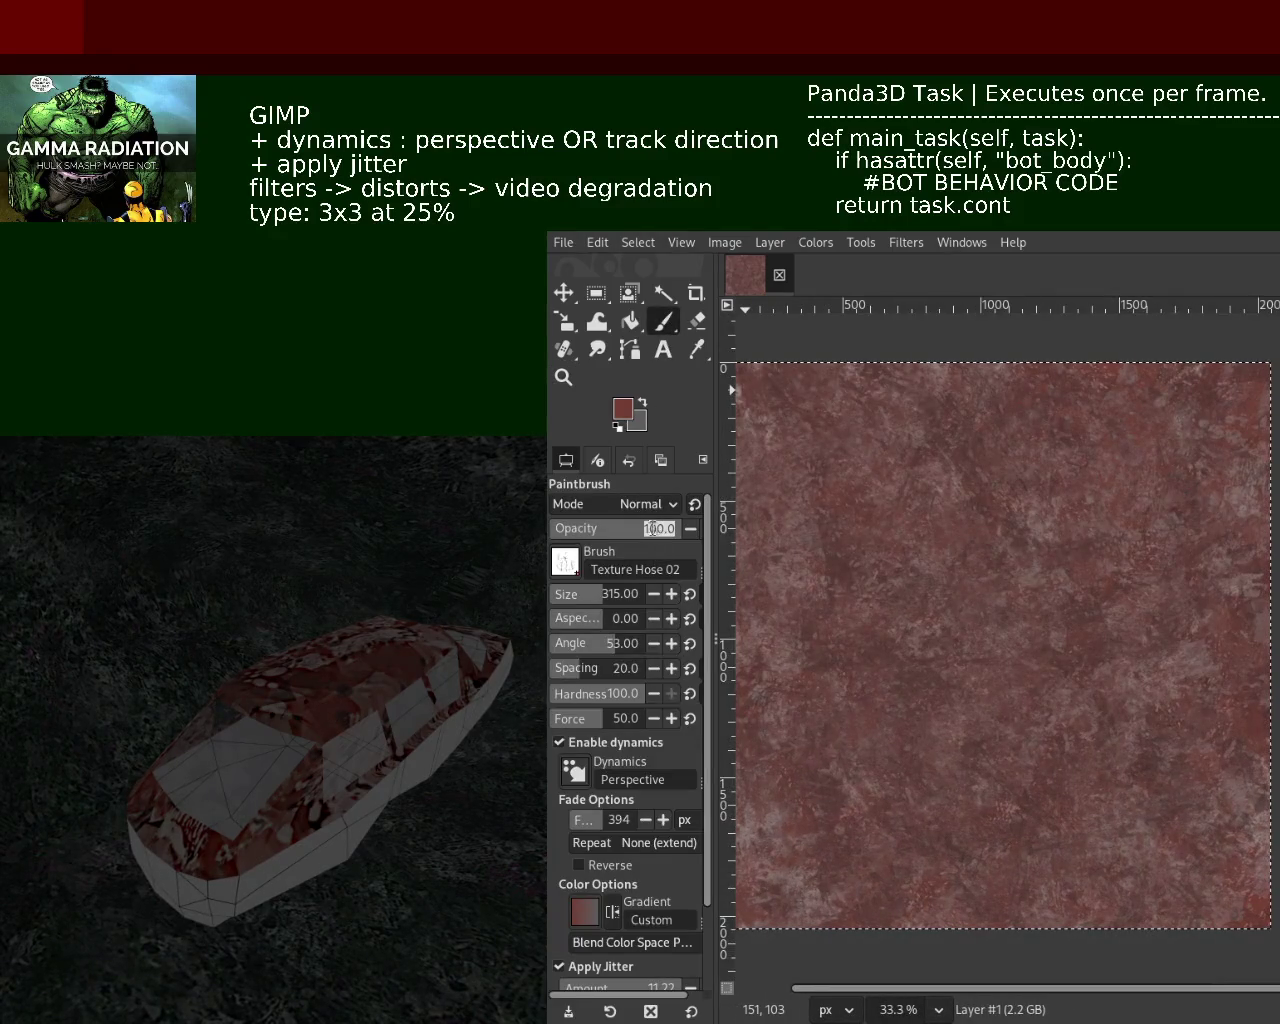
pyautogui.moveTo(619, 532); pyautogui.dragTo(661, 540)
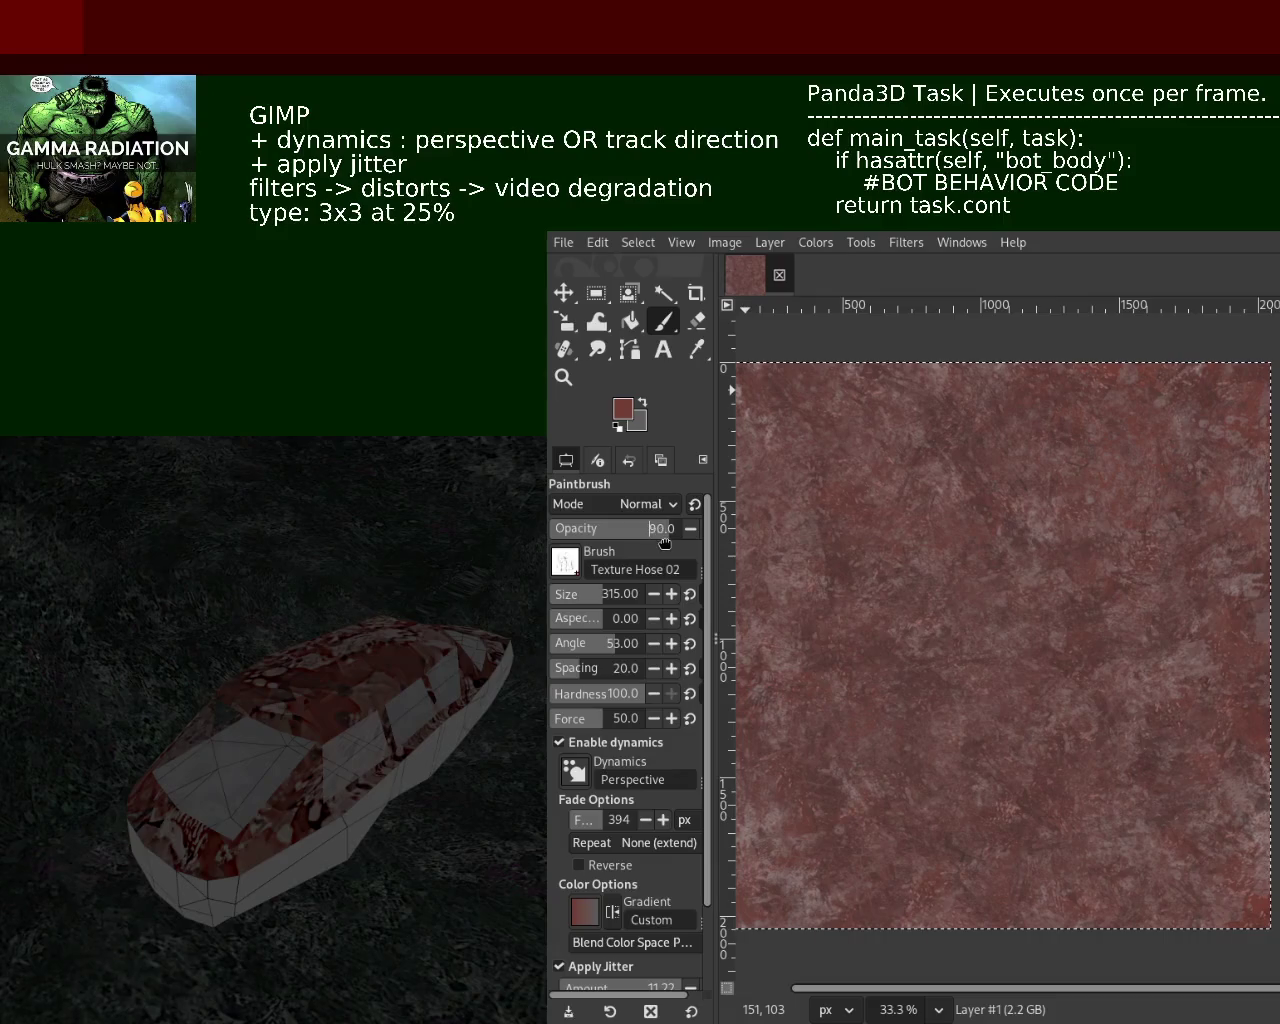
pyautogui.click(1092, 765)
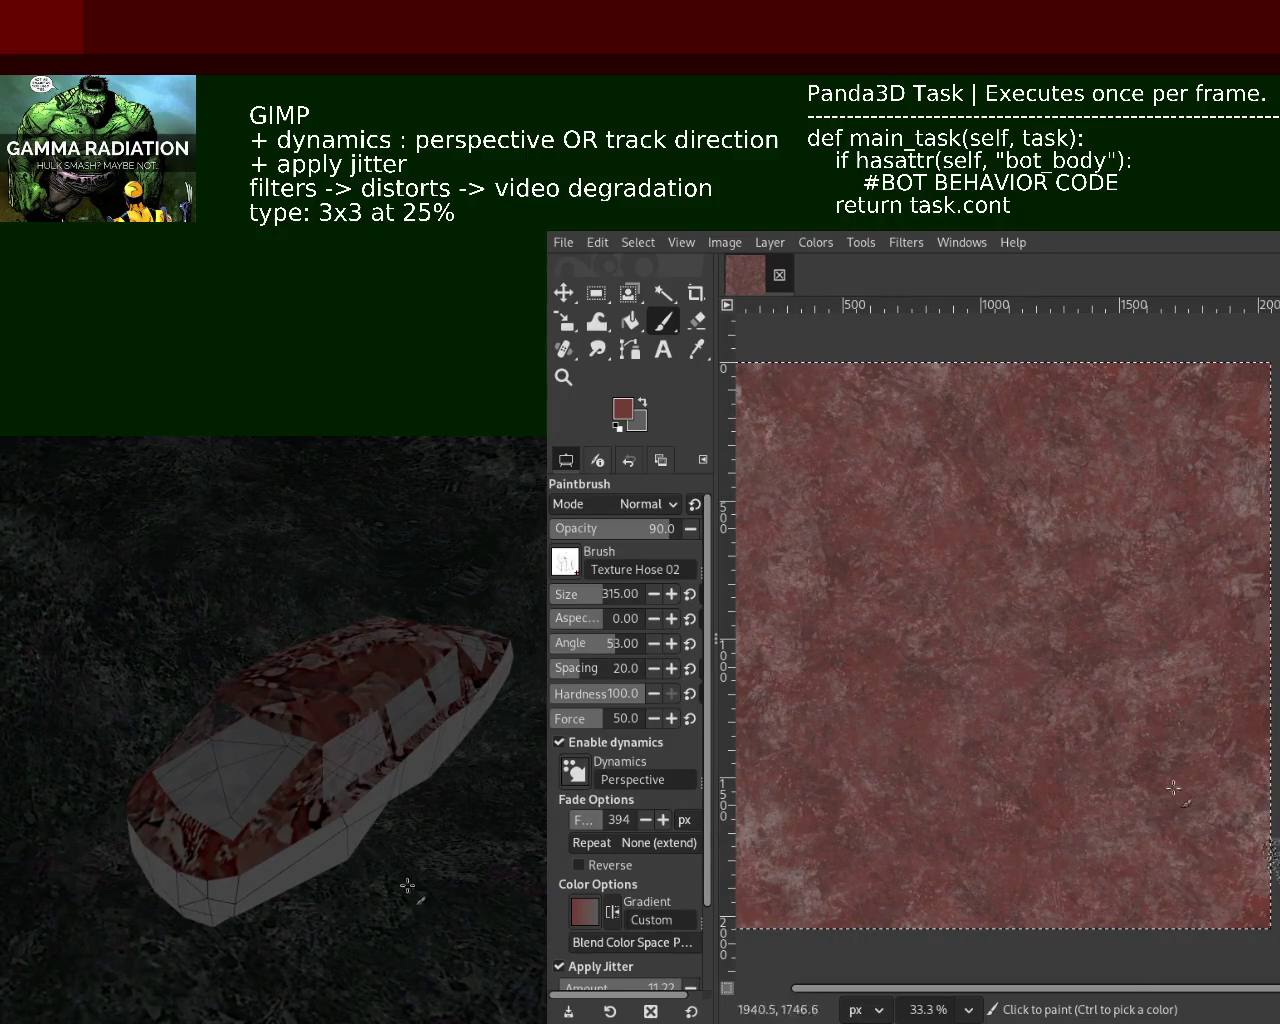
# Zoom in on the red texture's grain, then back out to the whole texture
pyautogui.click(563, 377)
pyautogui.keyDown('ctrl'); pyautogui.click(1085, 625); pyautogui.keyUp('ctrl')
pyautogui.keyDown('ctrl'); pyautogui.click(1085, 625); pyautogui.keyUp('ctrl')
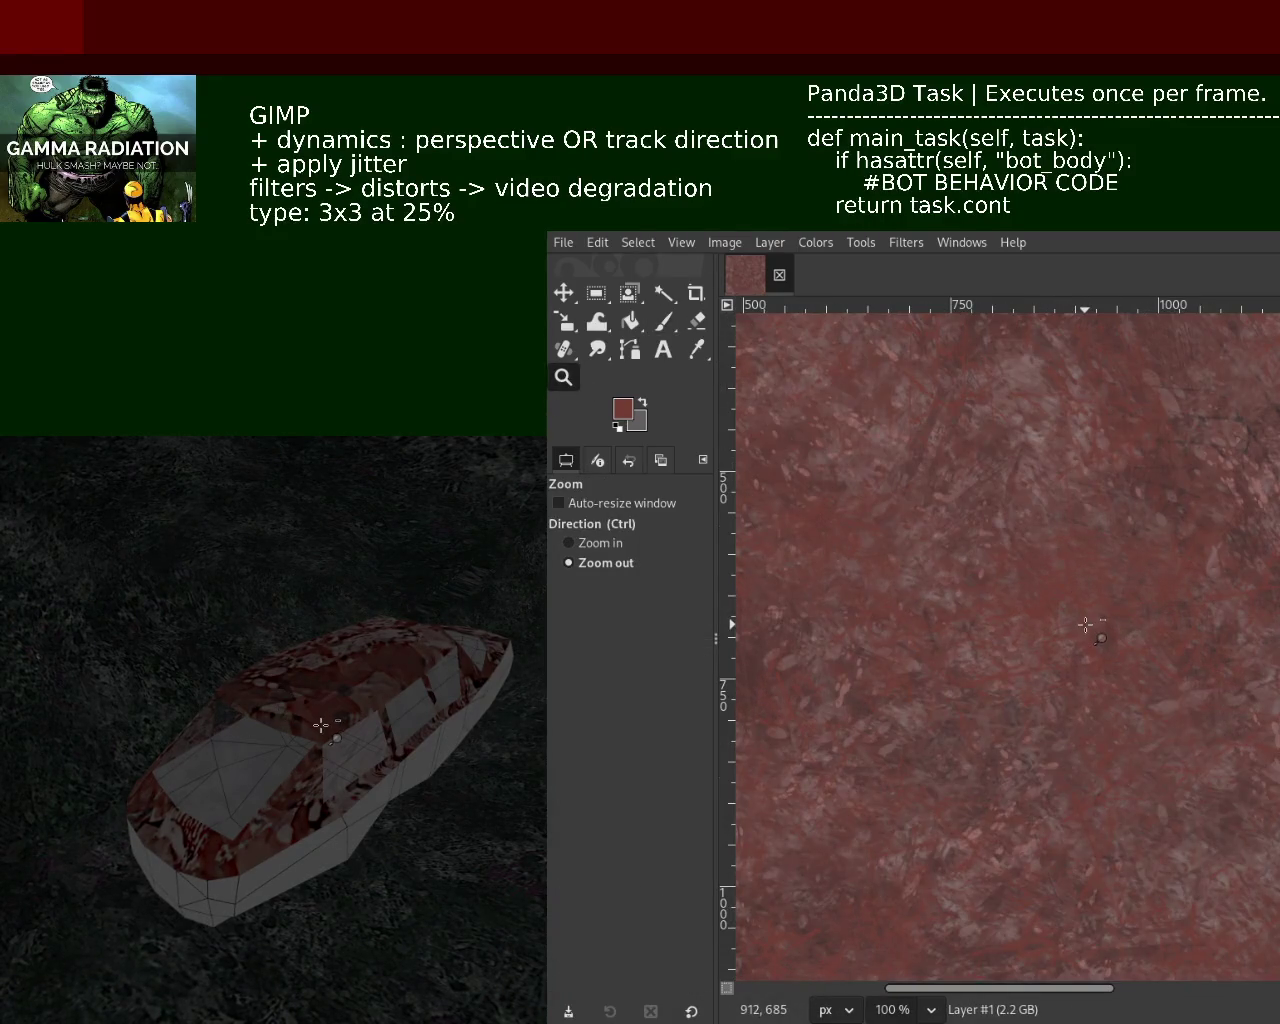
pyautogui.keyDown('ctrl'); pyautogui.click(1135, 614); pyautogui.keyUp('ctrl')
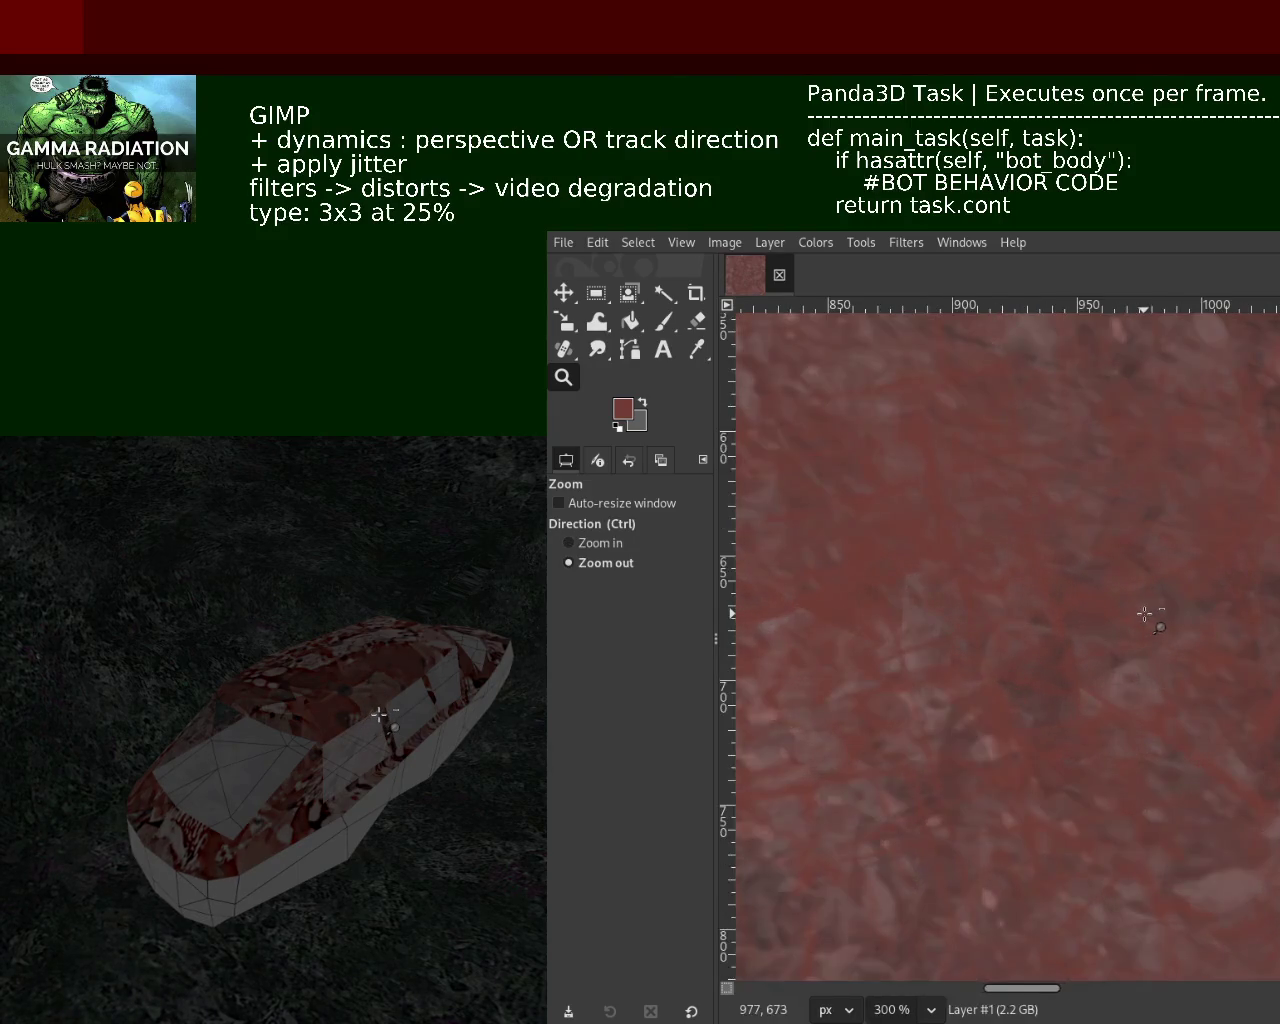
pyautogui.click(1145, 613)
pyautogui.click(1145, 613)
pyautogui.click(1143, 614)
pyautogui.click(1143, 614)
pyautogui.click(1129, 580)
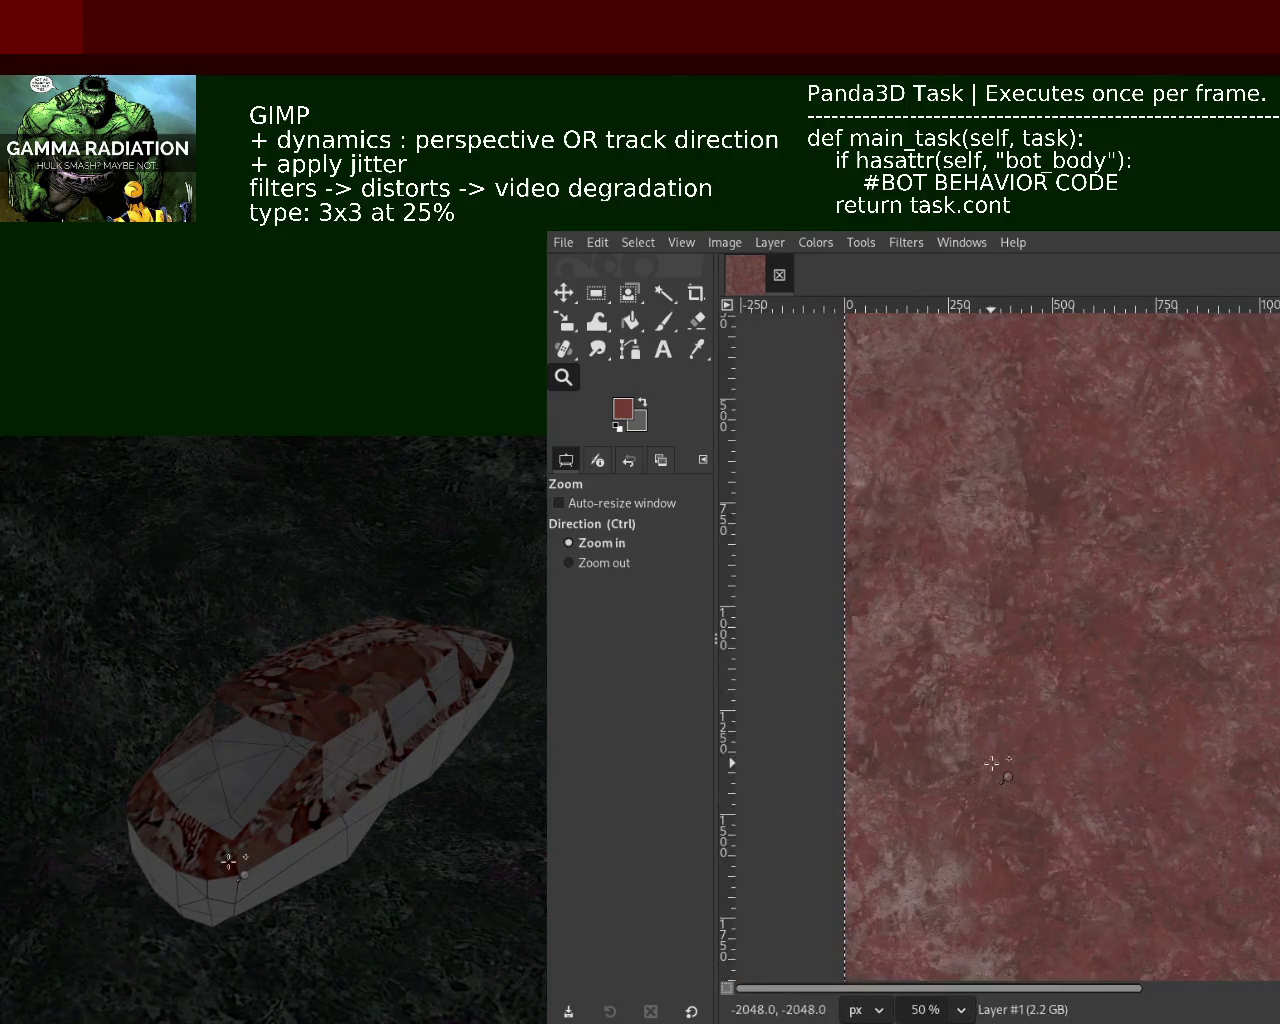
pyautogui.keyDown('ctrl'); pyautogui.click(963, 580); pyautogui.keyUp('ctrl')
pyautogui.keyDown('ctrl'); pyautogui.click(963, 580); pyautogui.keyUp('ctrl')
pyautogui.click(1071, 609)
pyautogui.keyDown('ctrl'); pyautogui.click(1232, 549); pyautogui.keyUp('ctrl')
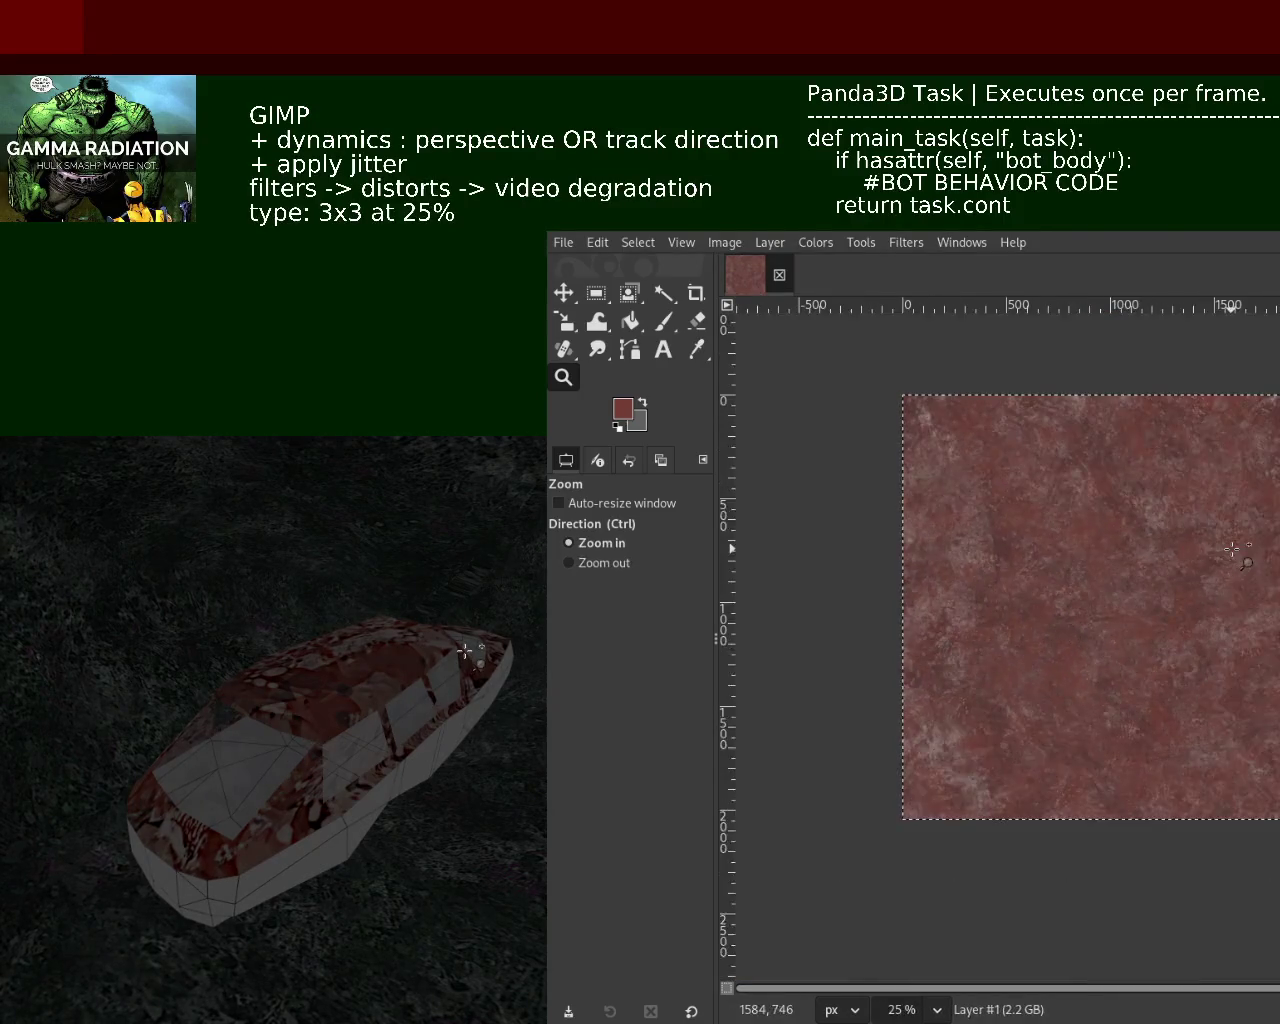
pyautogui.click(1232, 549)
pyautogui.keyDown('ctrl'); pyautogui.click(1171, 520); pyautogui.keyUp('ctrl')
pyautogui.click(1145, 530)
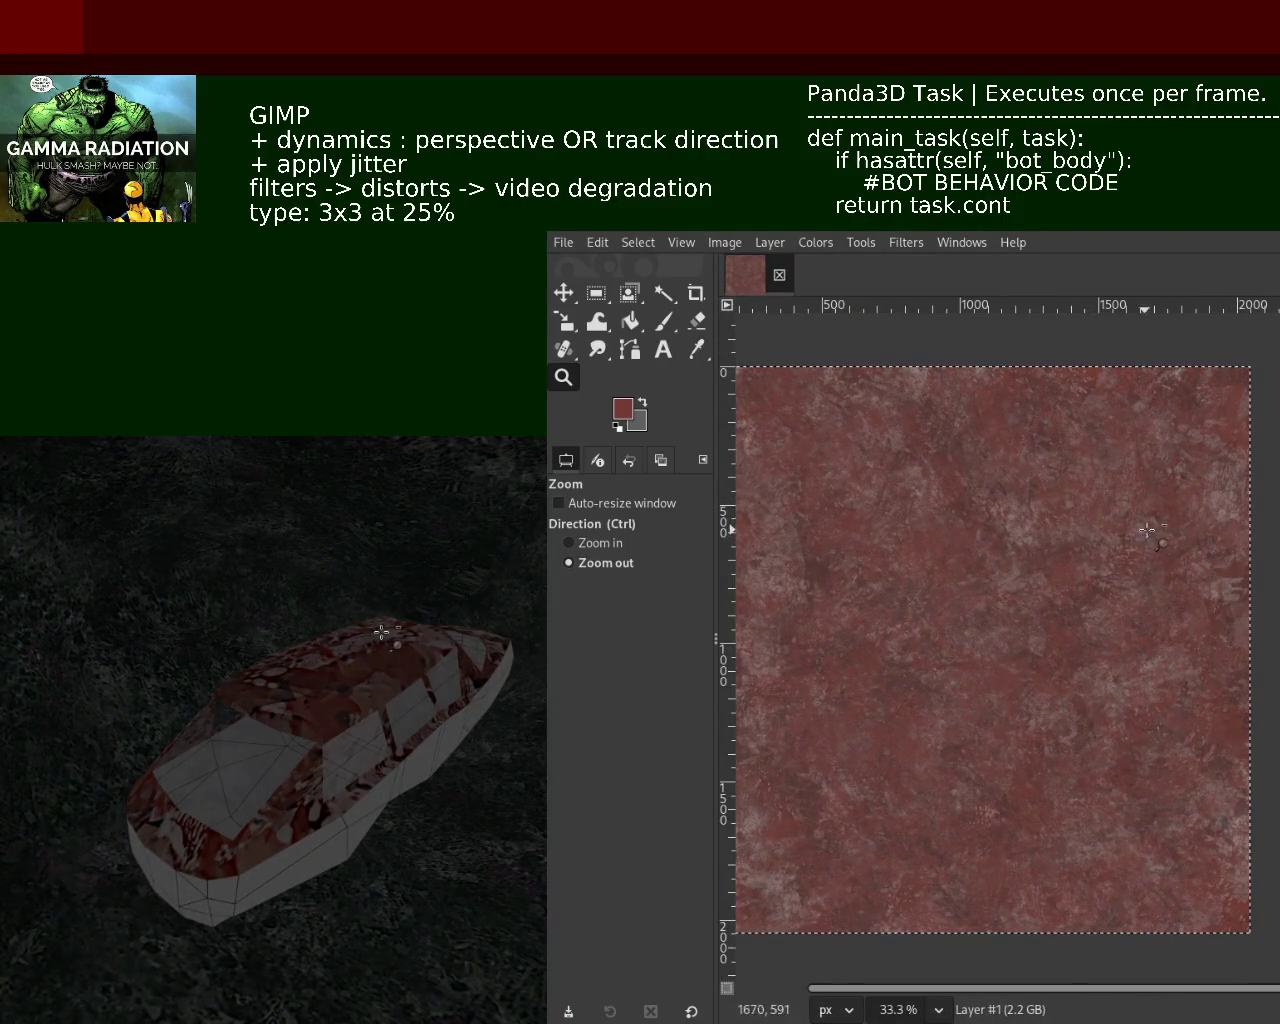
# Zoom into a patch of the red texture and back out to the full image
pyautogui.keyDown('ctrl'); pyautogui.click(1091, 660); pyautogui.keyUp('ctrl')
pyautogui.click(1000, 710)
pyautogui.click(991, 729)
pyautogui.click(1040, 690)
pyautogui.keyDown('ctrl'); pyautogui.click(1070, 657); pyautogui.keyUp('ctrl')
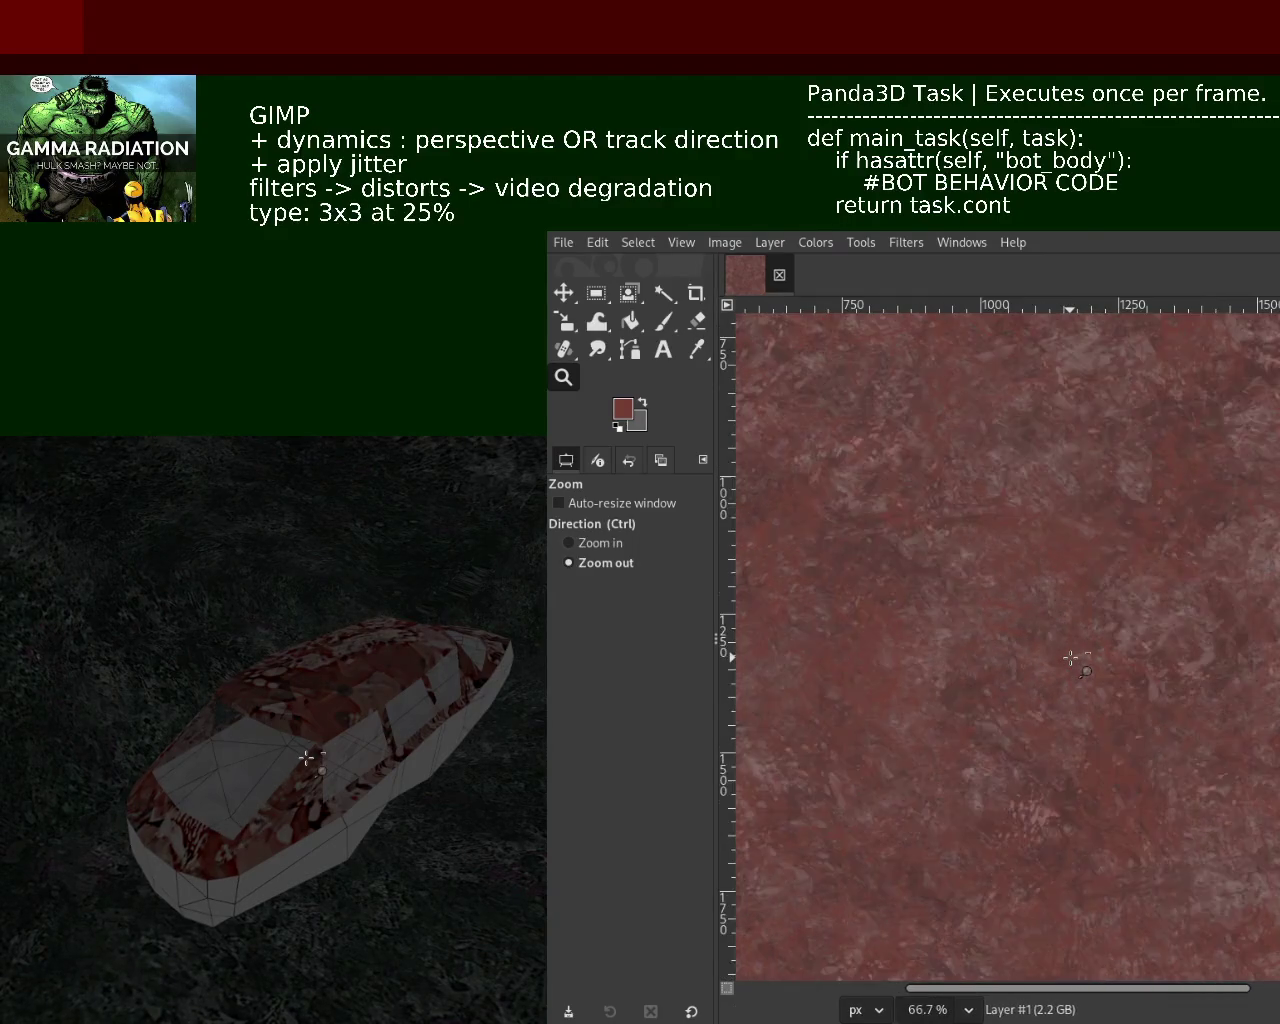
pyautogui.keyDown('ctrl'); pyautogui.click(1070, 657); pyautogui.keyUp('ctrl')
pyautogui.keyDown('ctrl'); pyautogui.click(1050, 620); pyautogui.keyUp('ctrl')
pyautogui.click(1030, 560)
# Save the texture with Ctrl+S, then undo the stray distorted car-shaped overlay
pyautogui.hotkey('ctrl', 's')
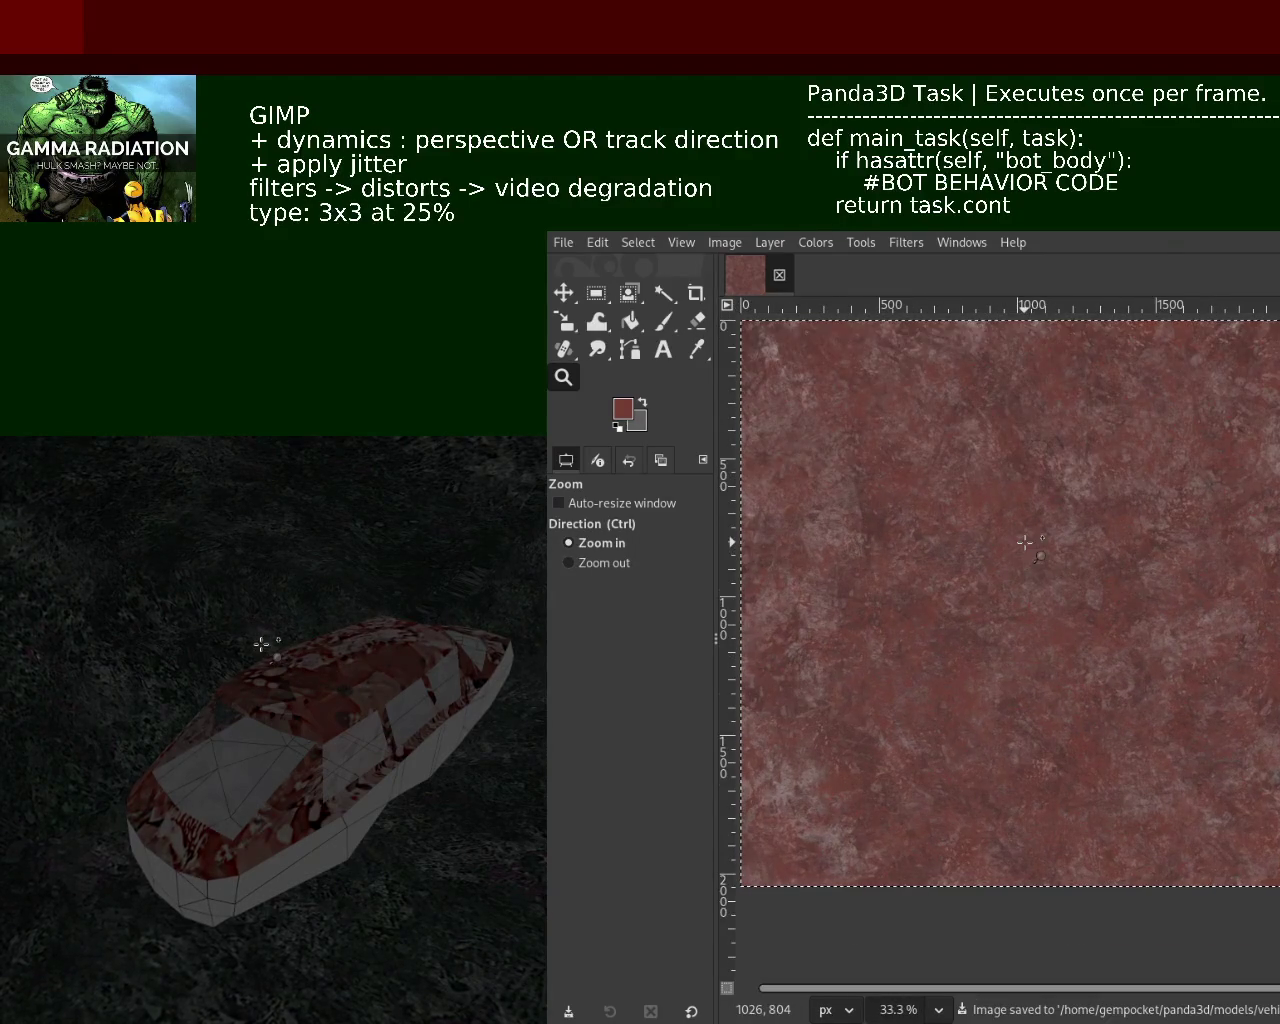
pyautogui.click(1136, 611)
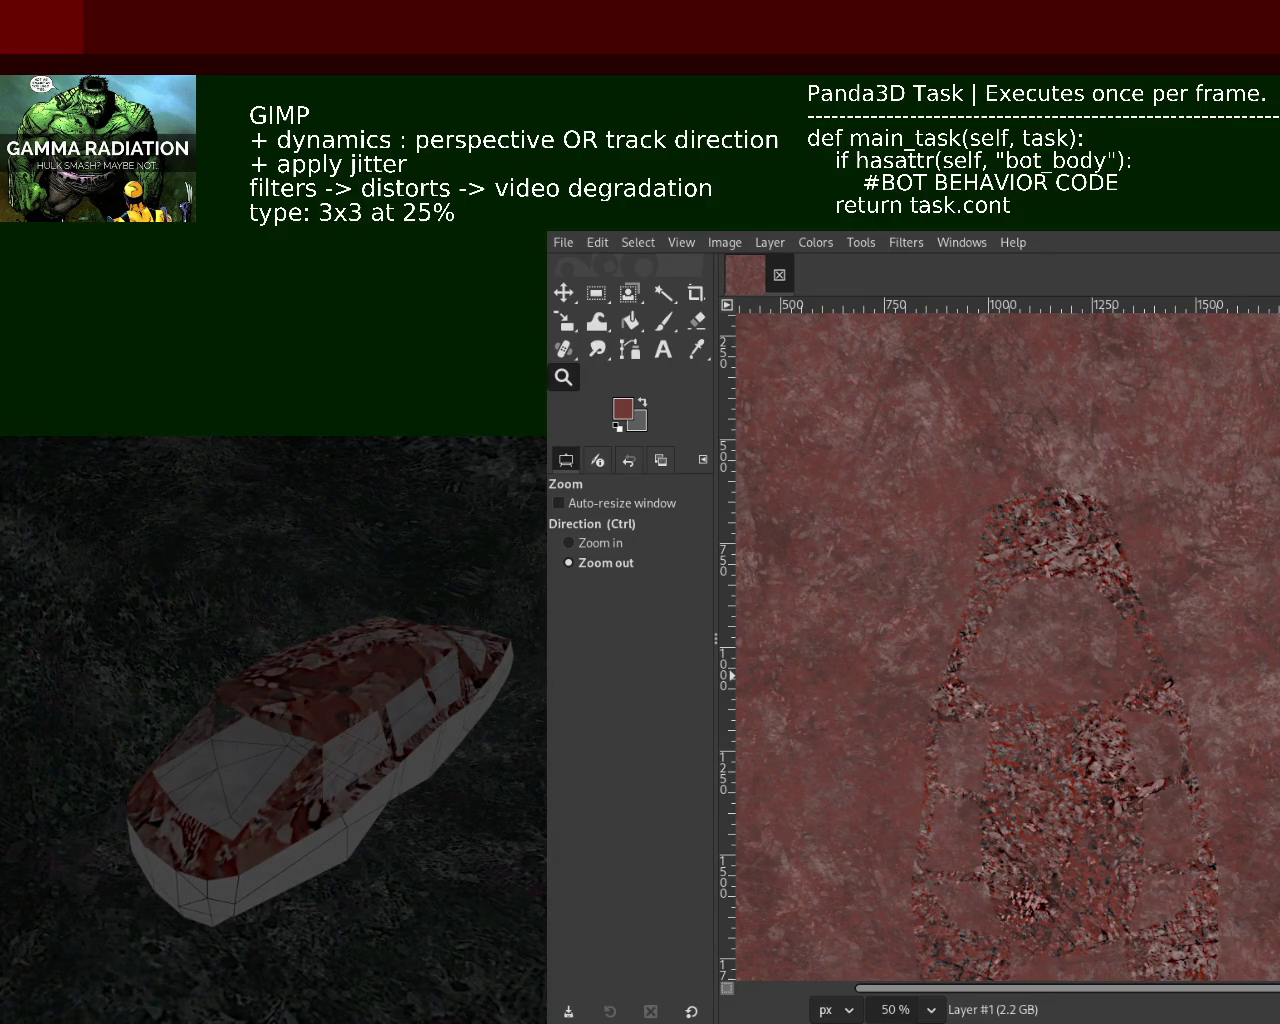
pyautogui.hotkey('ctrl', 'z')
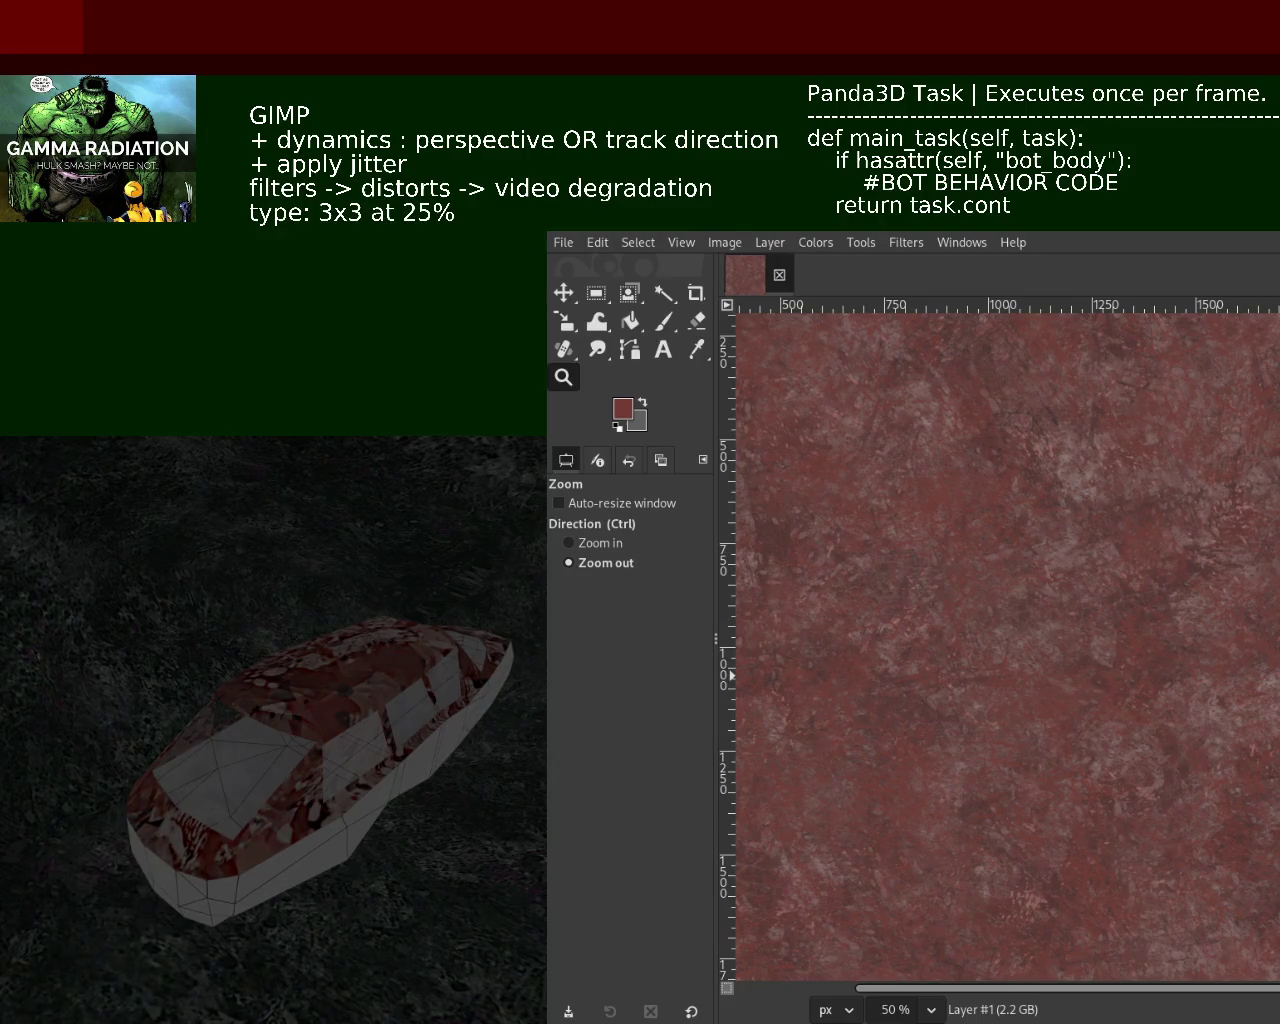
pyautogui.hotkey('ctrl', 'z')
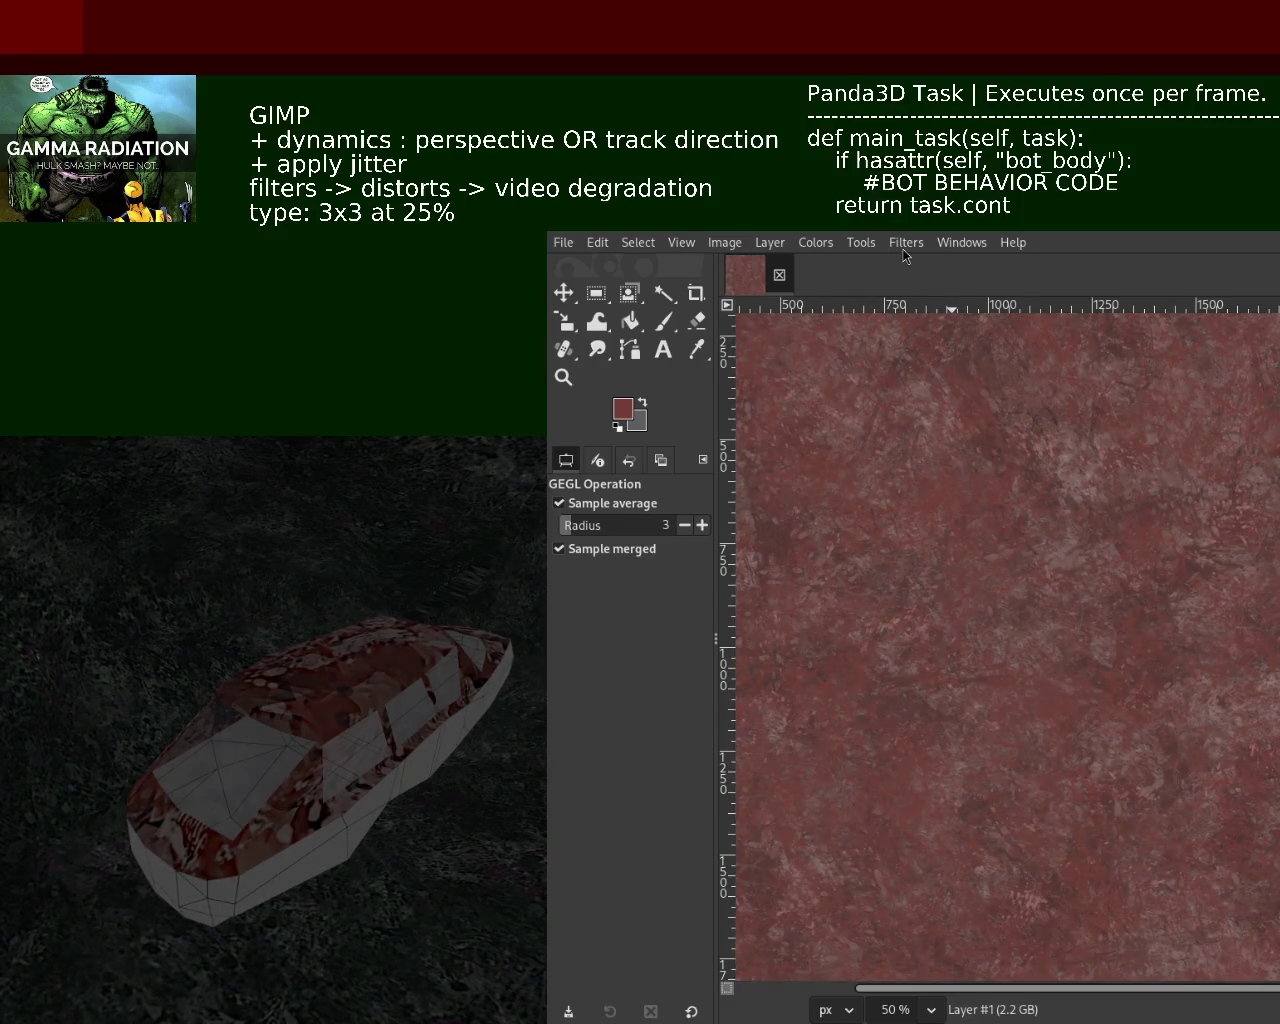
pyautogui.click(904, 244)
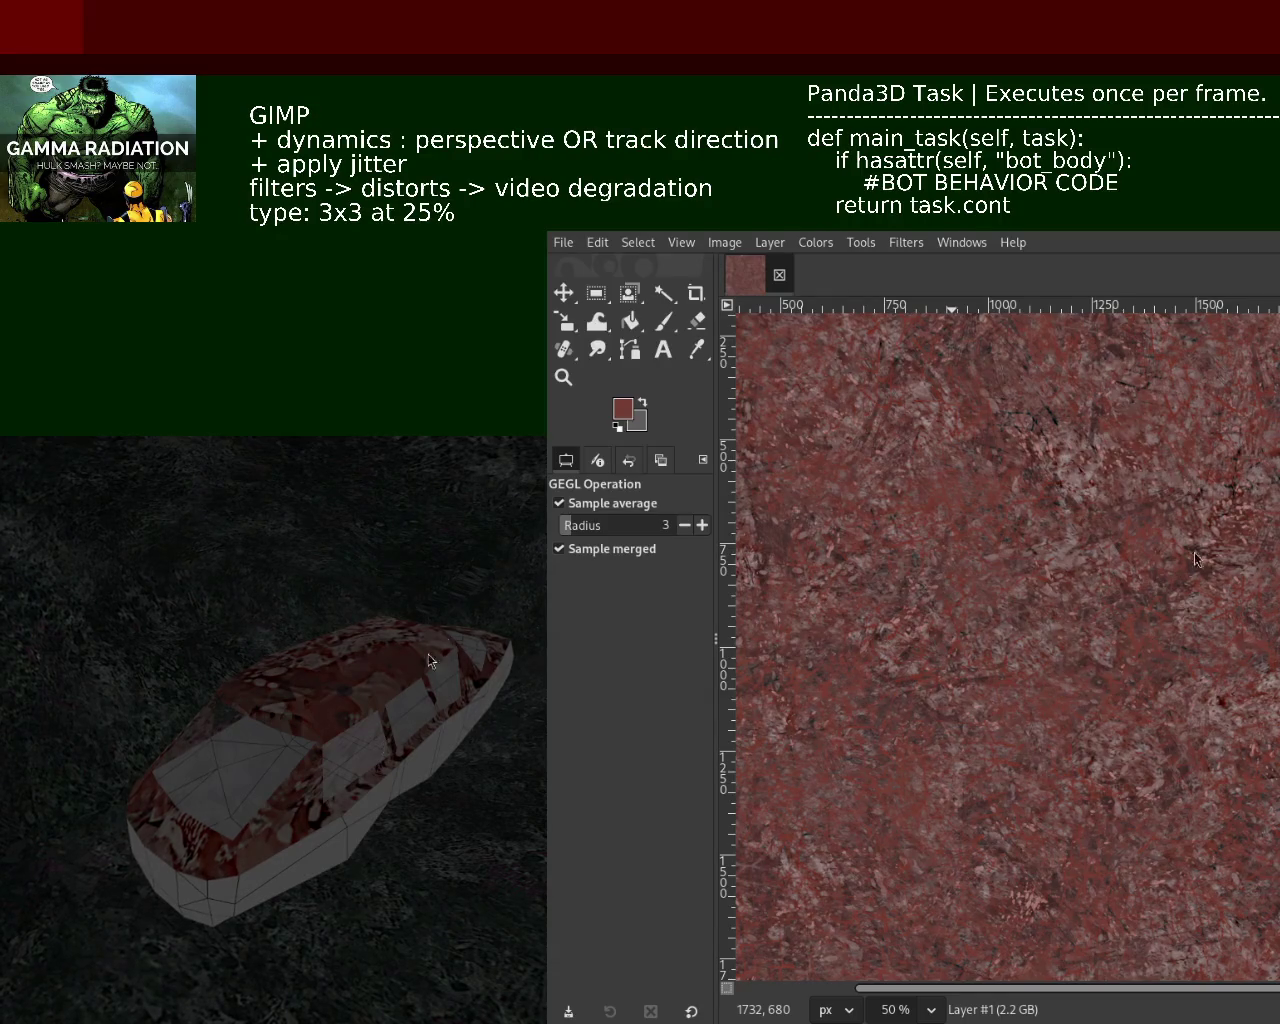
# Zoom out to the whole Video Degradation-distorted texture, then in to check its grain
pyautogui.press('z')
pyautogui.keyDown('ctrl'); pyautogui.click(1100, 560); pyautogui.keyUp('ctrl')
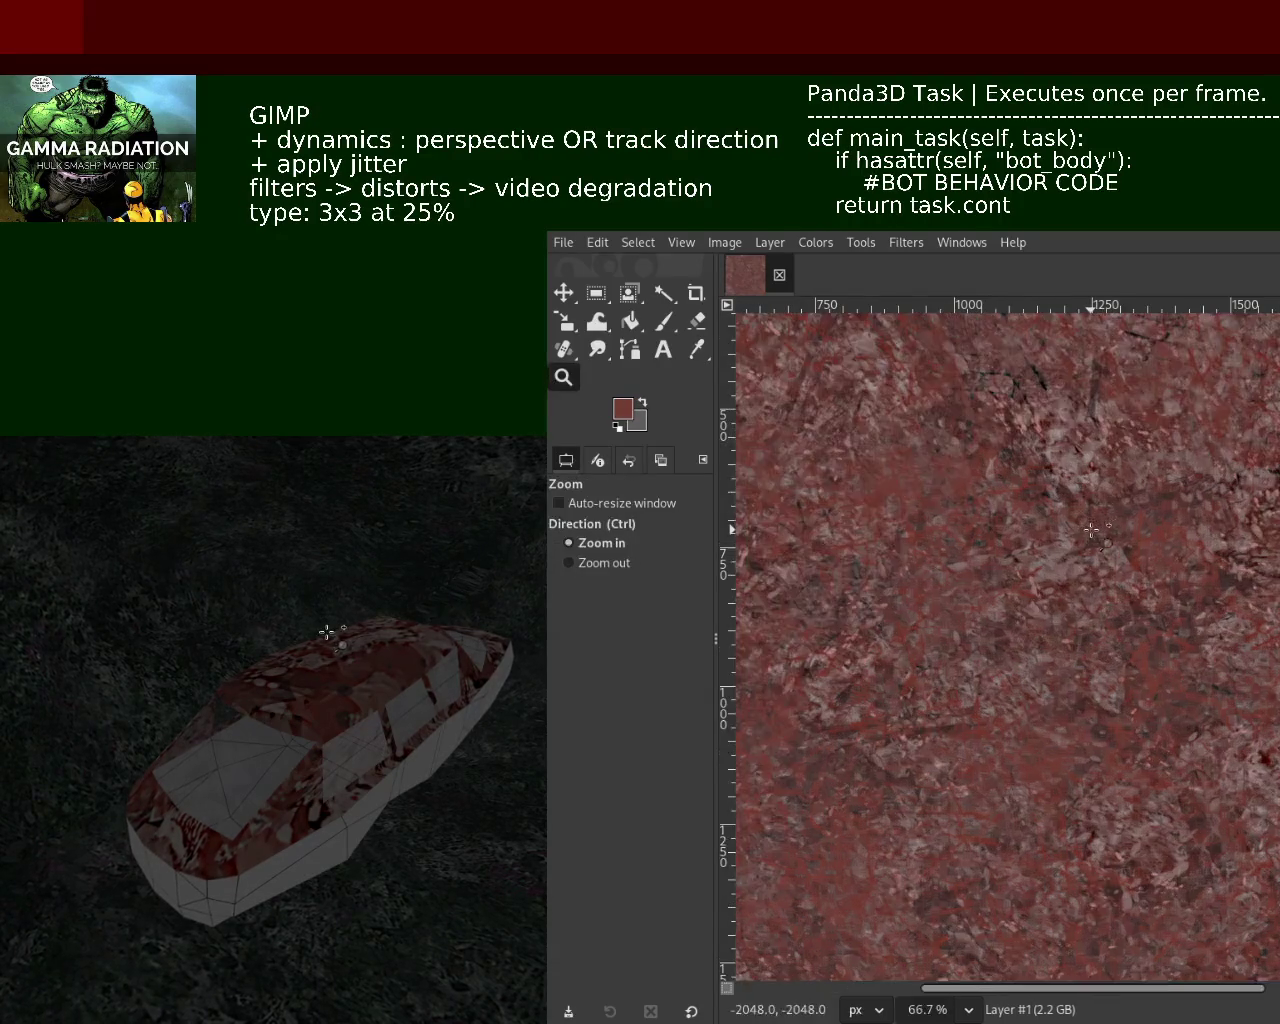
pyautogui.keyDown('ctrl'); pyautogui.click(1105, 590); pyautogui.keyUp('ctrl')
pyautogui.keyDown('ctrl'); pyautogui.click(1108, 610); pyautogui.keyUp('ctrl')
pyautogui.click(1108, 610)
pyautogui.click(1110, 615)
pyautogui.click(1120, 640)
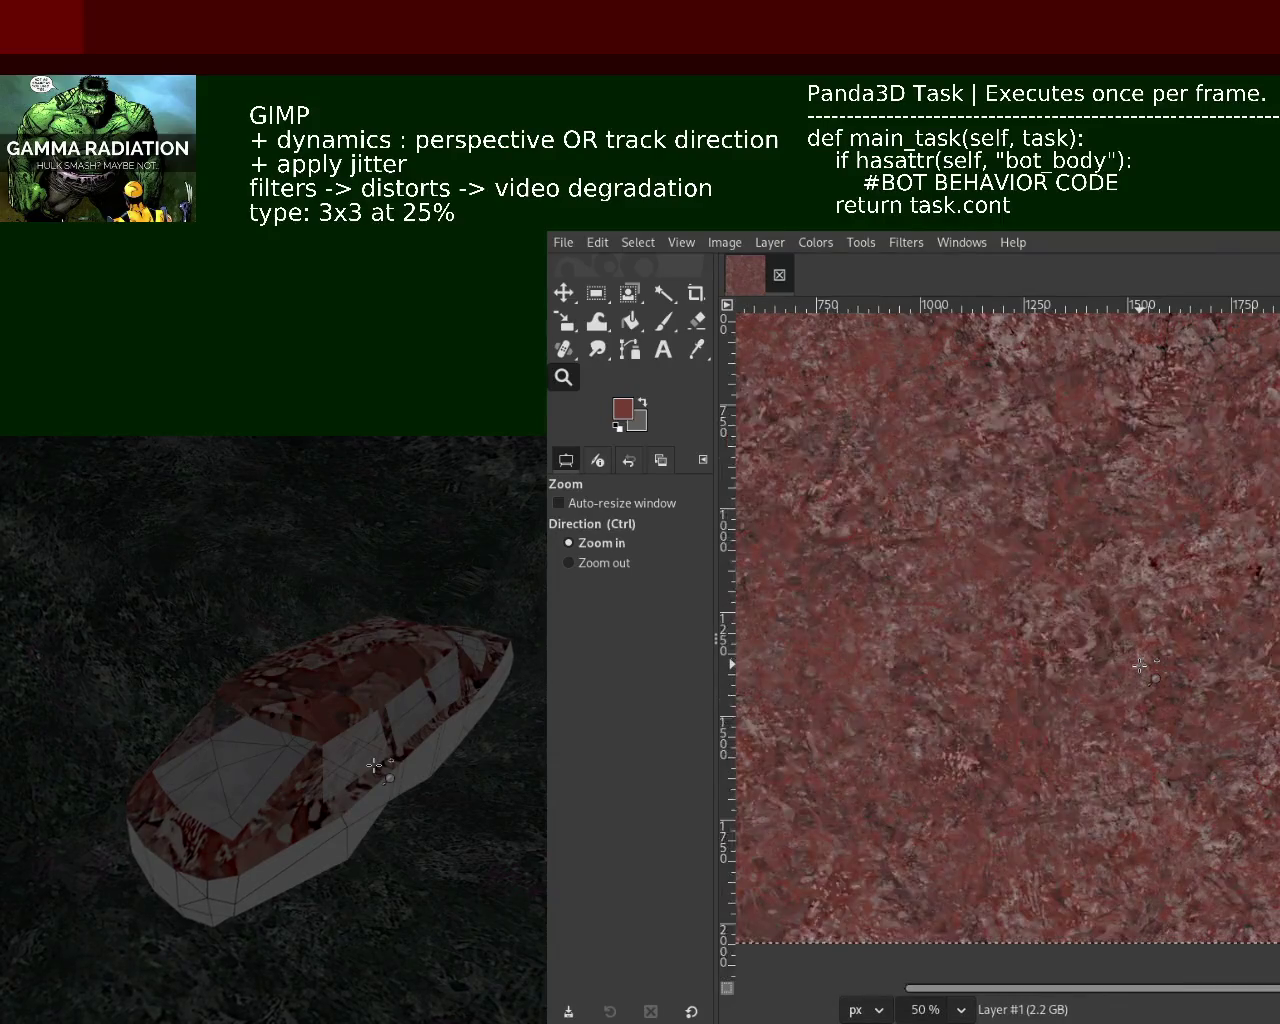
pyautogui.keyDown('ctrl'); pyautogui.click(1147, 692); pyautogui.keyUp('ctrl')
# Zoom around the texture's top-left and back out to most of the texture
pyautogui.keyDown('ctrl'); pyautogui.click(1147, 692); pyautogui.keyUp('ctrl')
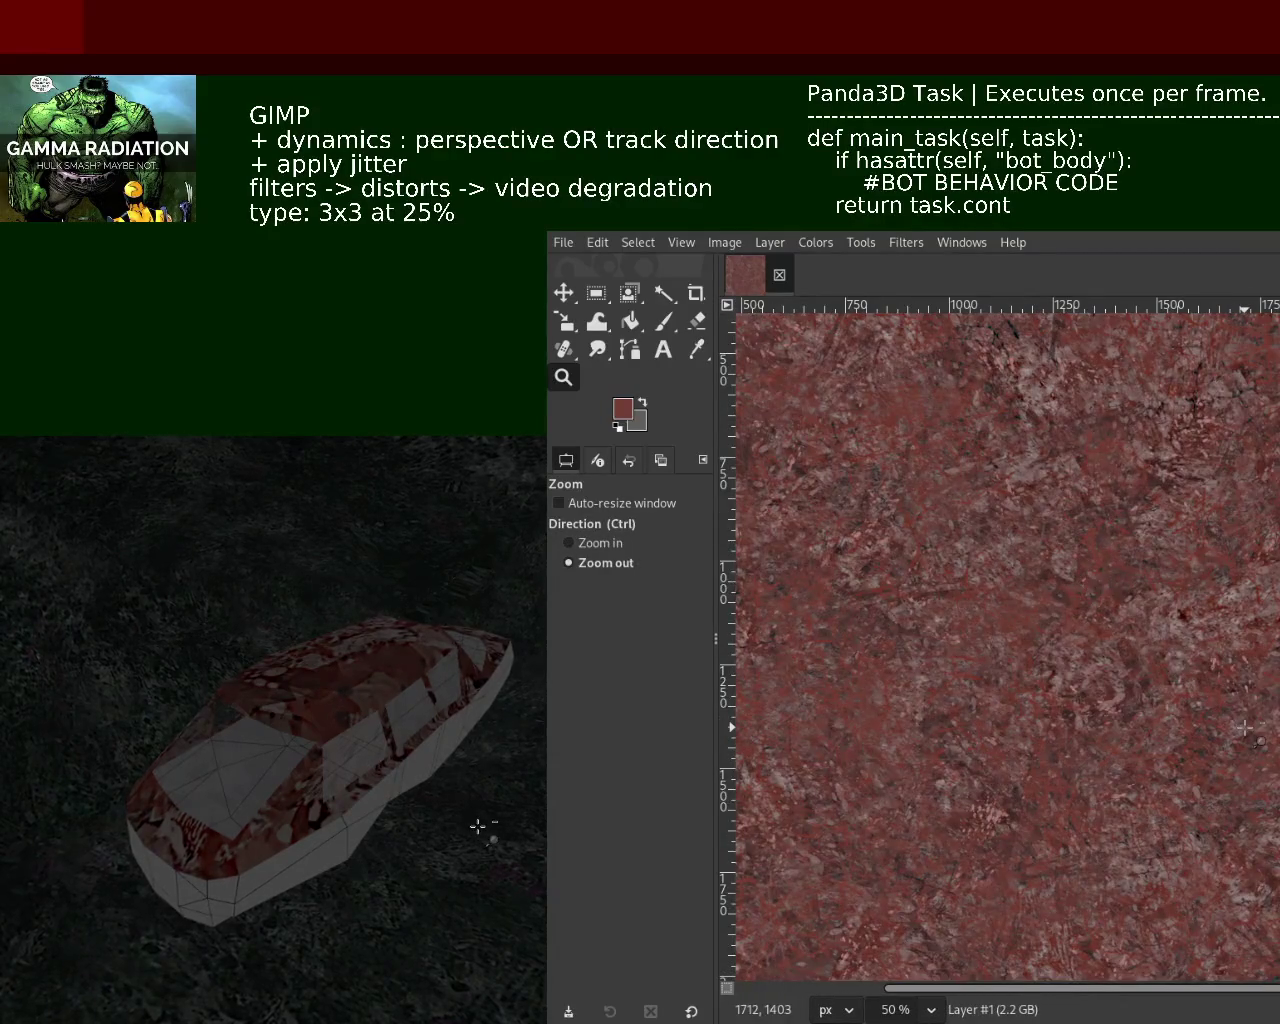
pyautogui.click(1224, 700)
pyautogui.click(1135, 632)
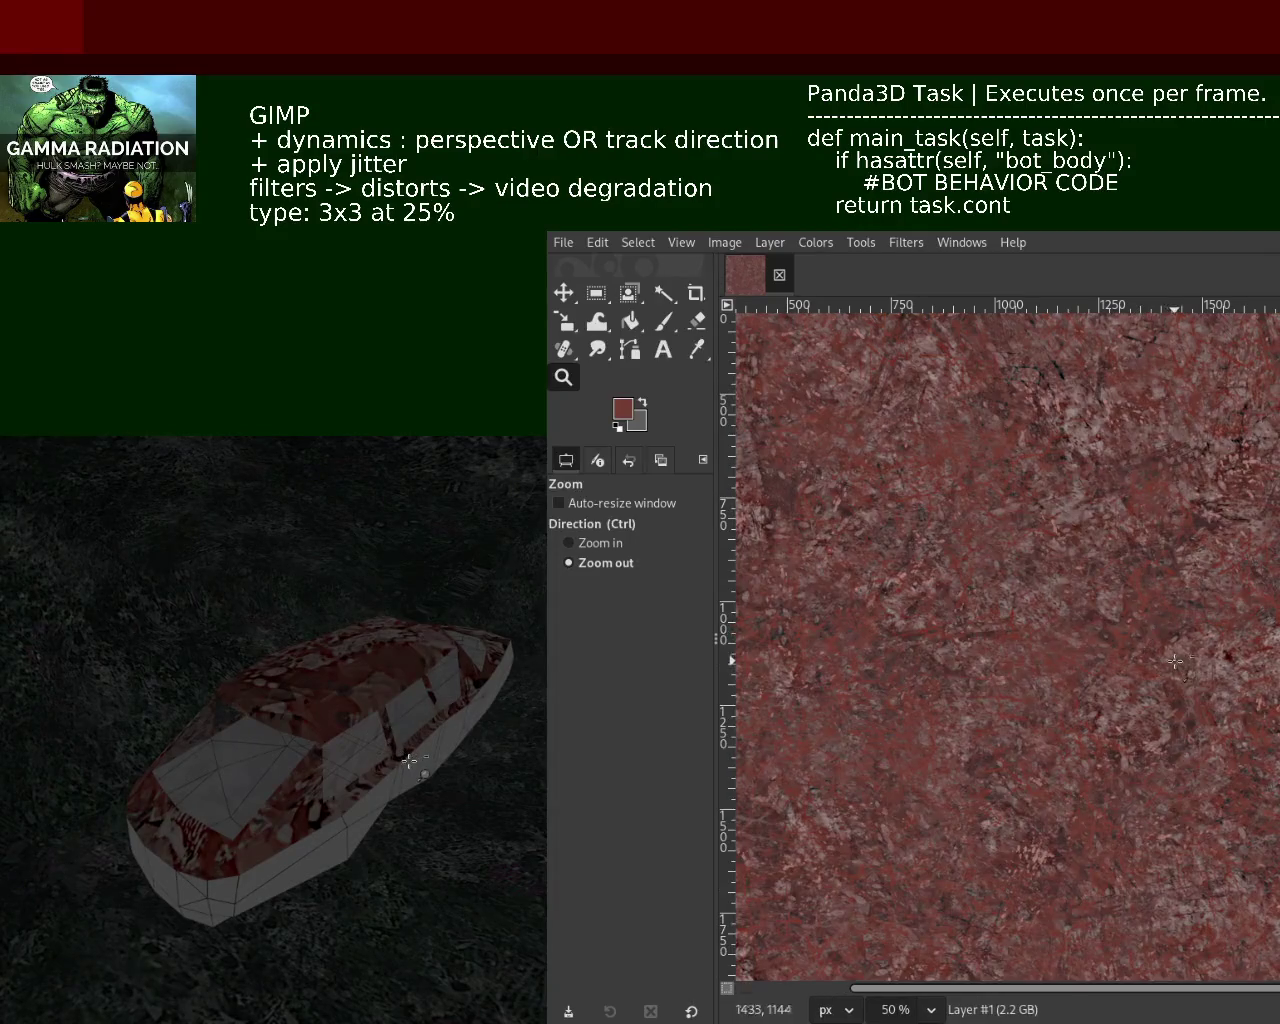
pyautogui.keyDown('ctrl'); pyautogui.click(1145, 625); pyautogui.keyUp('ctrl')
pyautogui.click(1150, 620)
pyautogui.keyDown('ctrl'); pyautogui.click(1155, 617); pyautogui.keyUp('ctrl')
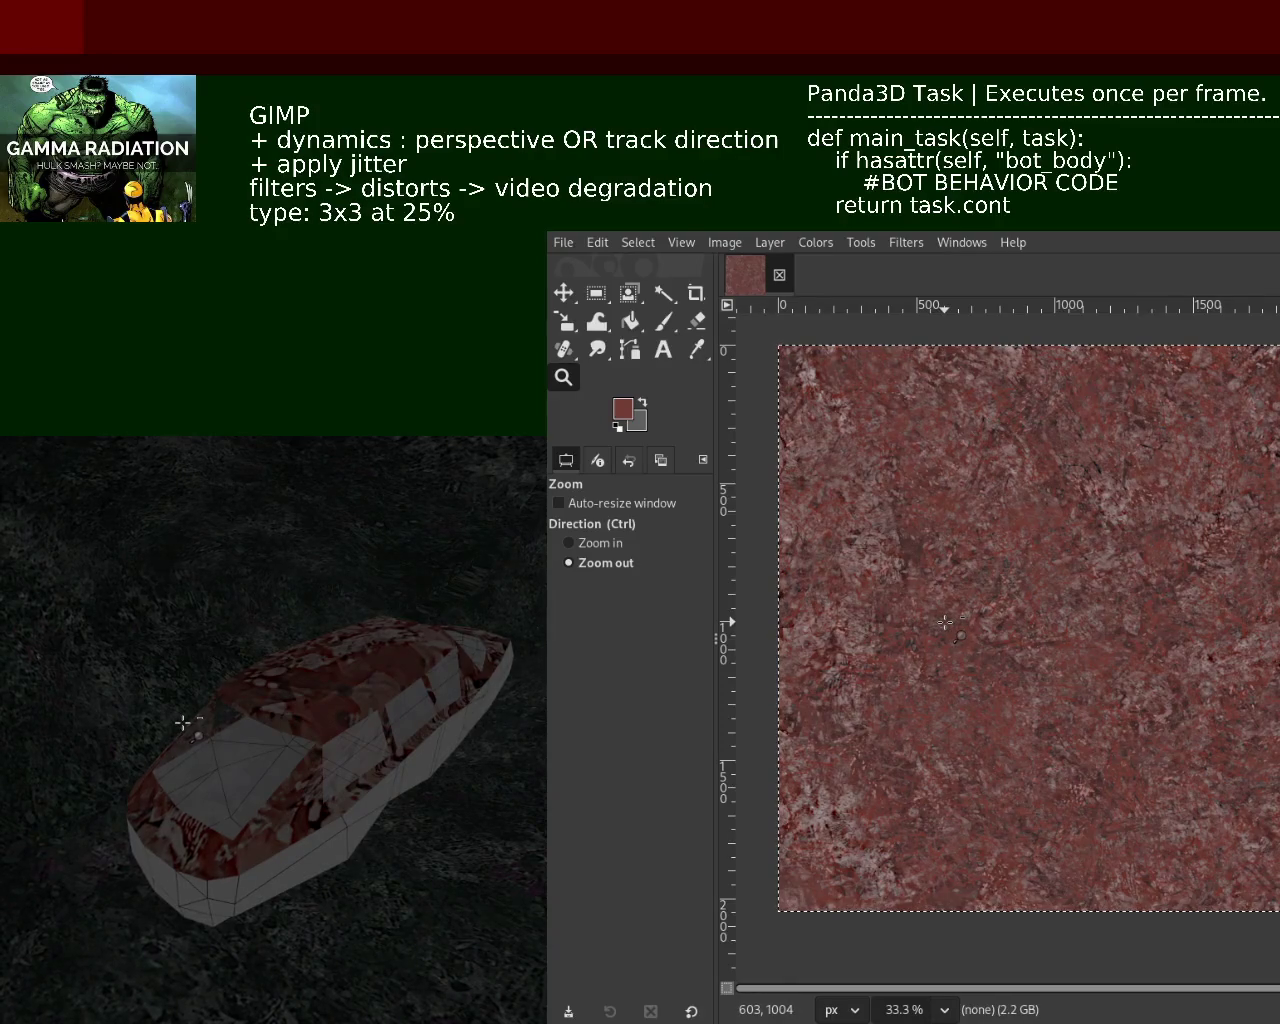
# Copy the texture layer, clear it to transparency, paste it back, and bring the layers panel into view
pyautogui.hotkey('ctrl', 'c')
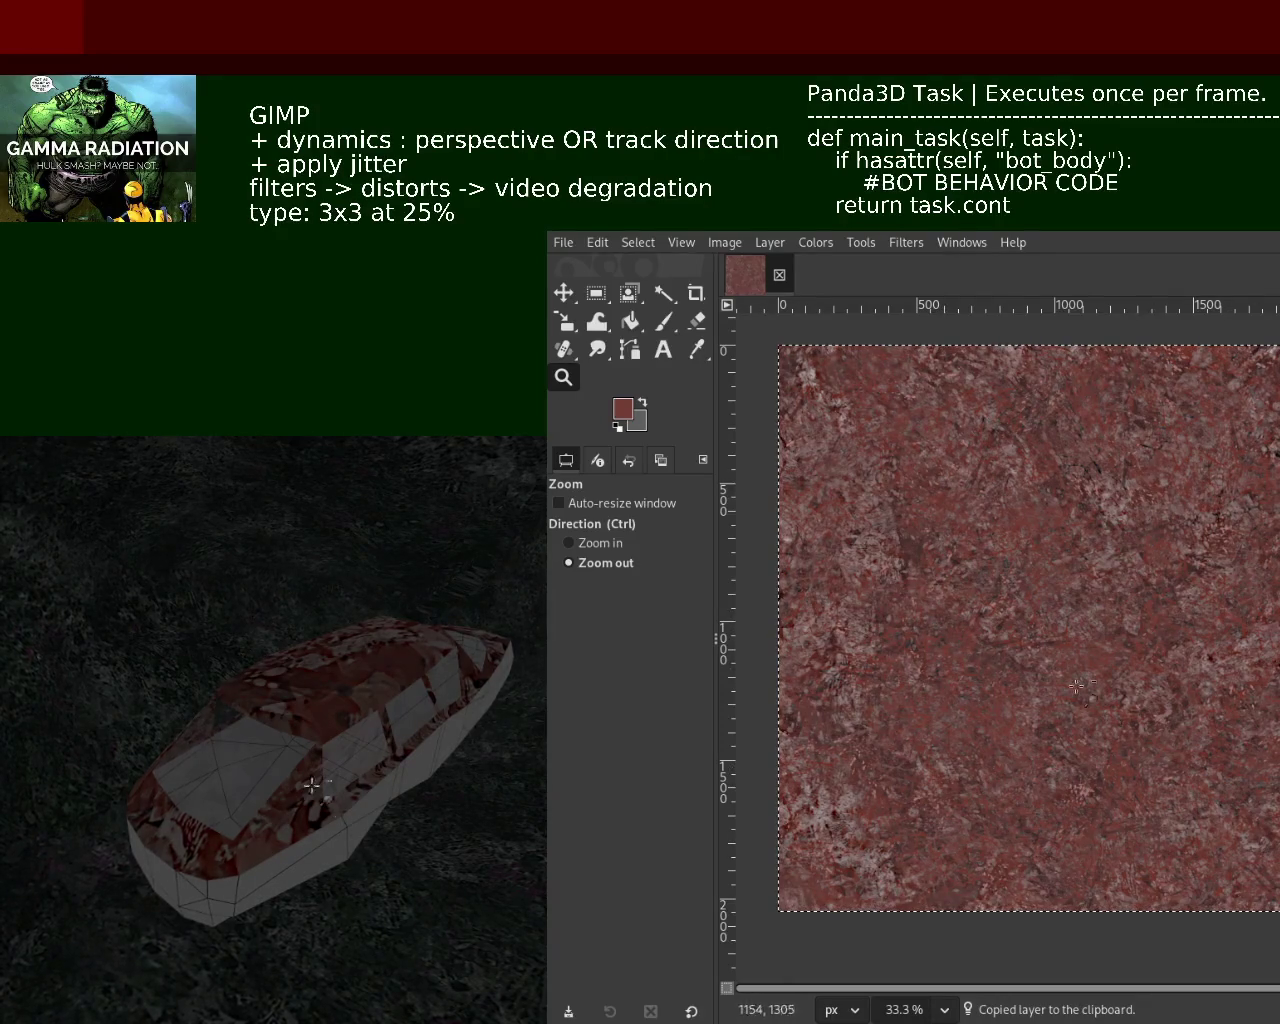
pyautogui.click(597, 303)
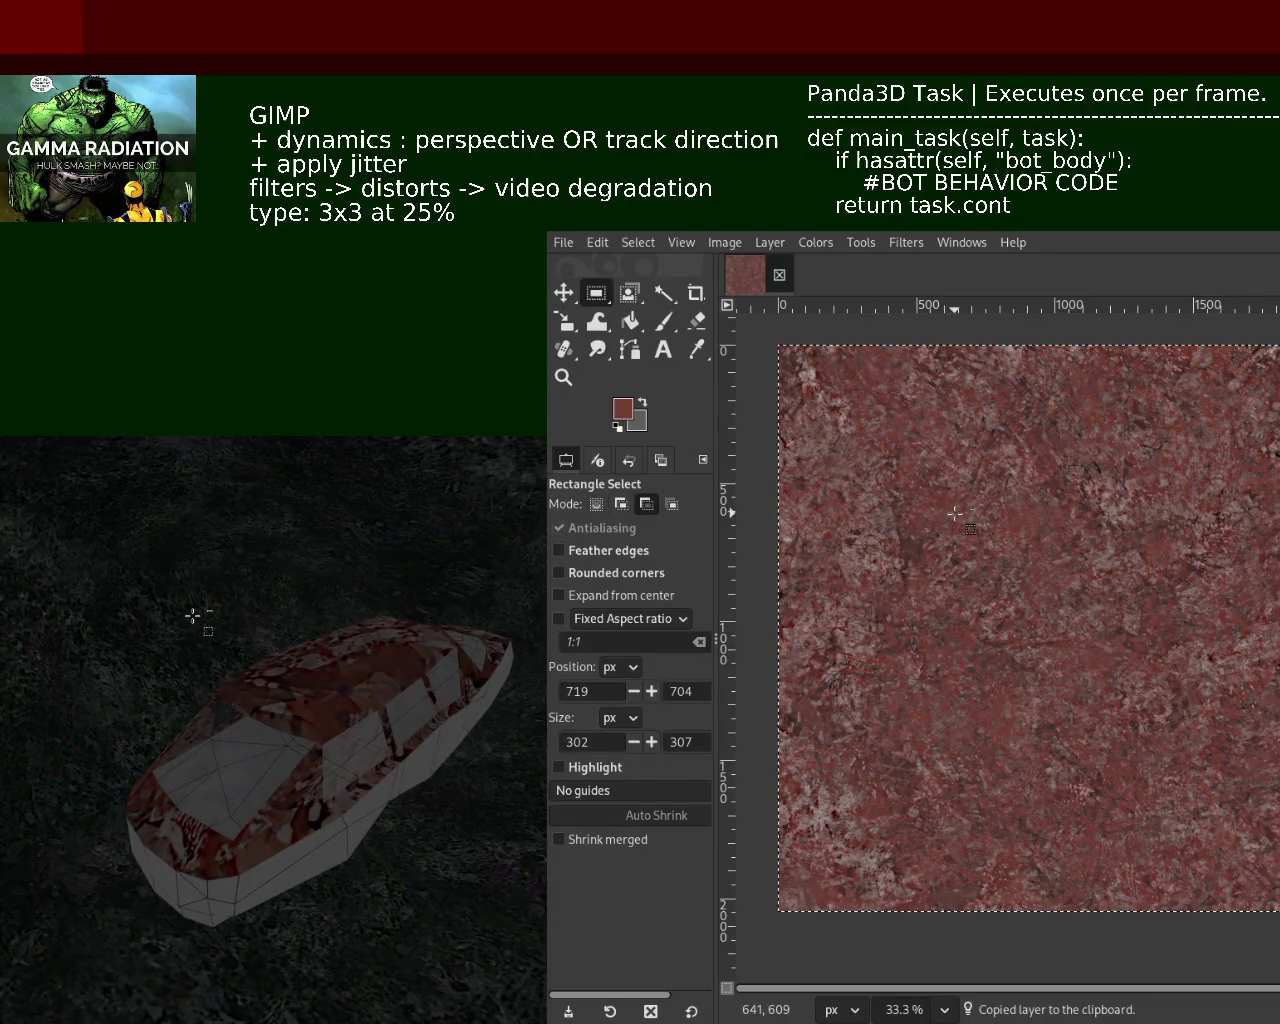
pyautogui.moveTo(762, 329); pyautogui.dragTo(1279, 937)
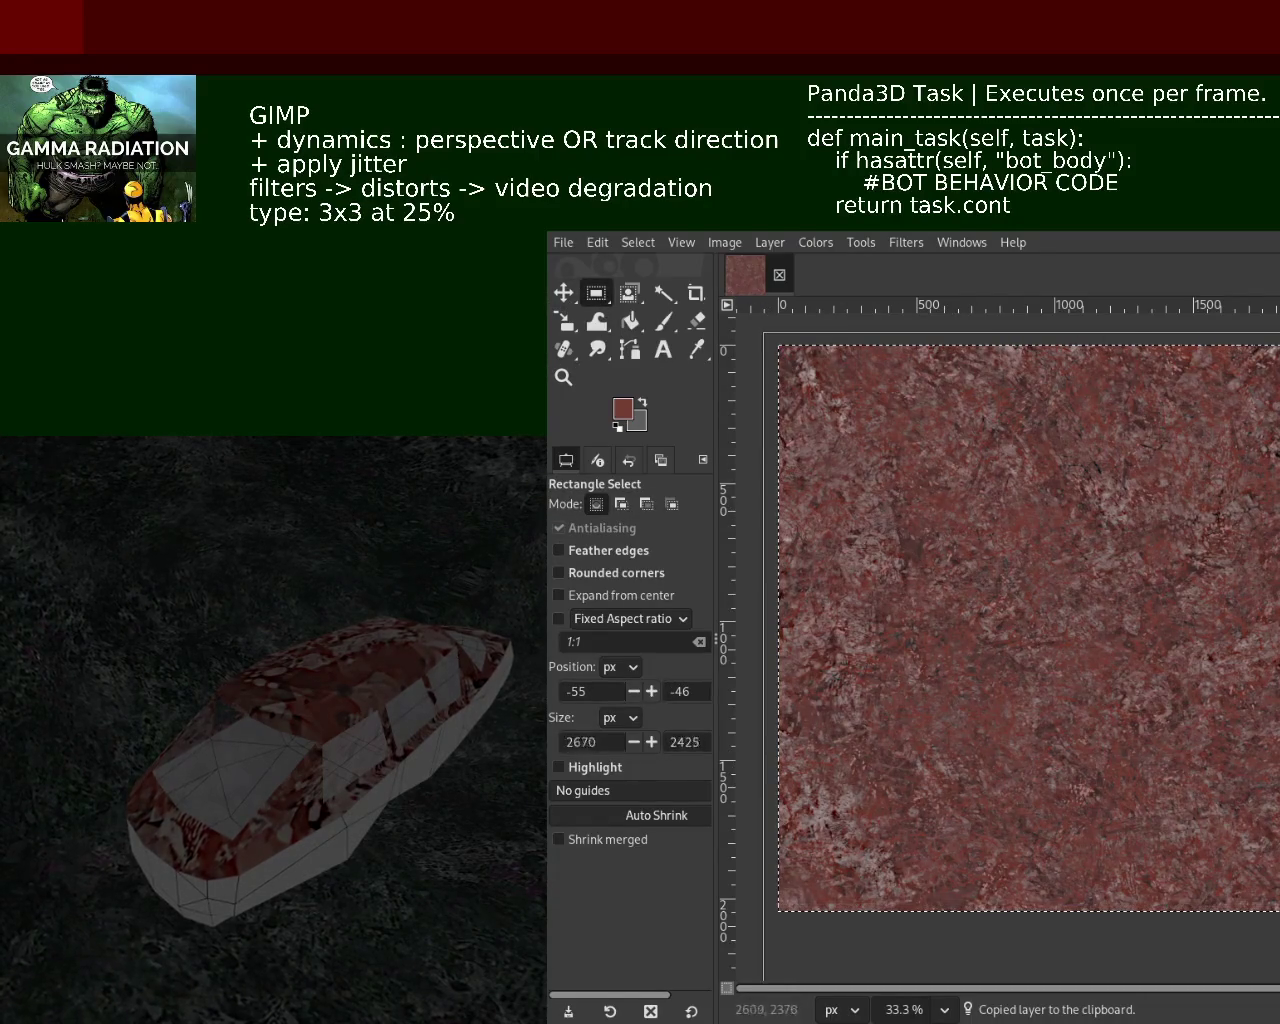
pyautogui.press('ctrl')
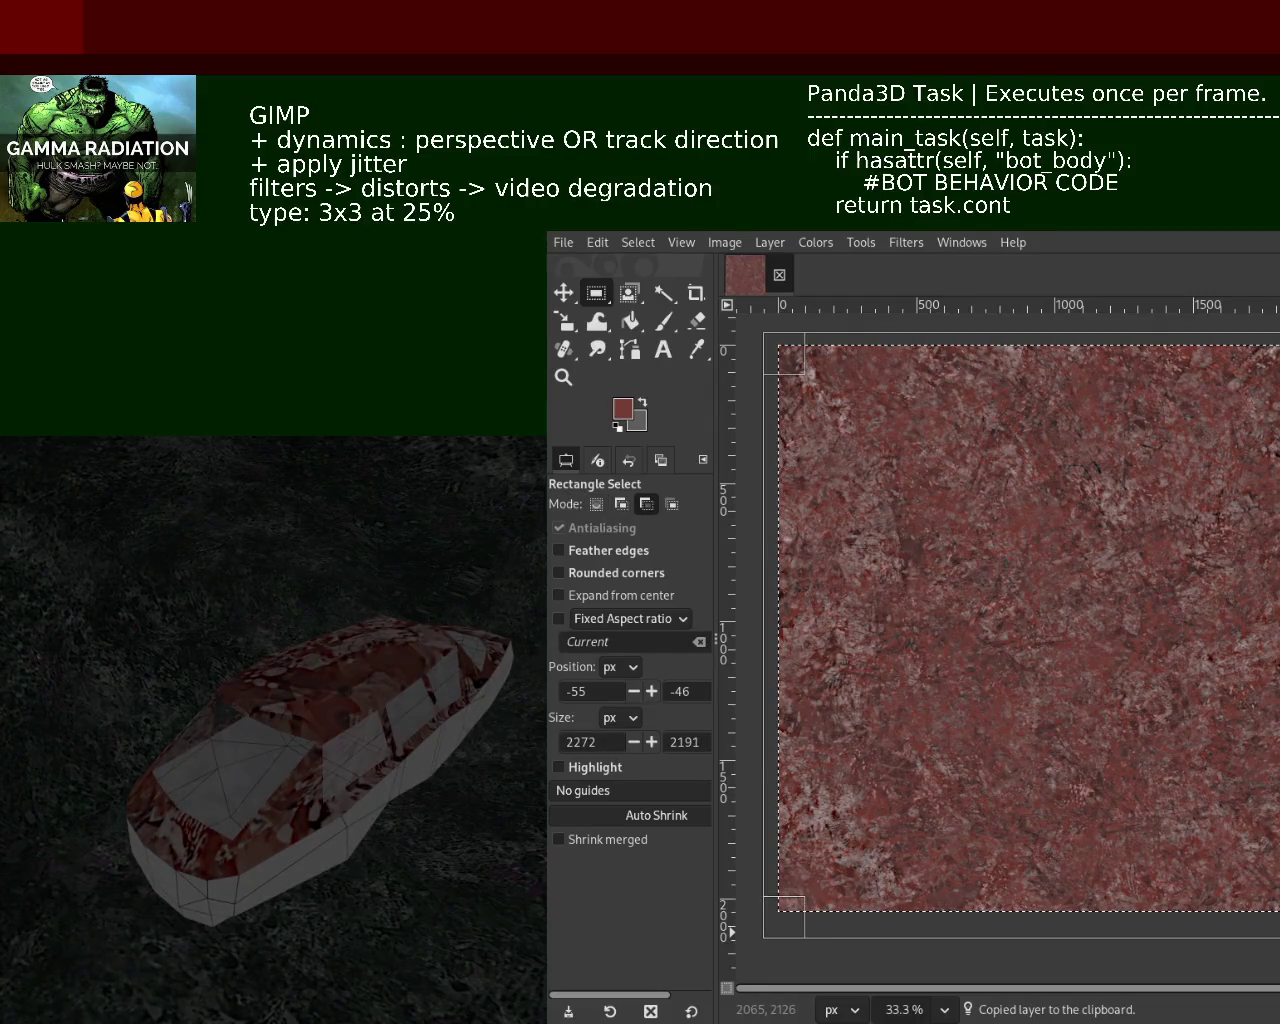
pyautogui.press('Delete')
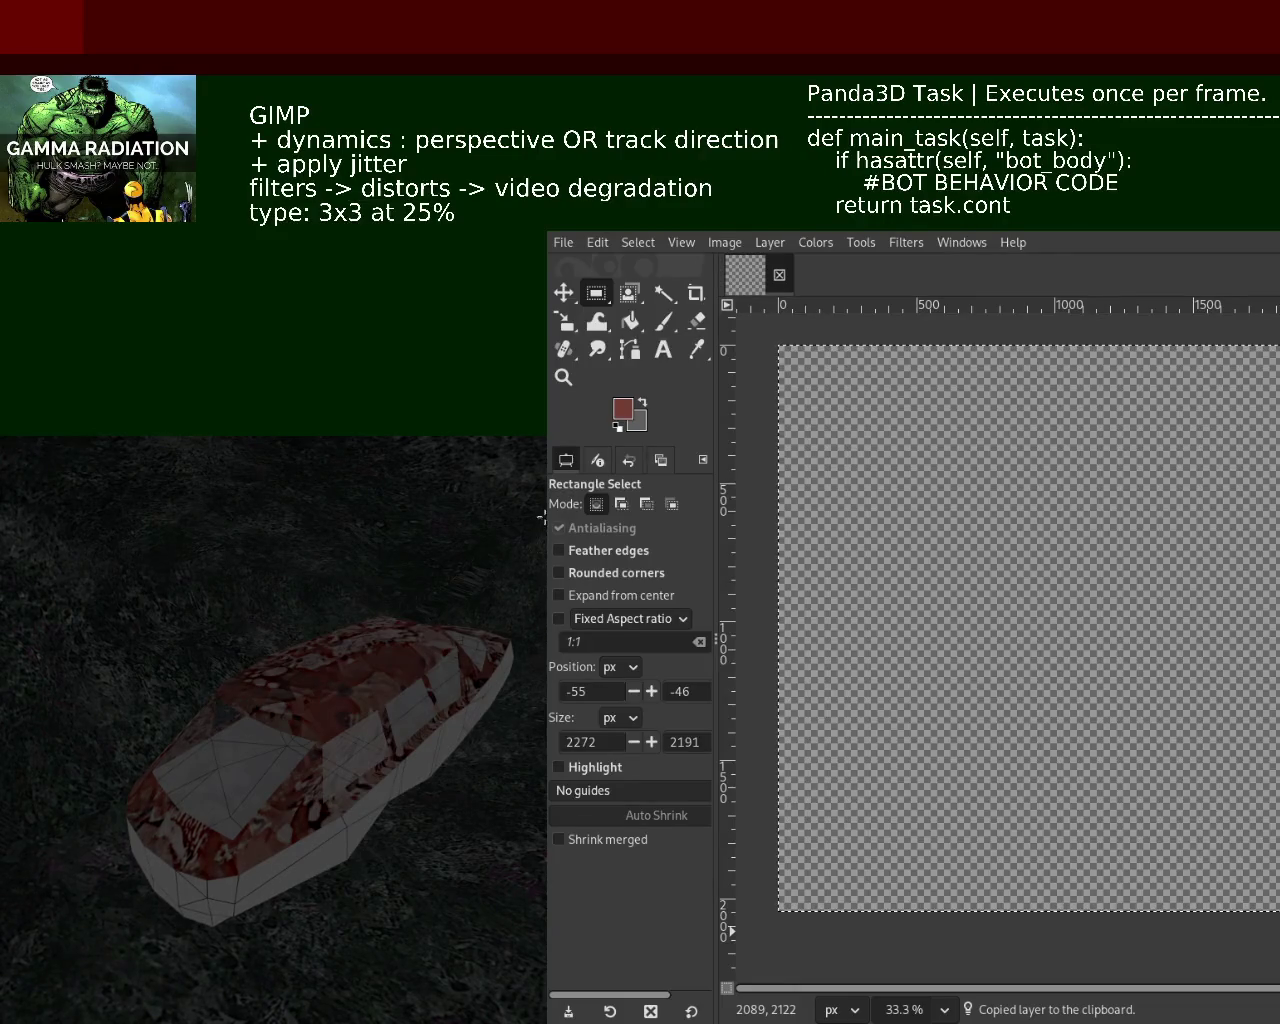
pyautogui.hotkey('ctrl', 'v')
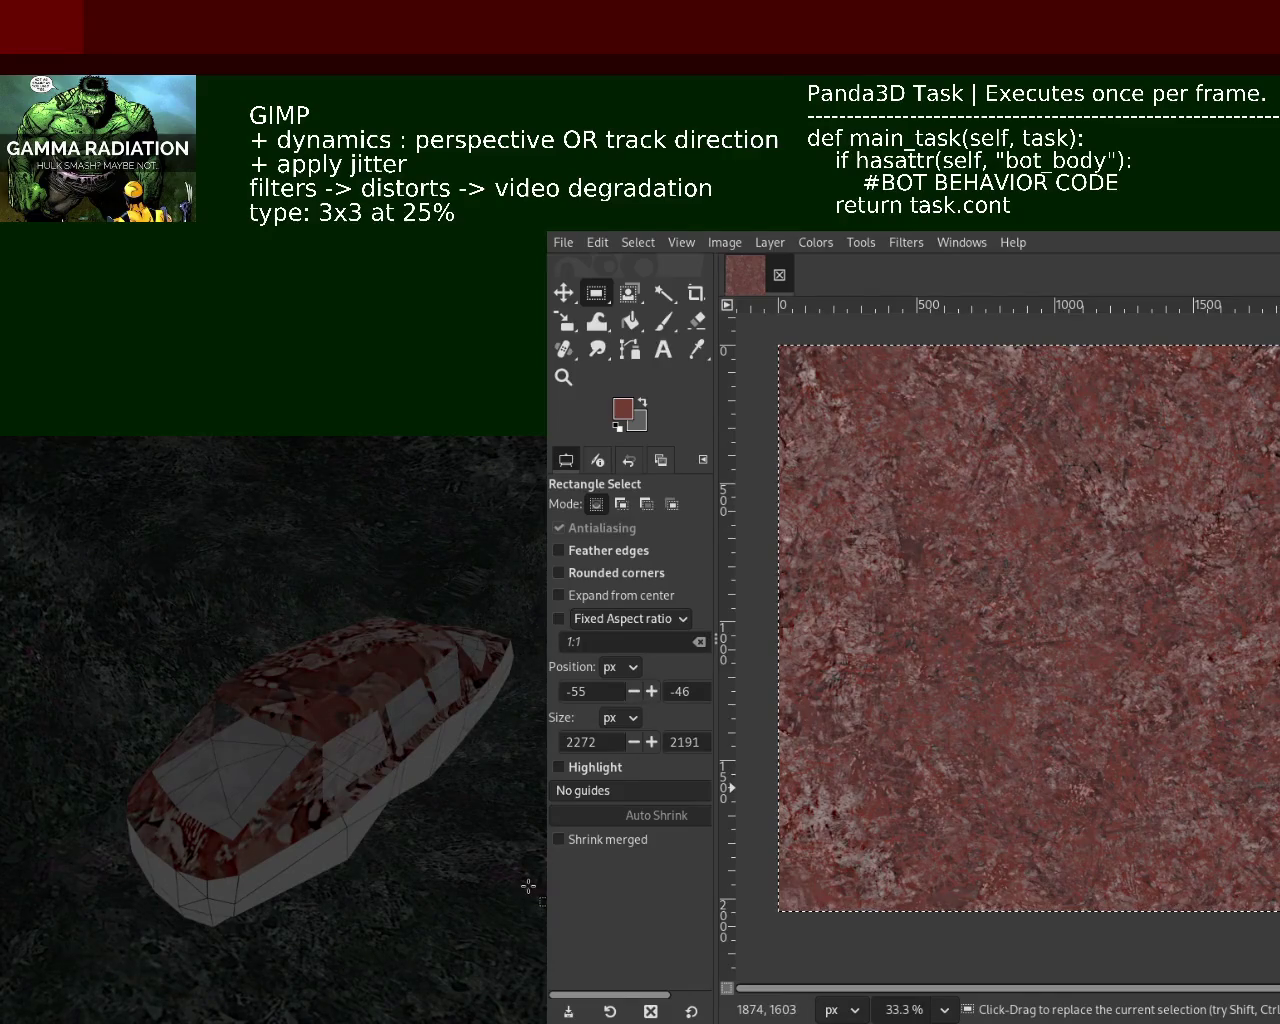
pyautogui.click(906, 244)
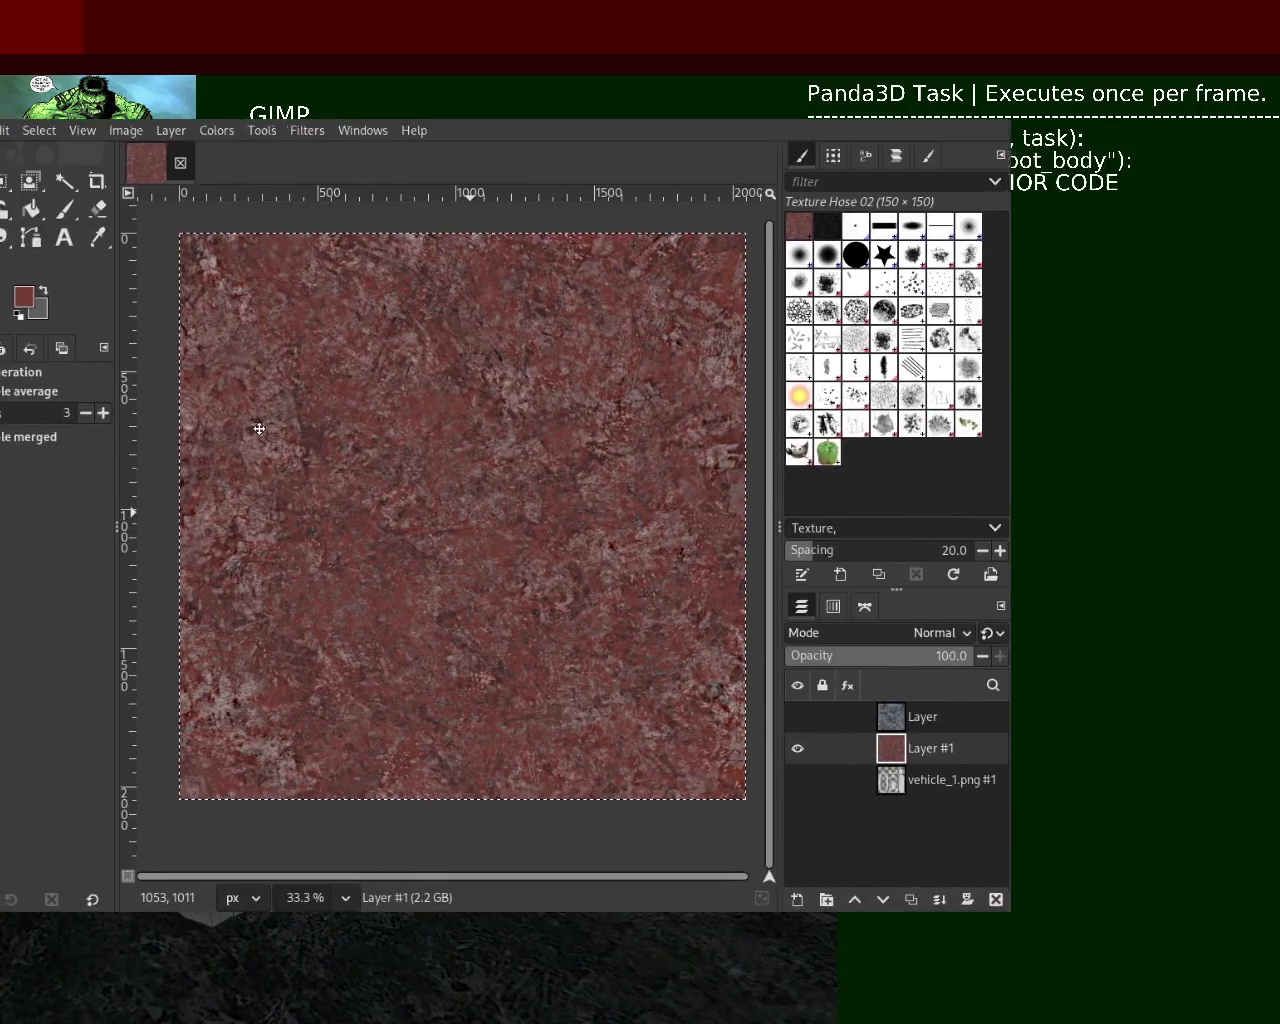
pyautogui.moveTo(971, 375); pyautogui.dragTo(609, 557)
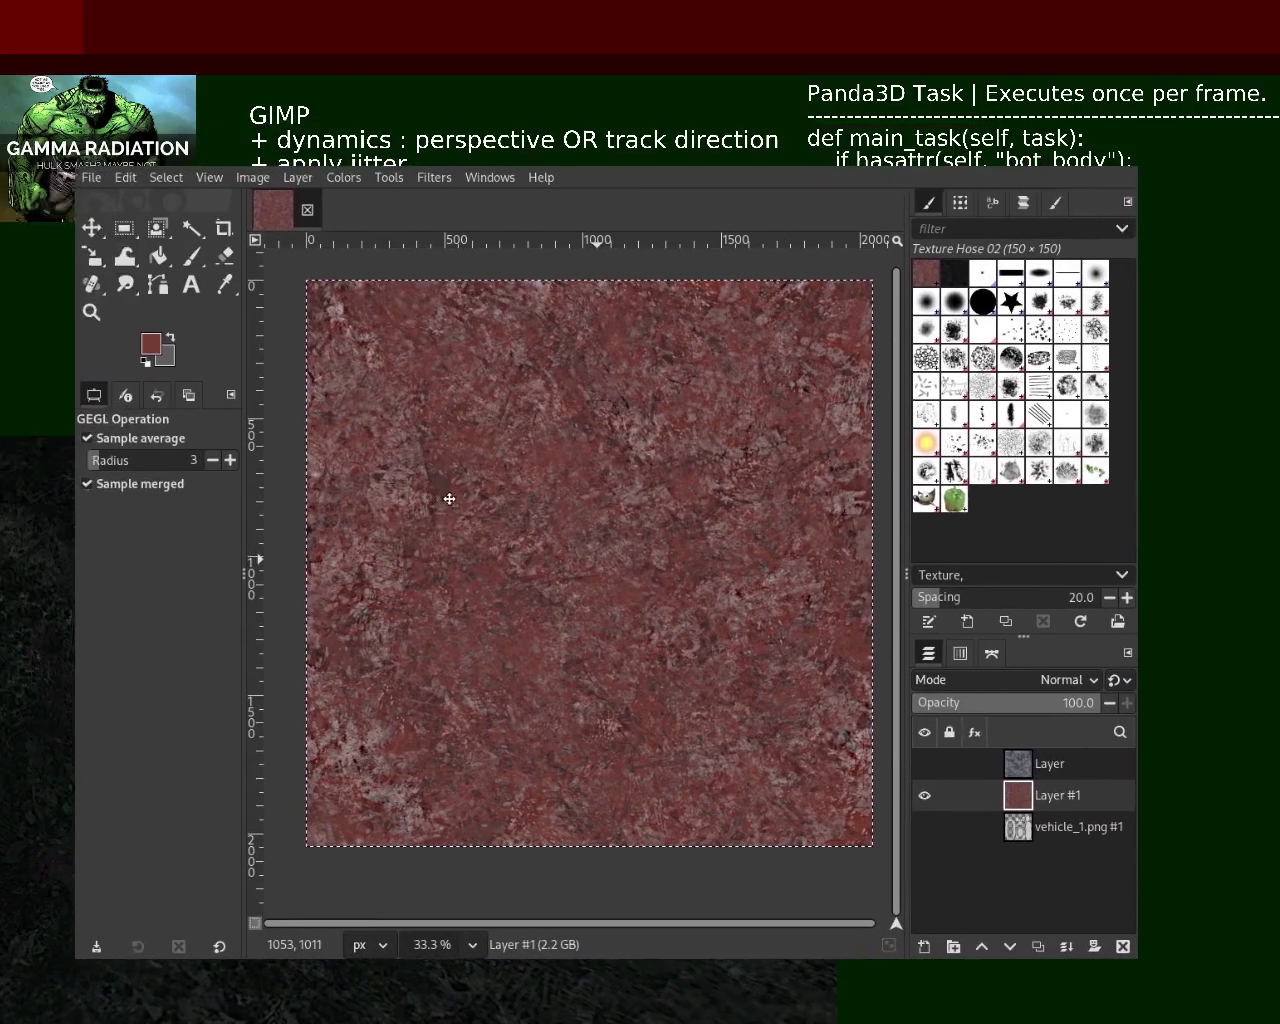
# Revert to the smoother red texture, save it, and reapply Video Degradation twice on Layer #1
pyautogui.hotkey('ctrl', 'x')
pyautogui.hotkey('ctrl', 'v')
pyautogui.hotkey('ctrl', 'z')
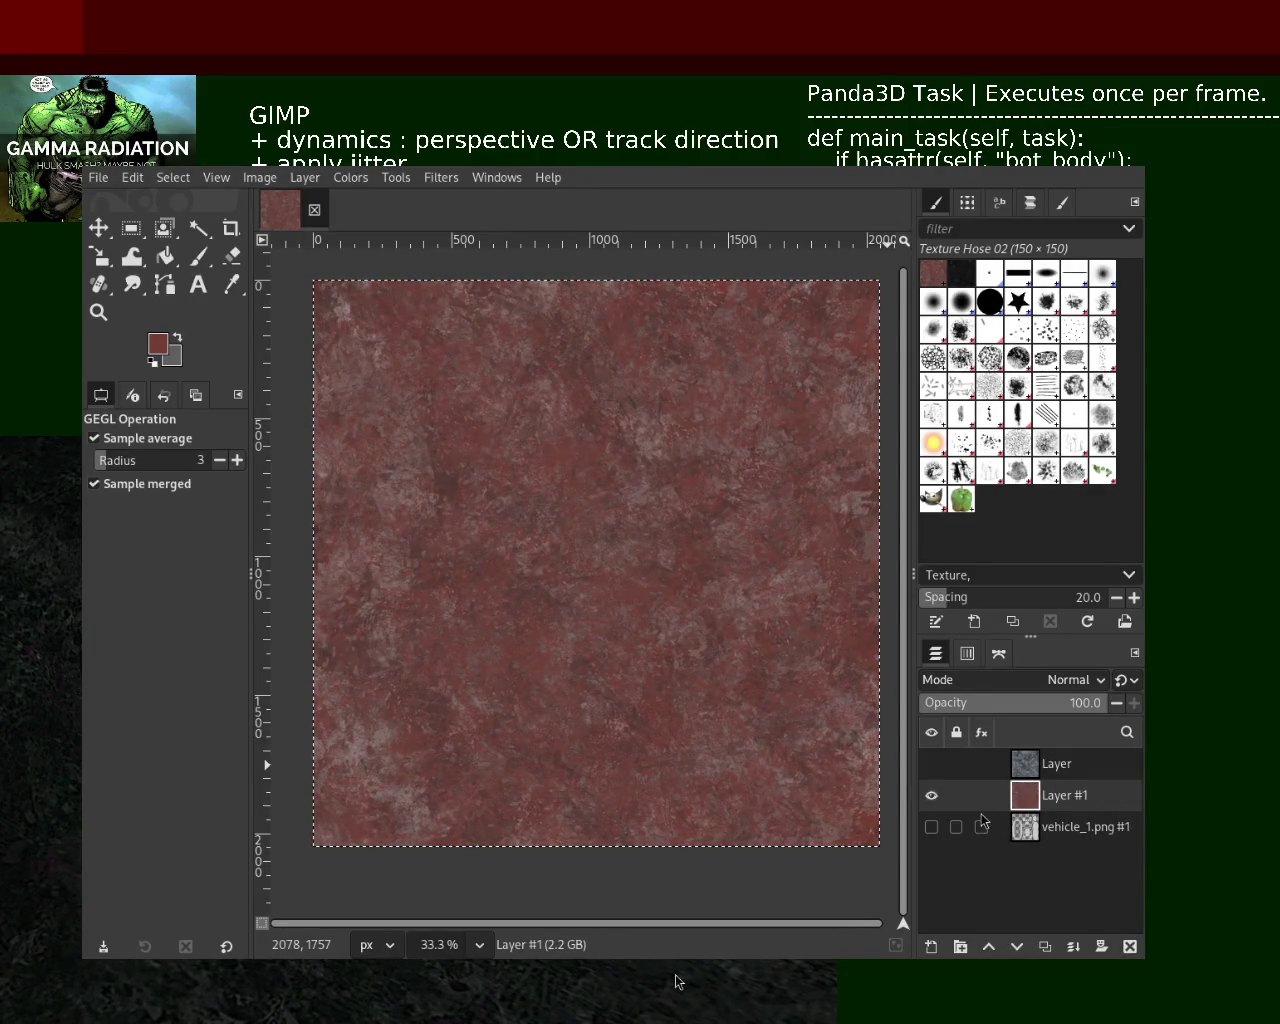
pyautogui.hotkey('ctrl', 's')
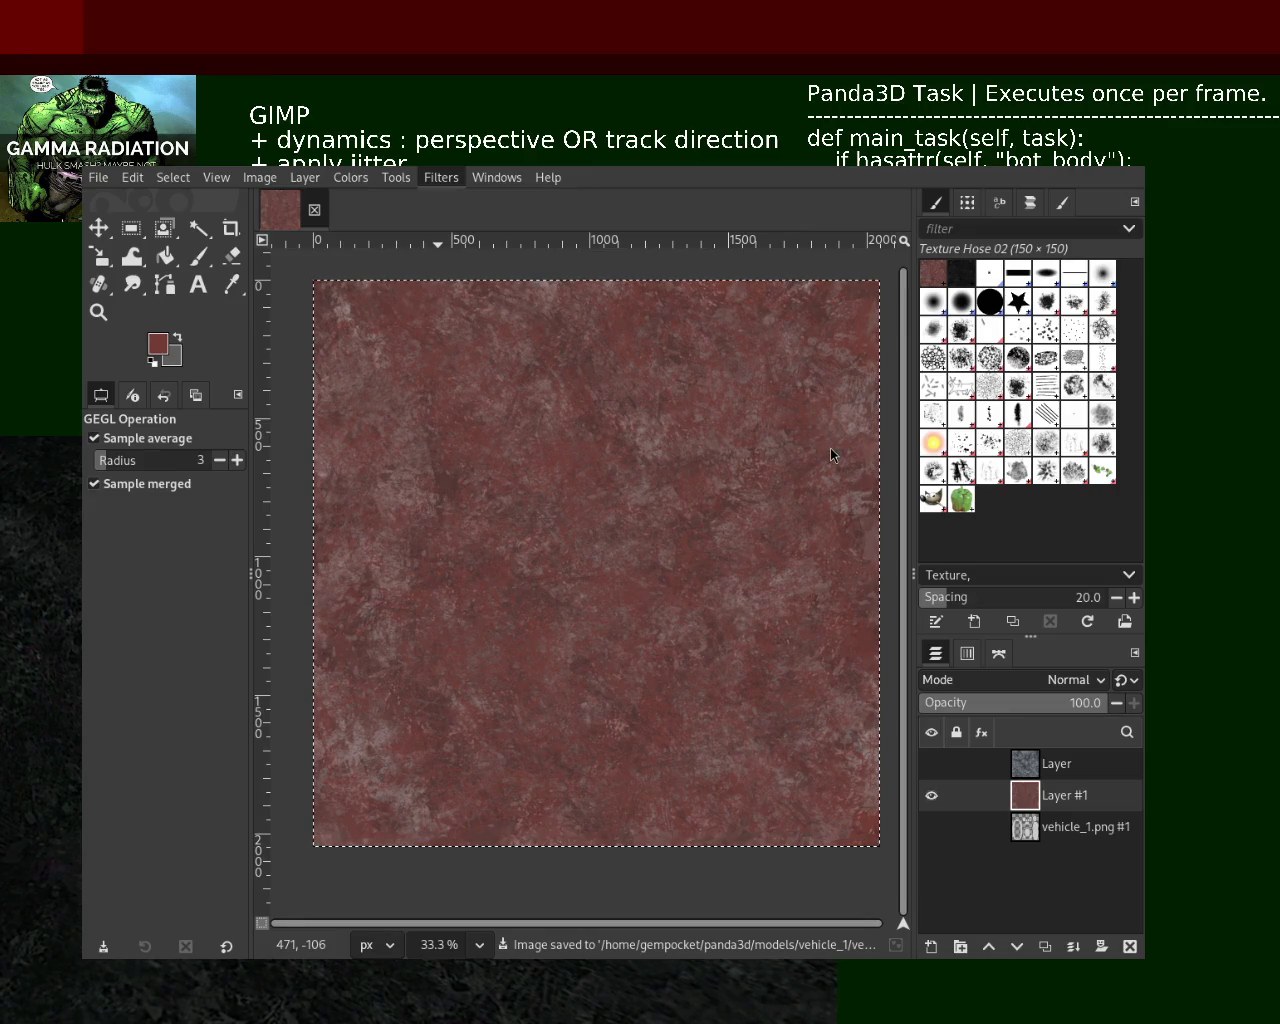
pyautogui.hotkey('ctrl', 'f')
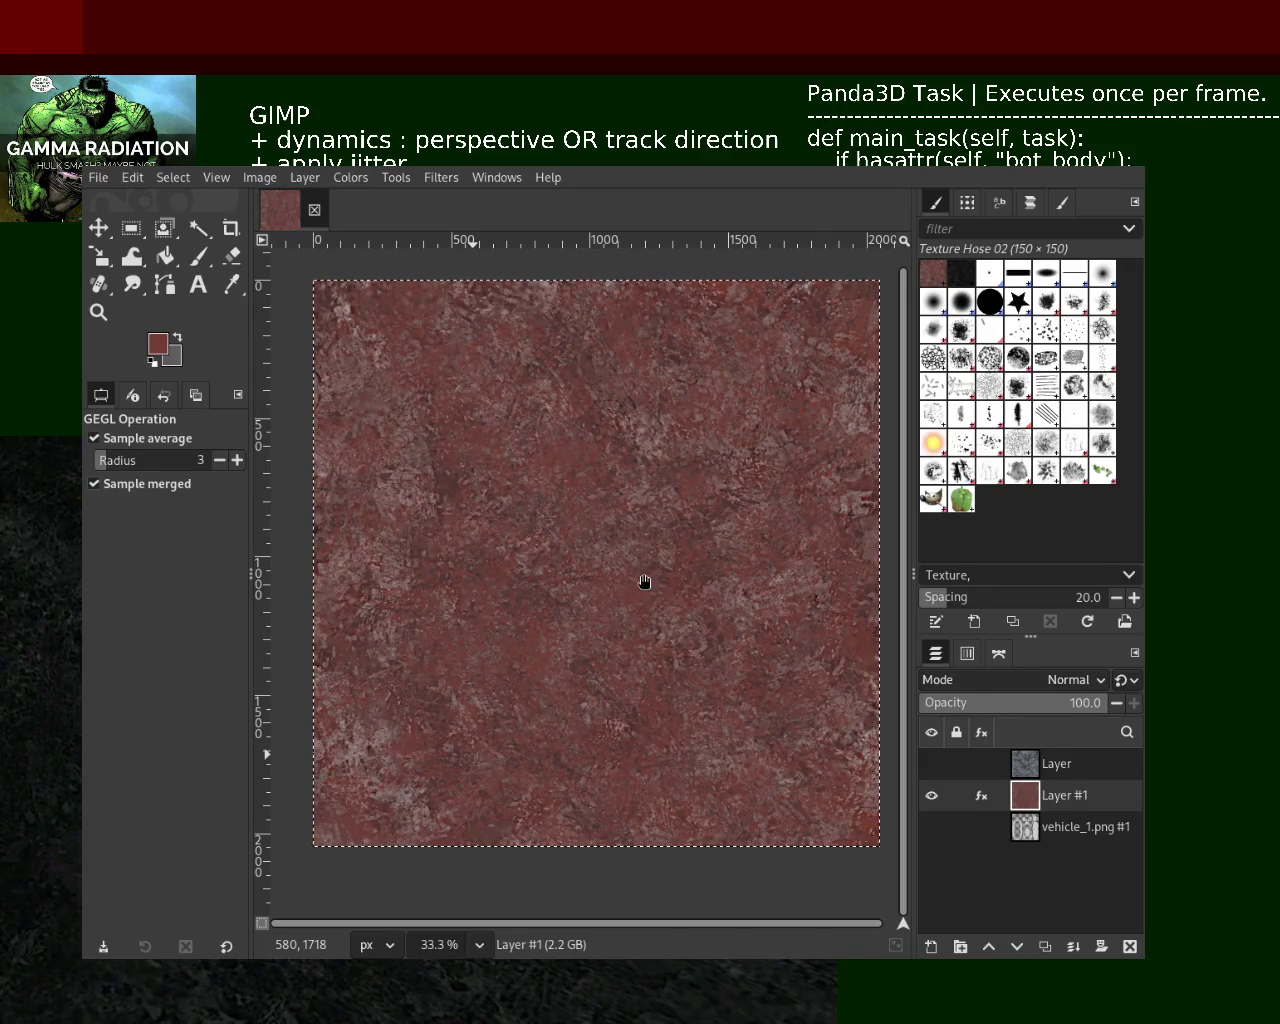
pyautogui.hotkey('ctrl', 'f')
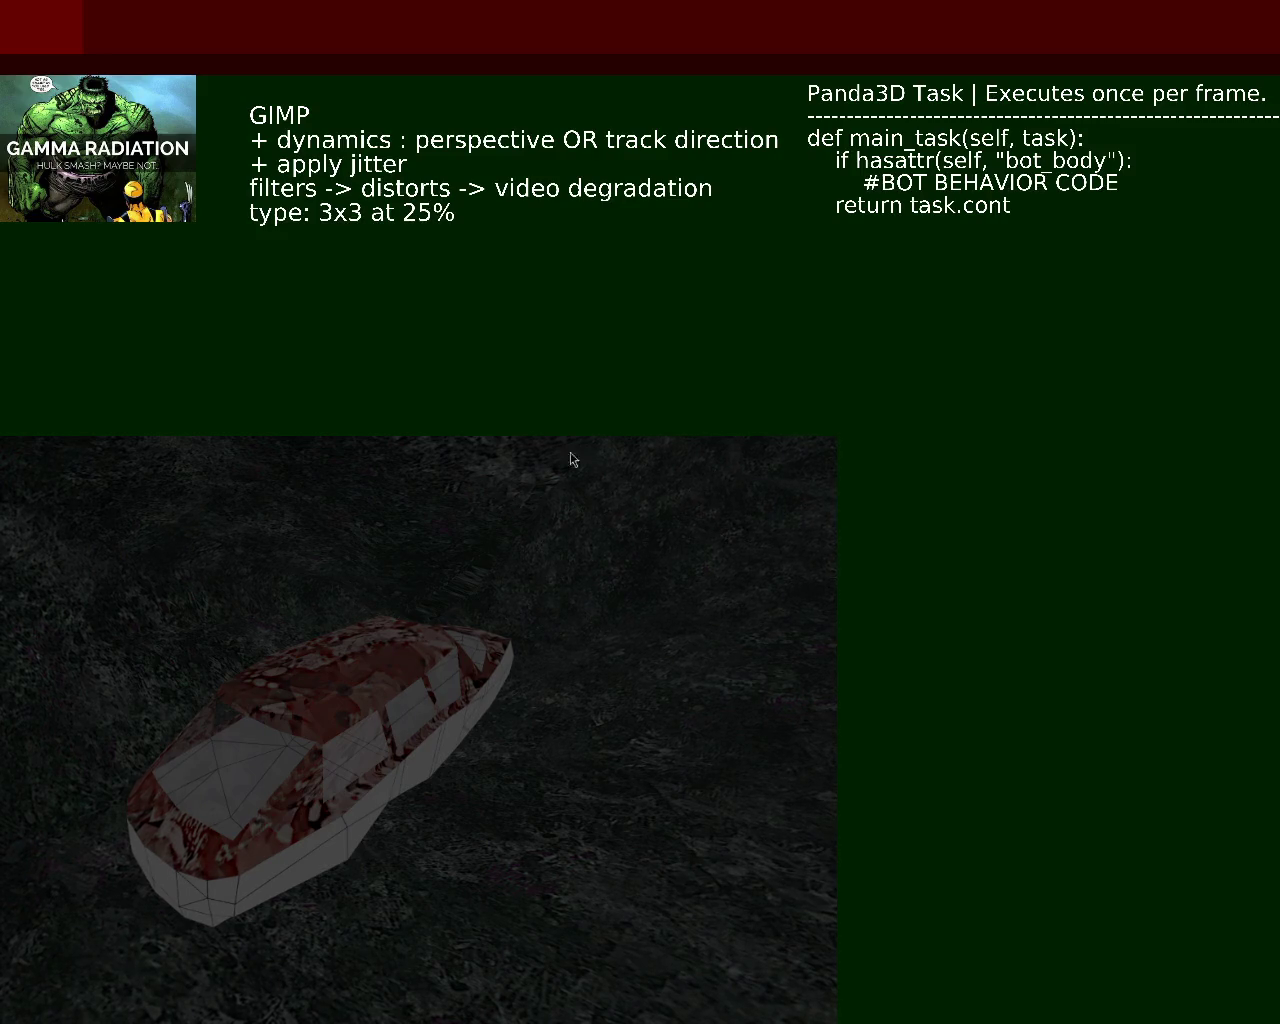
# Switch from the 3D car preview back to the GIMP texture window
pyautogui.hotkey('alt', 'Tab')
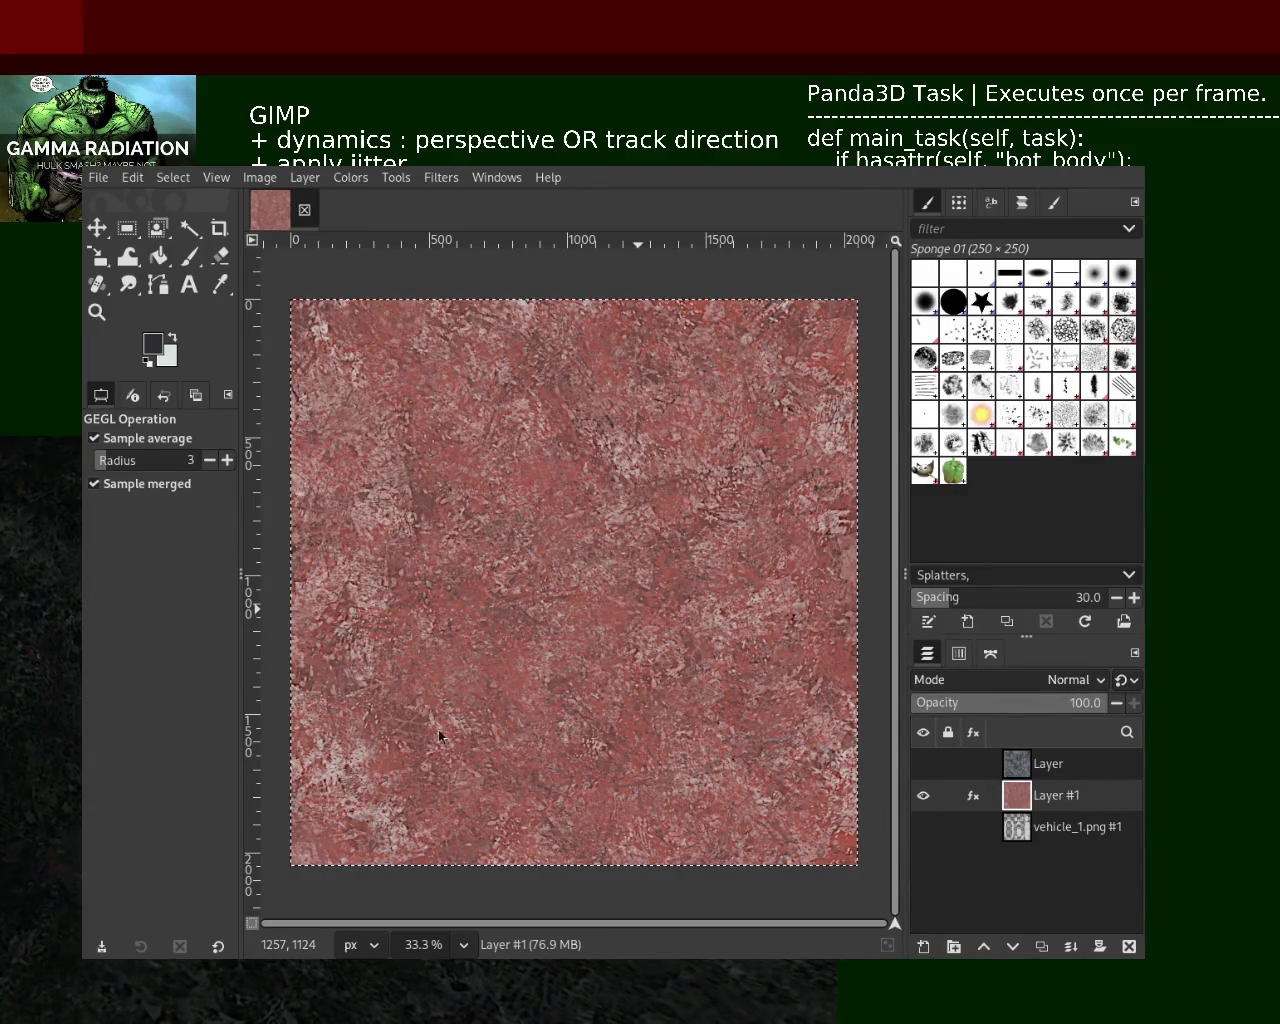
# Hide Layer #1, fuzzy-select the right-hand UV body piece, then show the layer again
pyautogui.moveTo(948, 795)
pyautogui.keyDown('shift'); pyautogui.click(923, 826); pyautogui.keyUp('shift')
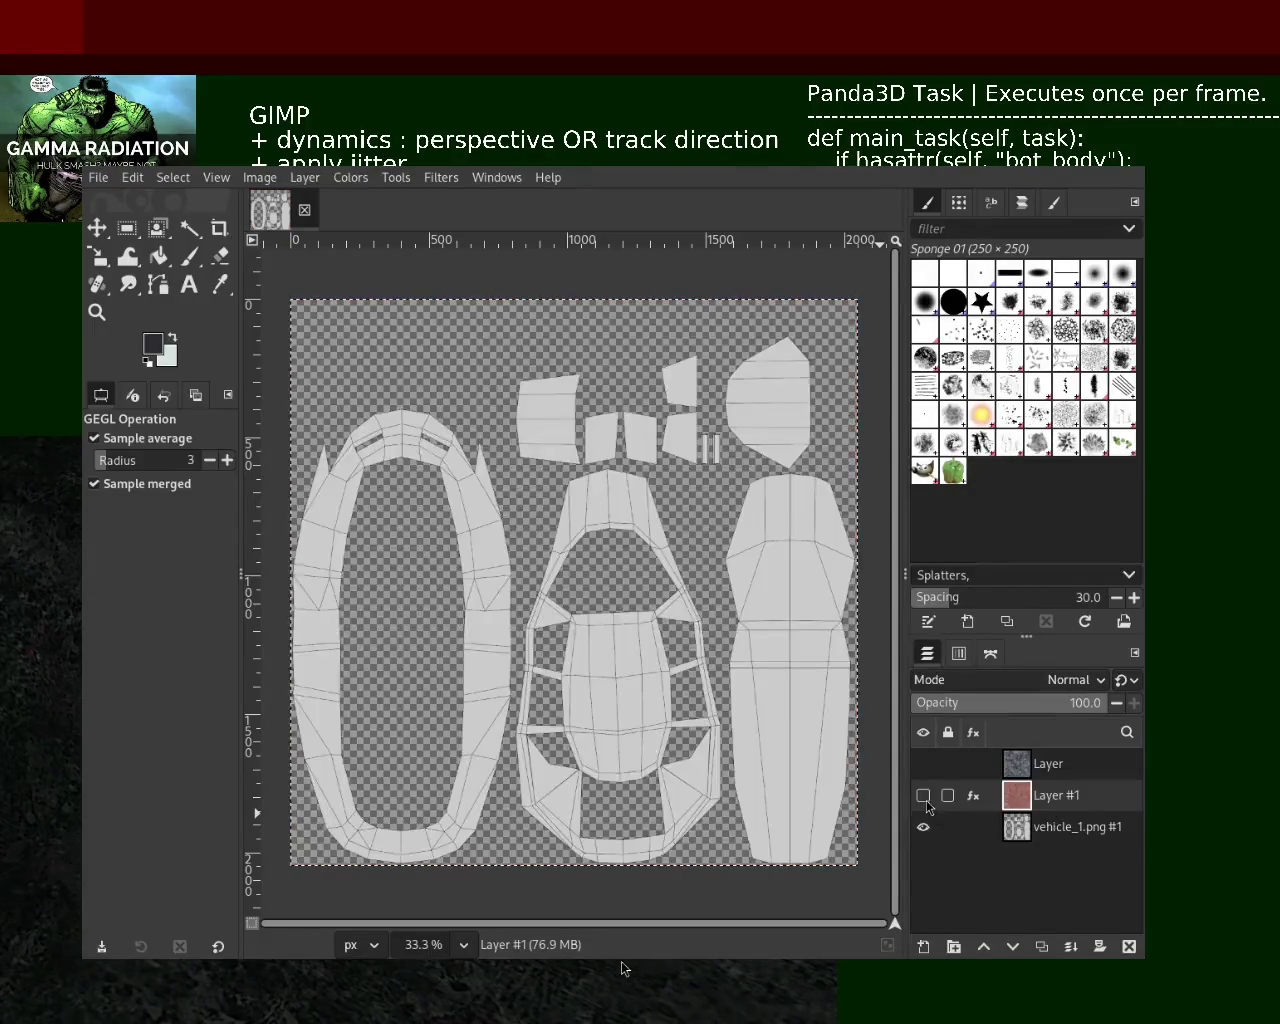
pyautogui.click(189, 228)
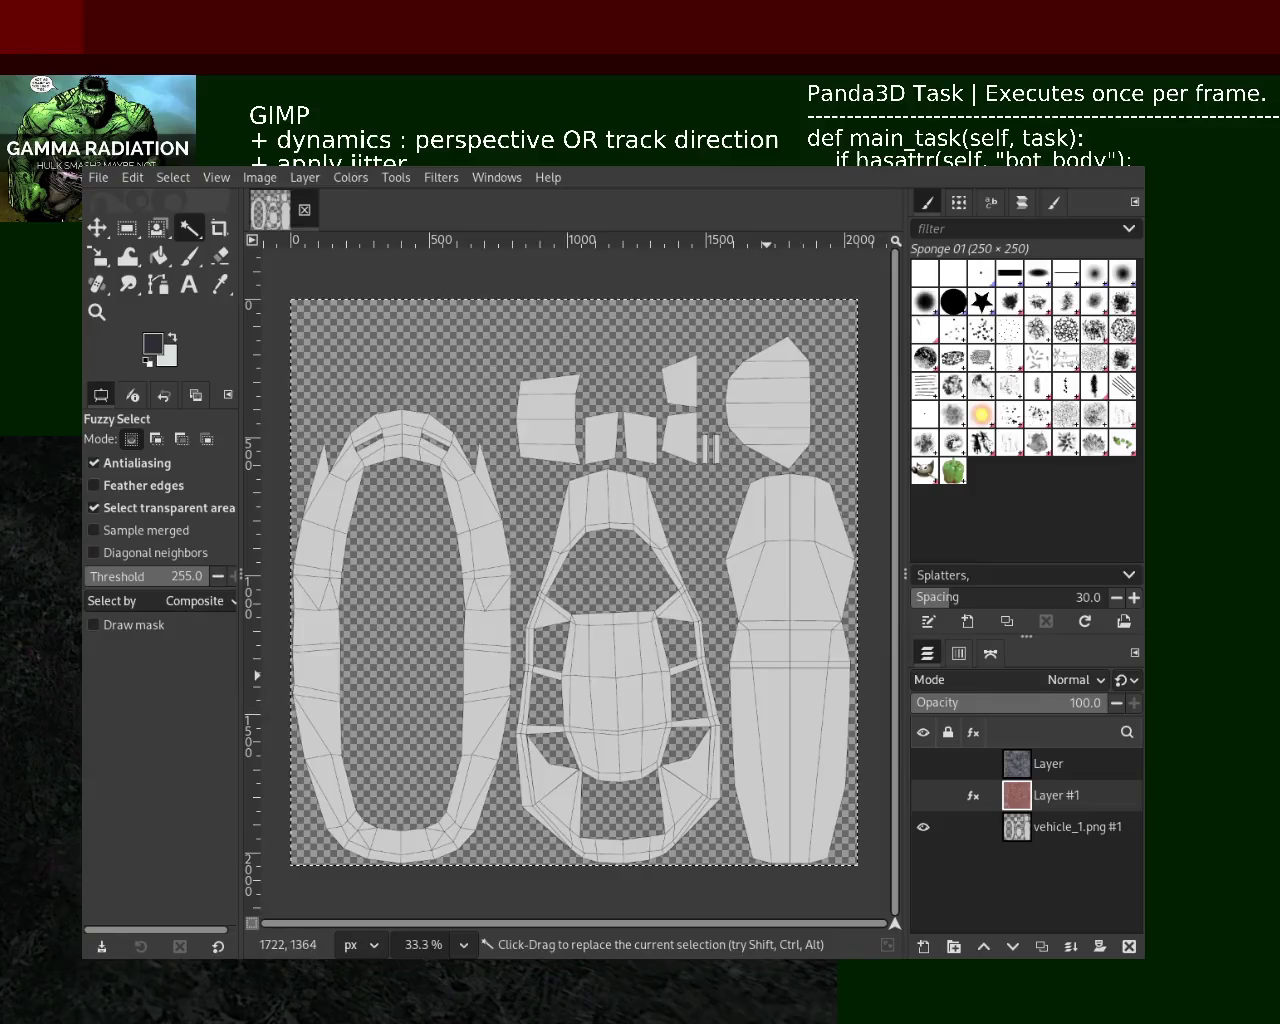
pyautogui.click(911, 826)
pyautogui.click(790, 660)
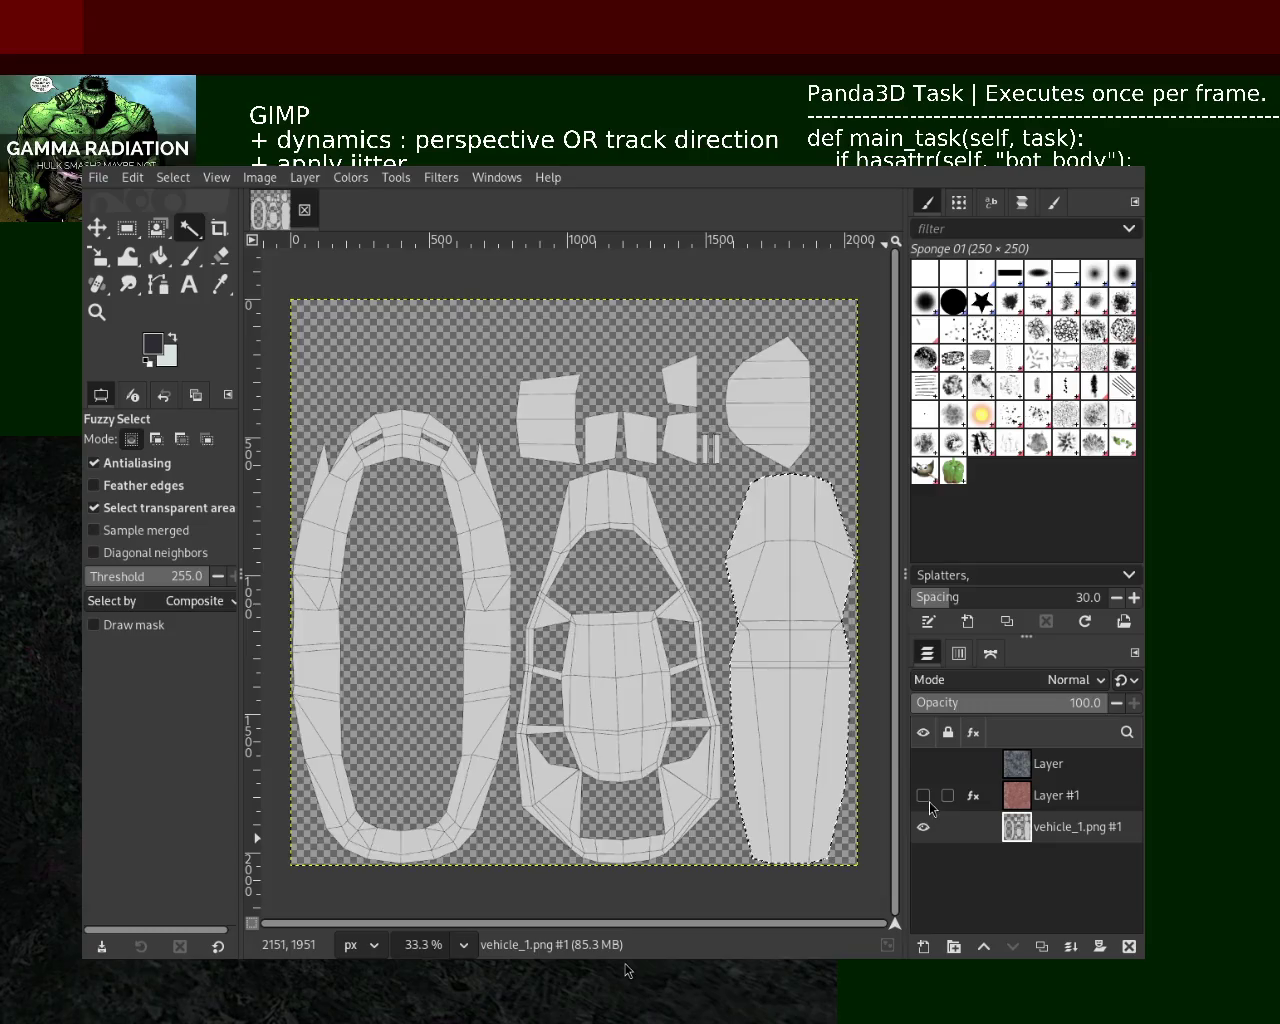
pyautogui.keyDown('shift'); pyautogui.click(923, 826); pyautogui.keyUp('shift')
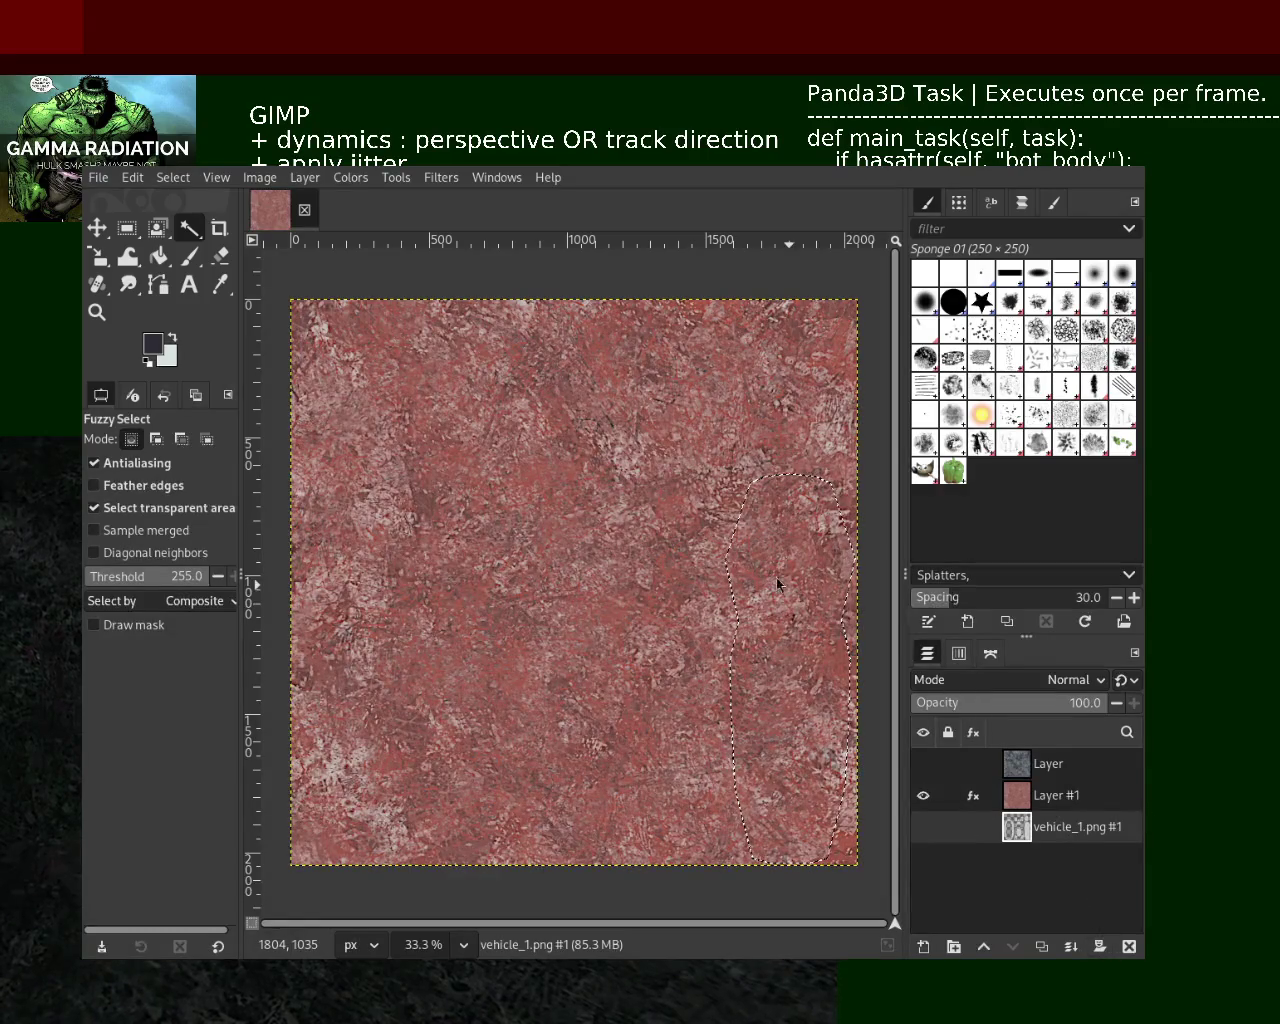
# Add a selection-based layer mask to the red texture layer, undoing the misplaced attempts
pyautogui.hotkey('ctrl', 'm')
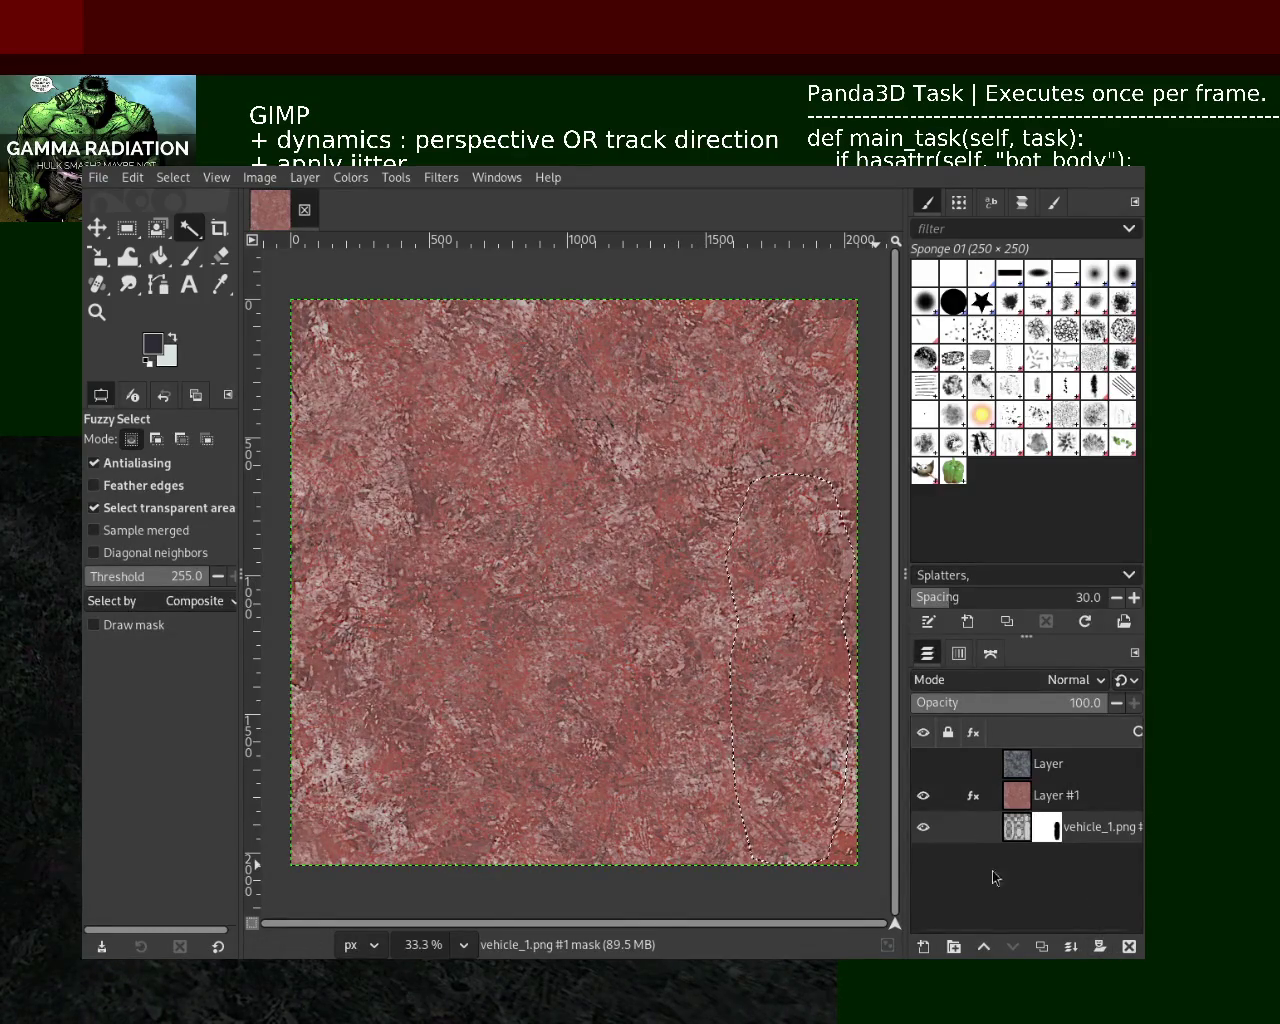
pyautogui.hotkey('ctrl', 'z')
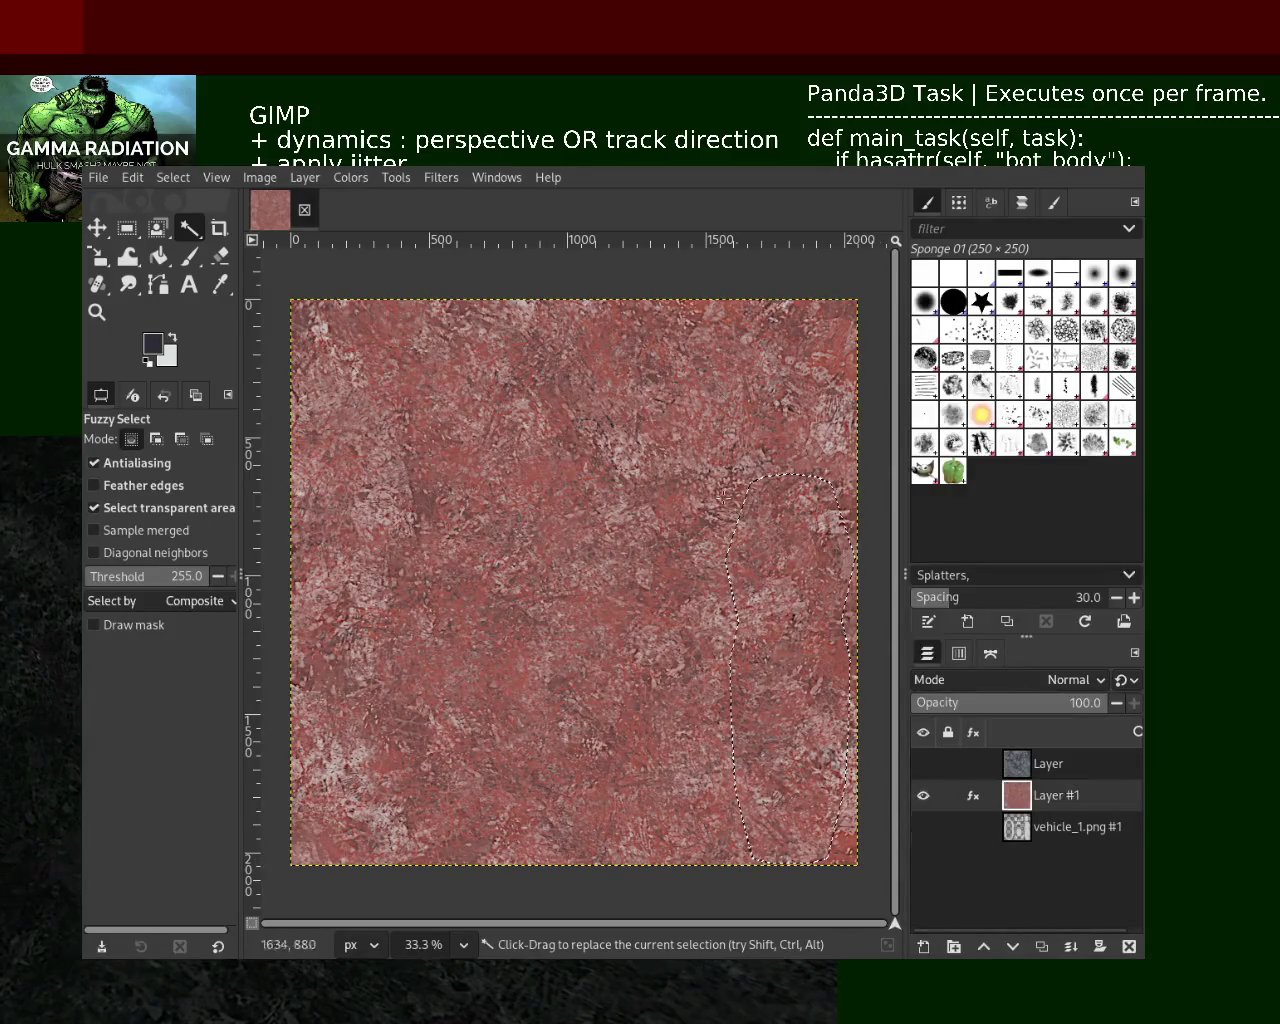
pyautogui.hotkey('ctrl', 'm')
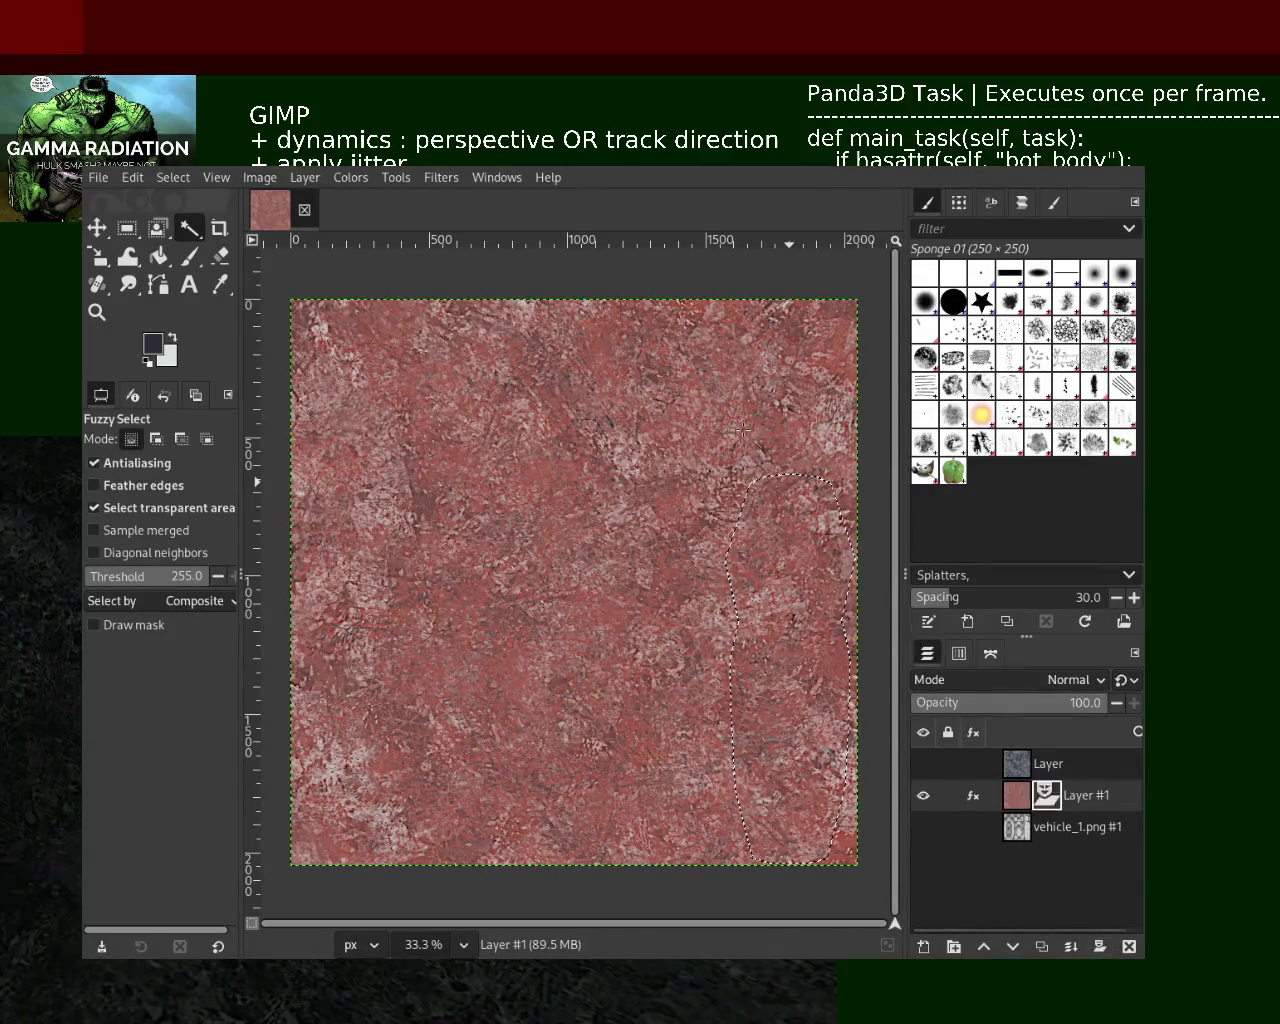
pyautogui.hotkey('ctrl', 'z')
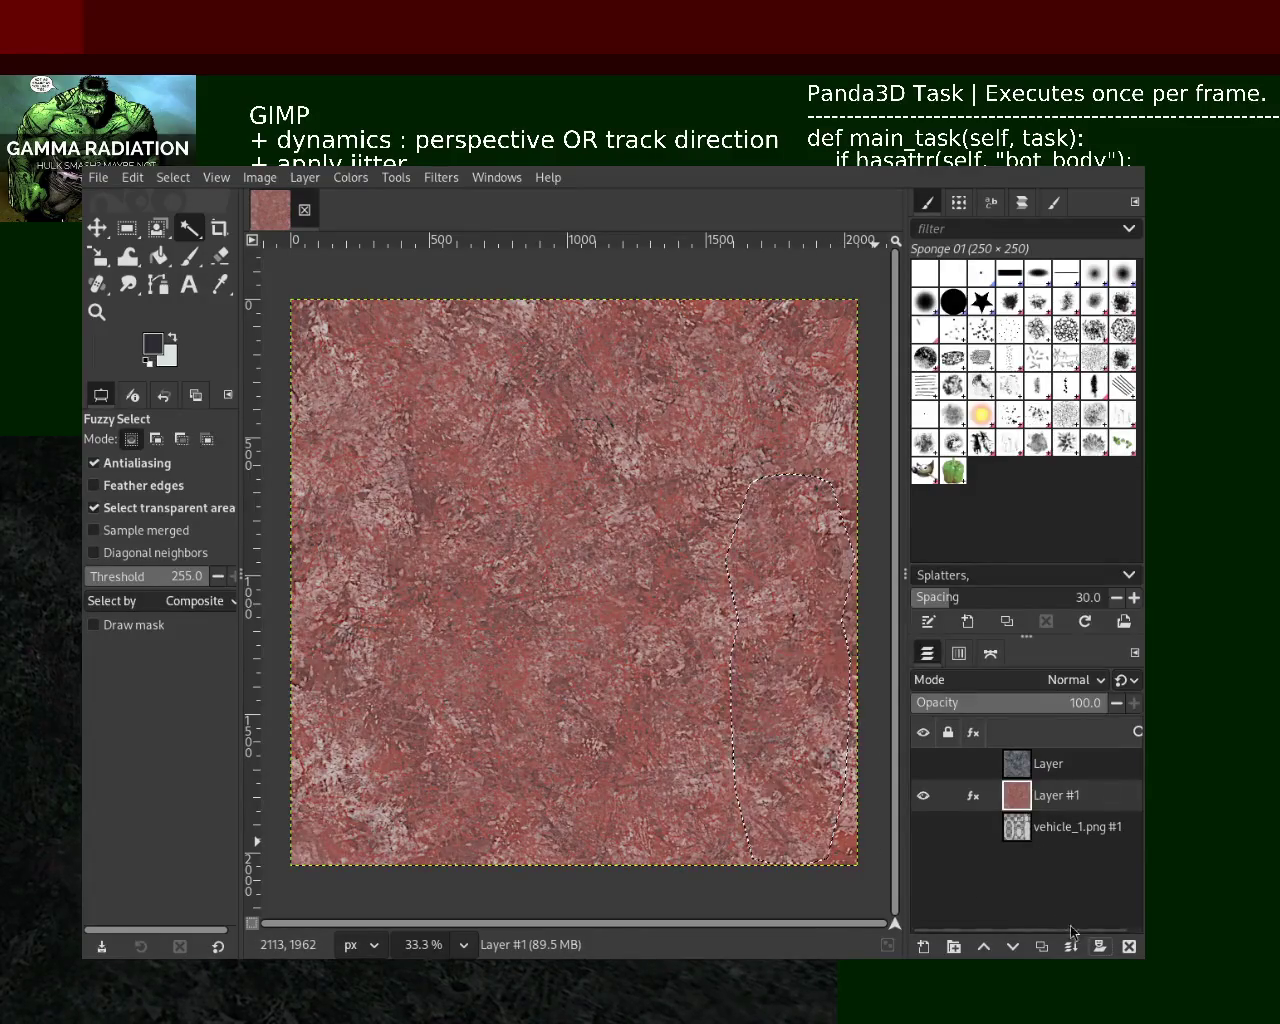
pyautogui.hotkey('ctrl', 'm')
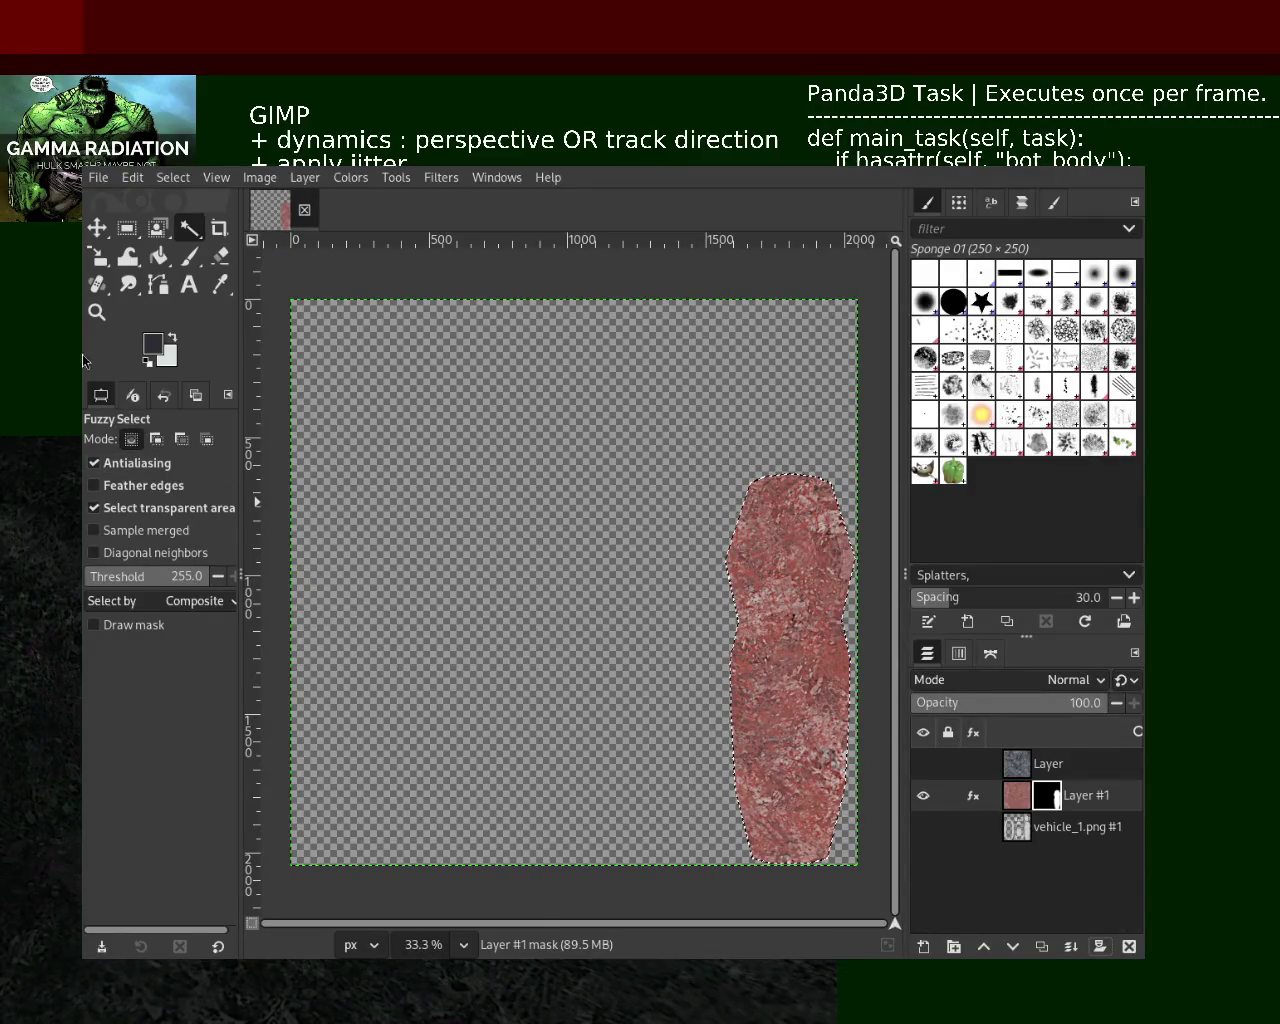
# Zoom in to inspect the mask edge, then undo the mask and hide Layer #1
pyautogui.click(96, 312)
pyautogui.click(820, 607)
pyautogui.click(820, 607)
pyautogui.click(790, 580)
pyautogui.keyDown('ctrl'); pyautogui.click(765, 560); pyautogui.keyUp('ctrl')
pyautogui.keyDown('ctrl'); pyautogui.click(750, 548); pyautogui.keyUp('ctrl')
pyautogui.click(748, 548)
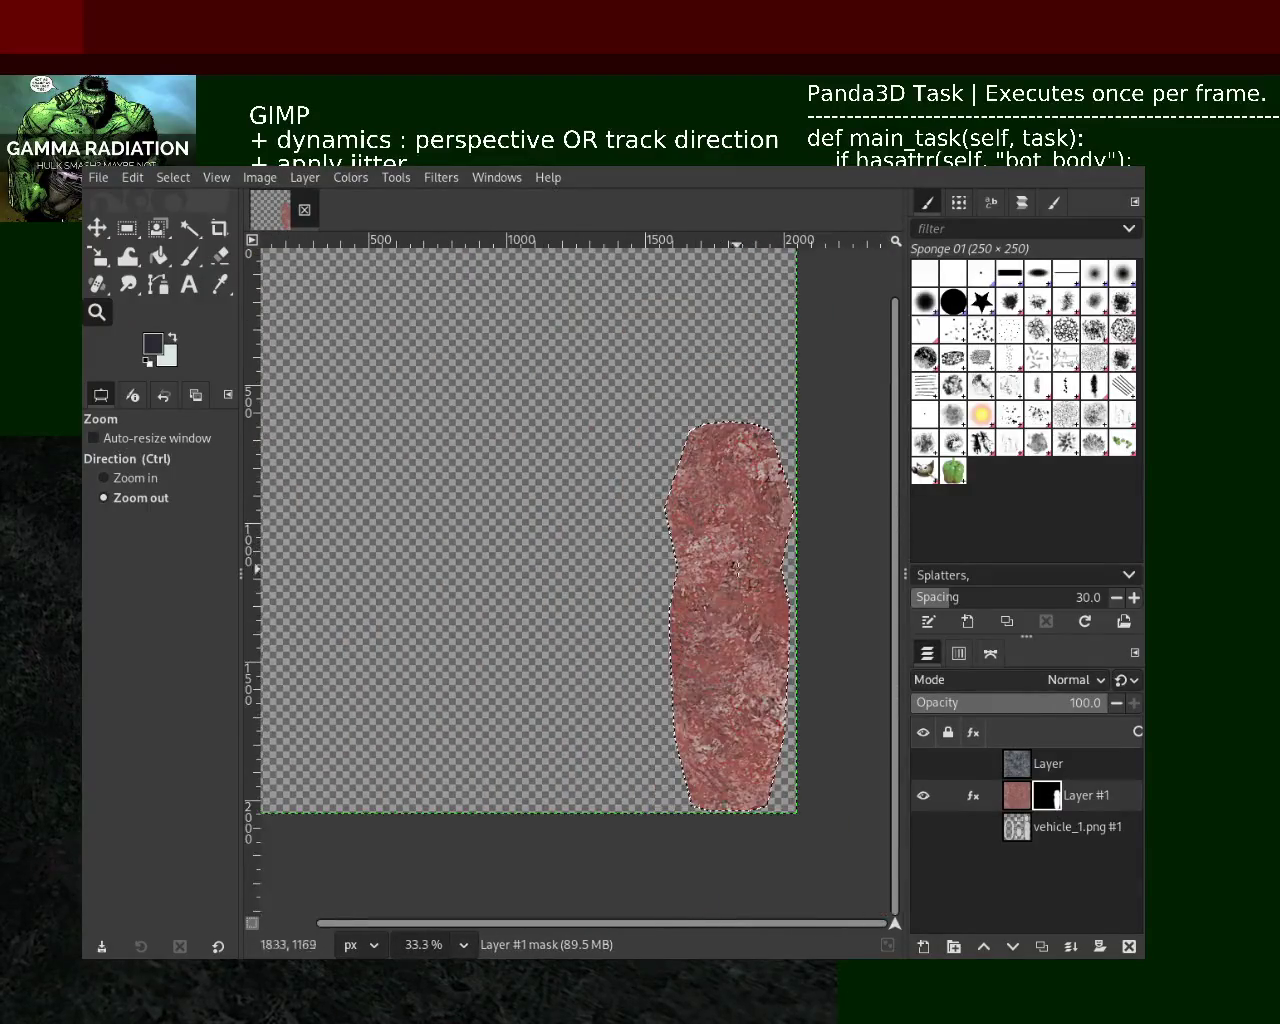
pyautogui.keyDown('ctrl'); pyautogui.click(720, 580); pyautogui.keyUp('ctrl')
pyautogui.keyDown('ctrl'); pyautogui.click(720, 580); pyautogui.keyUp('ctrl')
pyautogui.click(616, 566)
pyautogui.click(616, 566)
pyautogui.hotkey('ctrl', 'z')
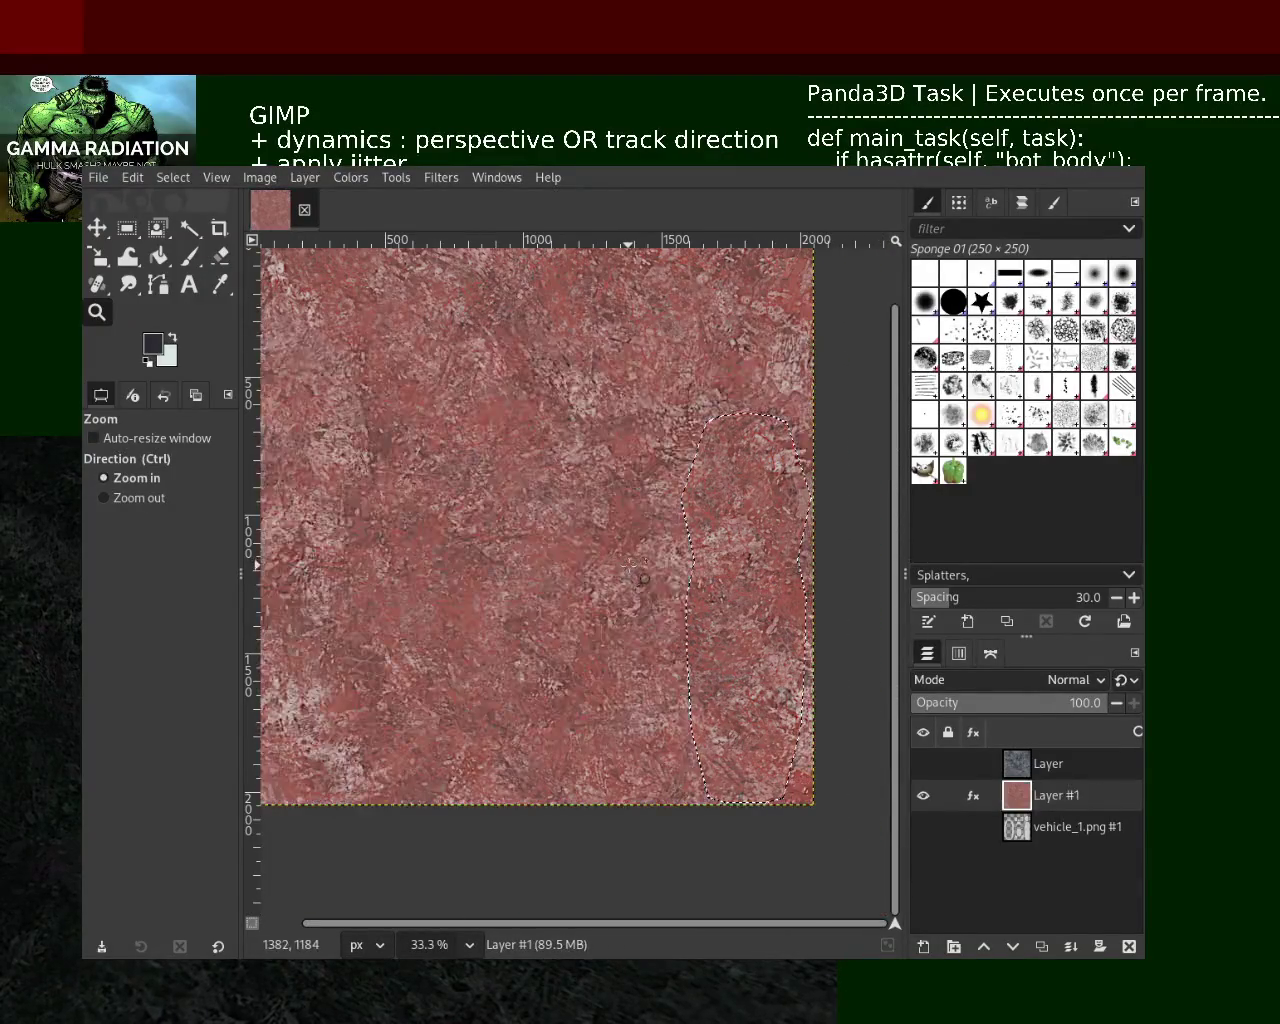
pyautogui.click(923, 795)
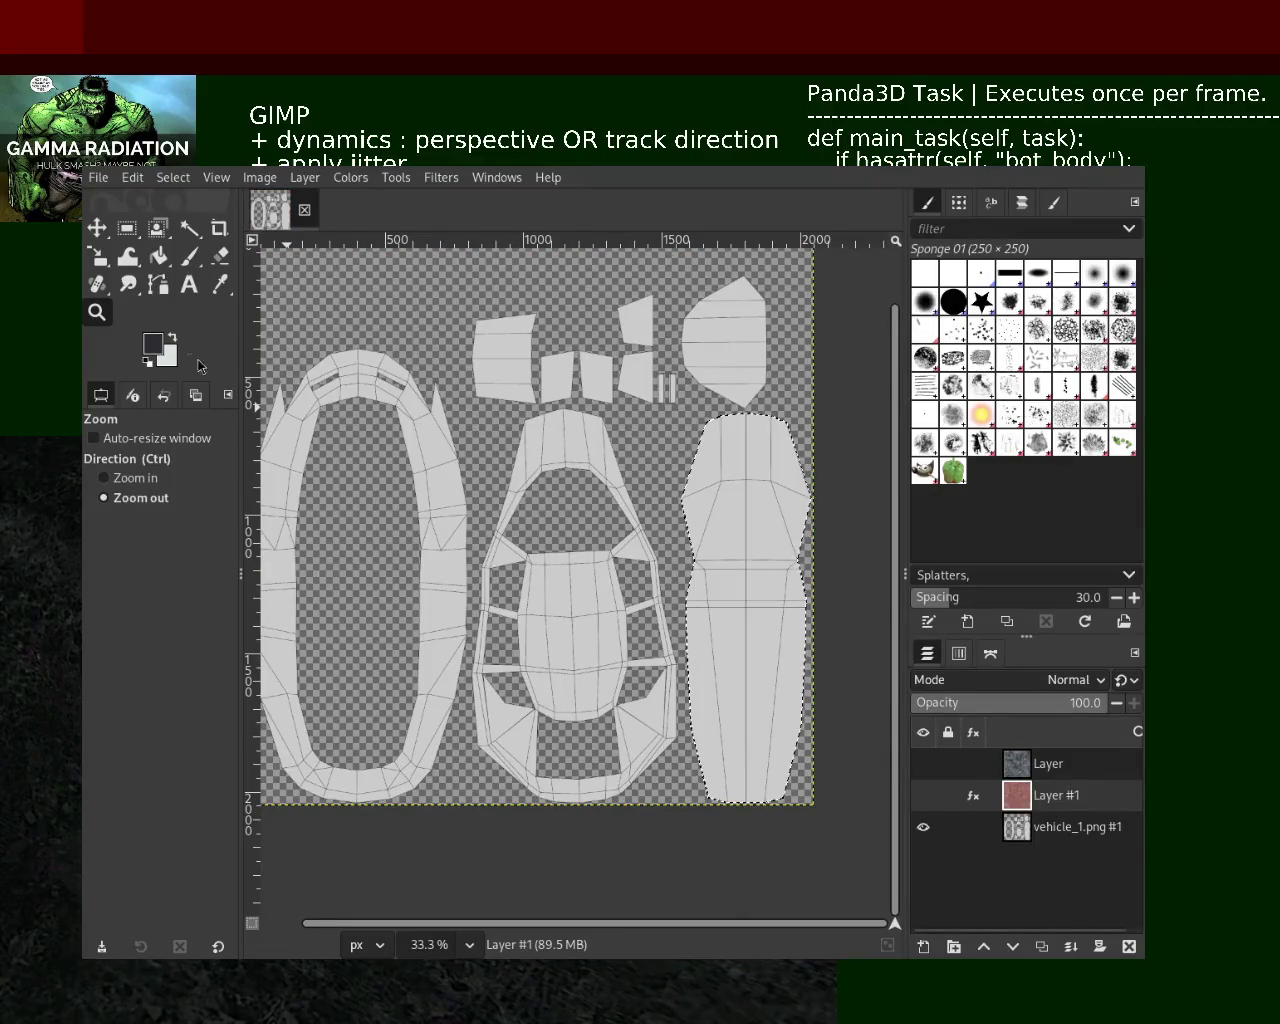
# Fuzzy-select the middle car body piece and mask Layer #1 to that selection
pyautogui.press('u')
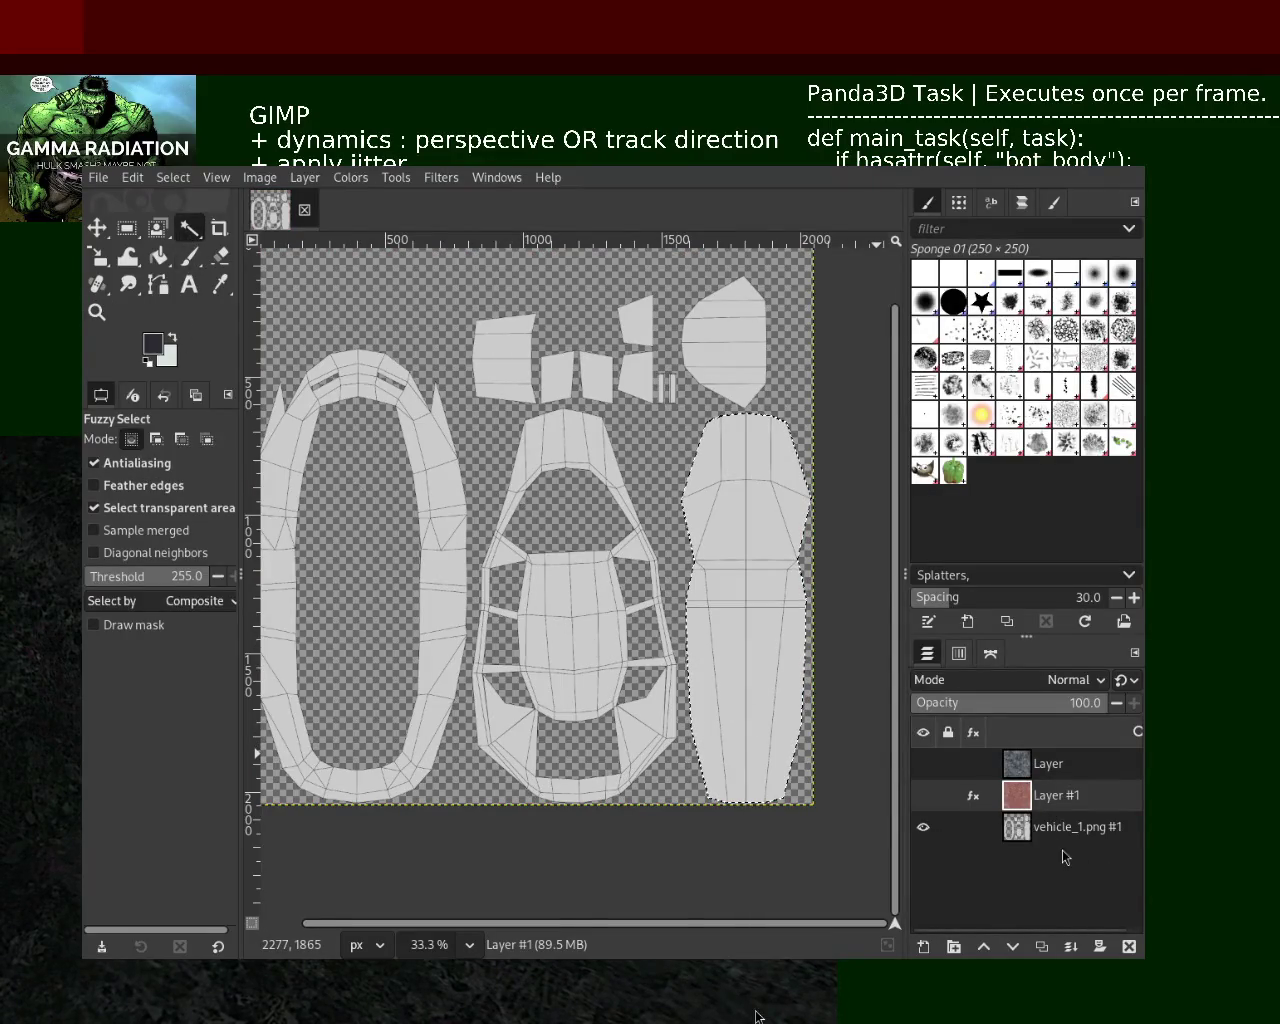
pyautogui.click(1075, 826)
pyautogui.click(570, 600)
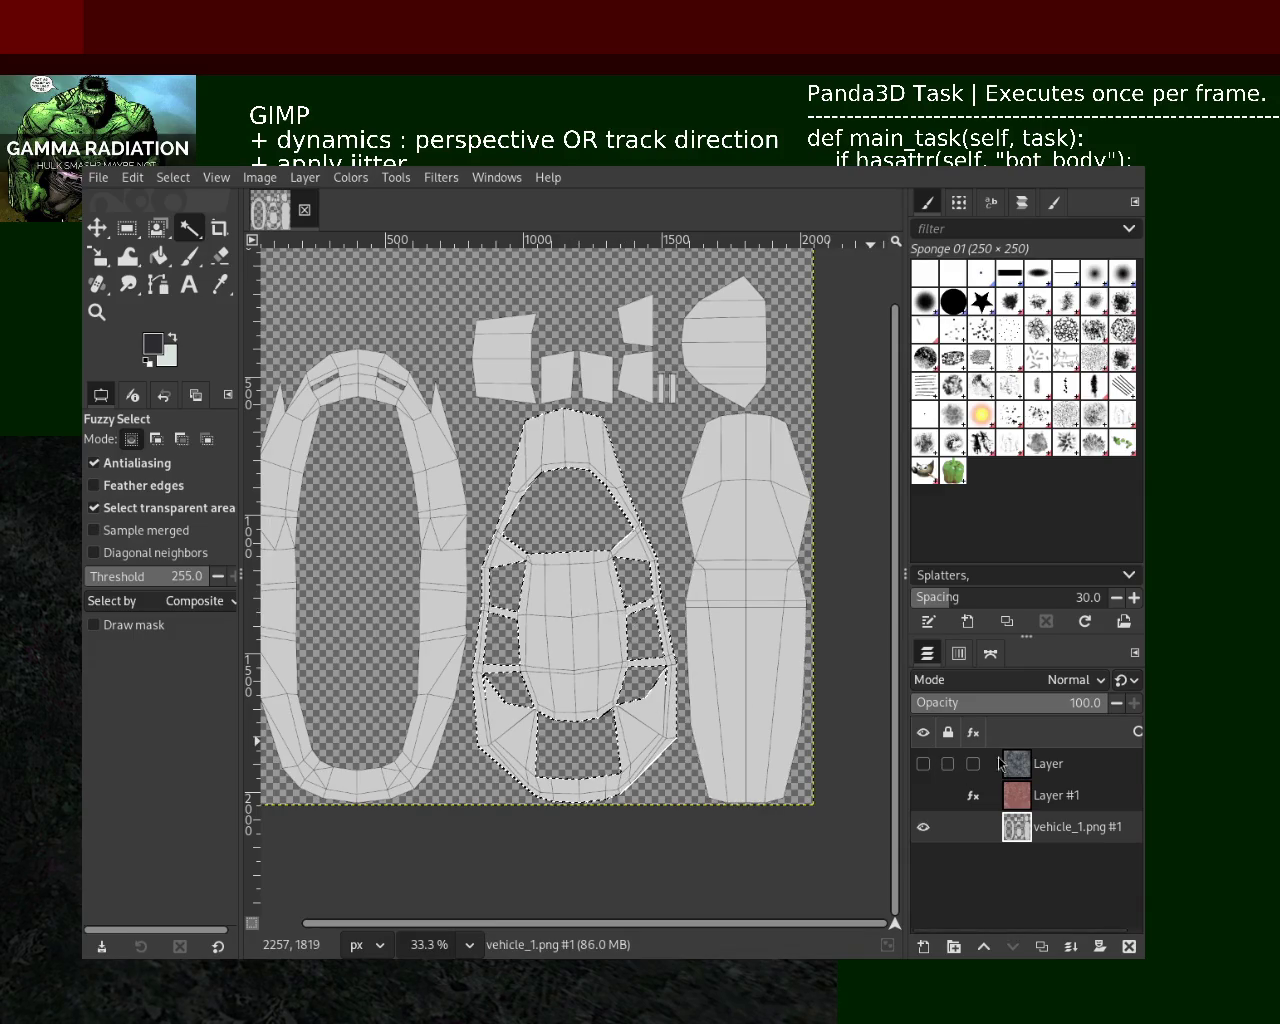
pyautogui.click(1050, 795)
pyautogui.keyDown('shift'); pyautogui.click(1099, 946); pyautogui.keyUp('shift')
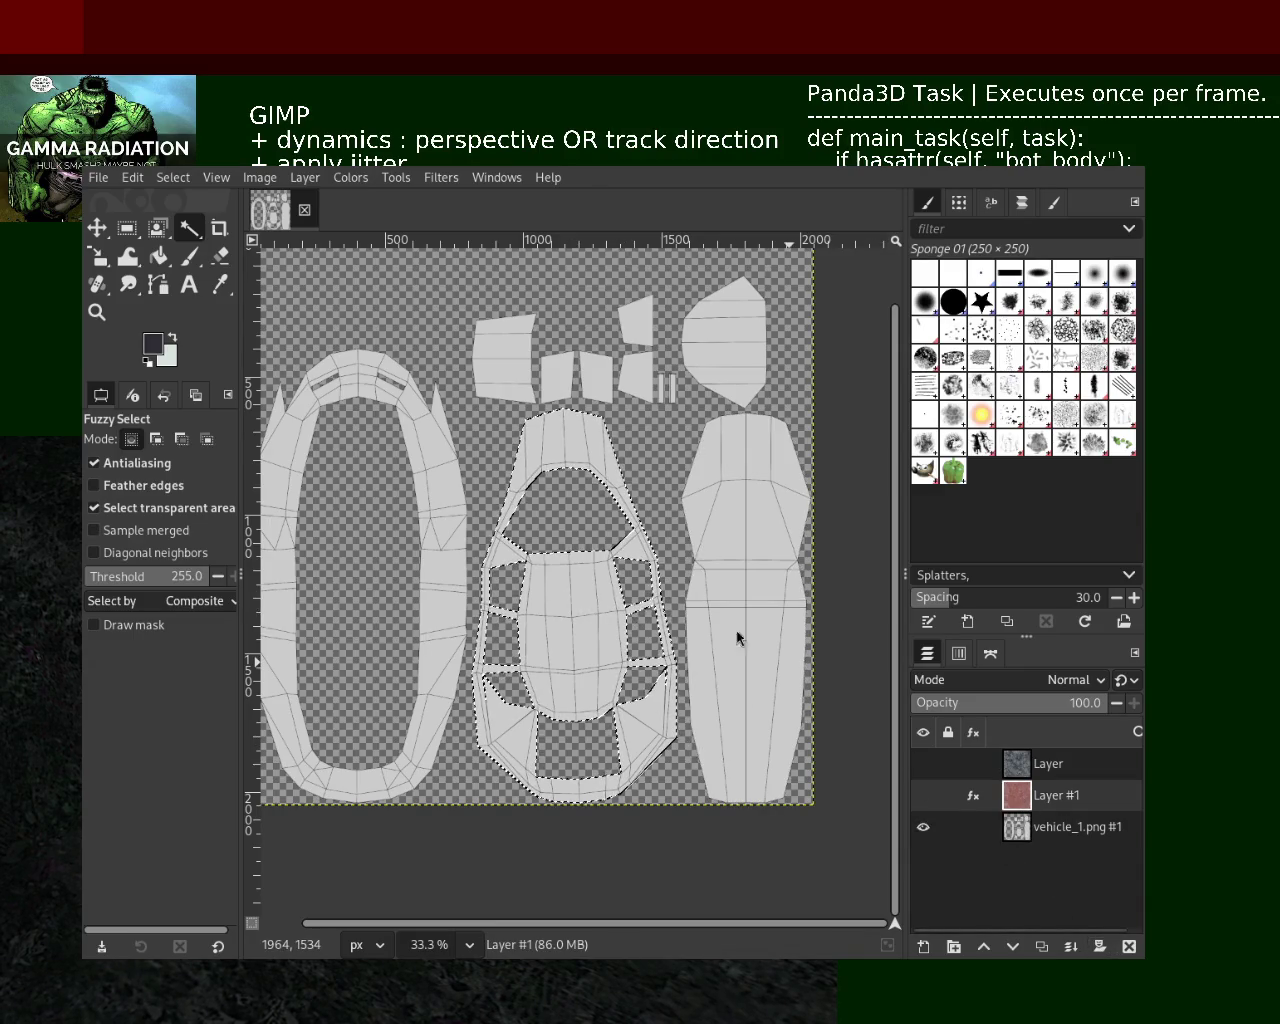
pyautogui.click(923, 795)
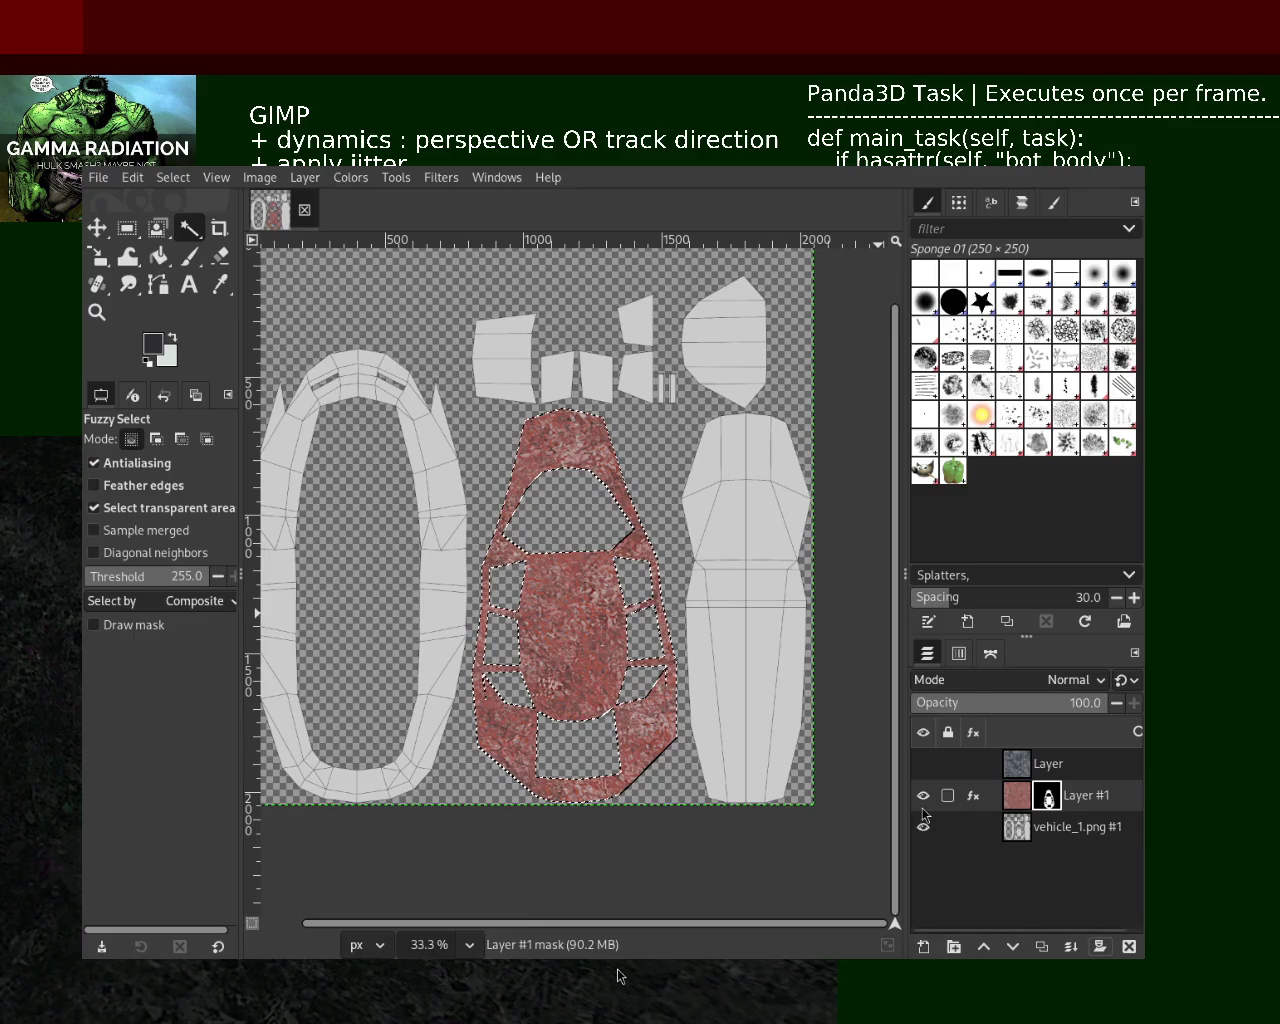
# Check the mask against the UV layout, clear the selection, and hide Layer #1
pyautogui.click(923, 827)
pyautogui.click(923, 827)
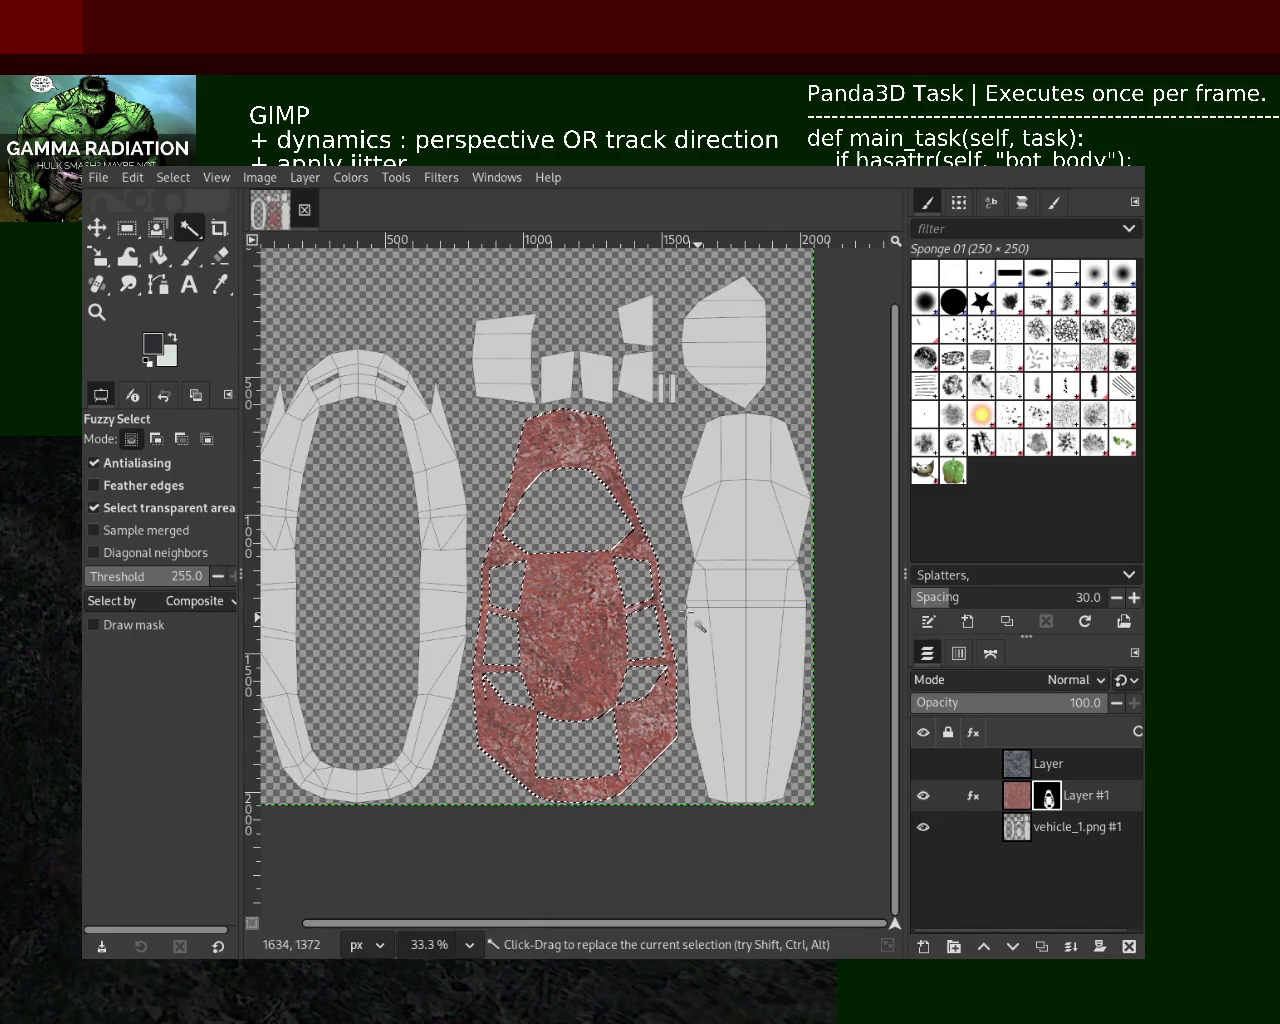
pyautogui.hotkey('ctrl', 'shift', 'a')
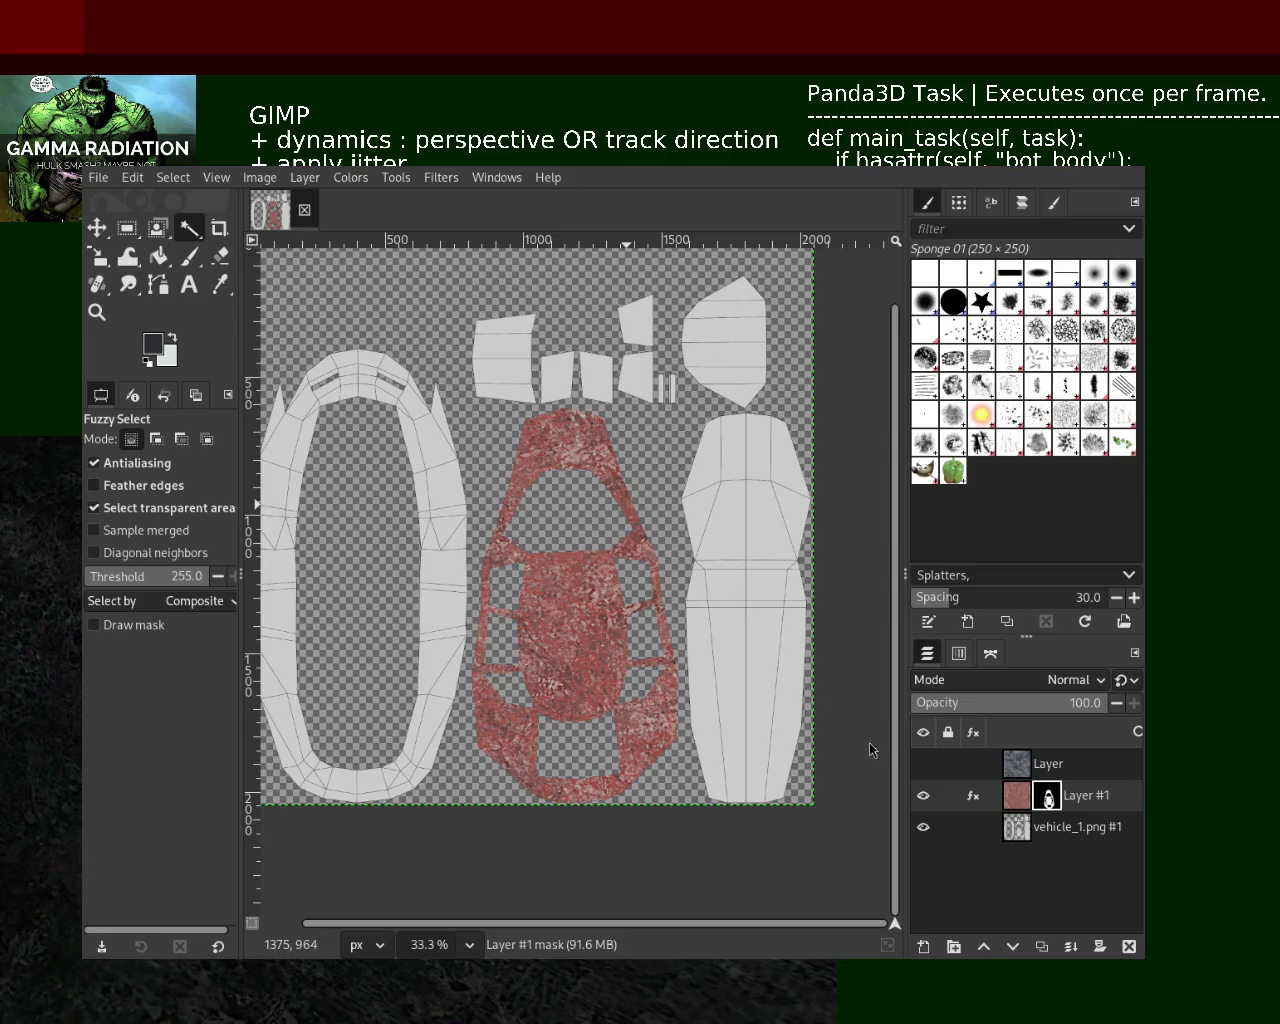
pyautogui.moveTo(972, 765)
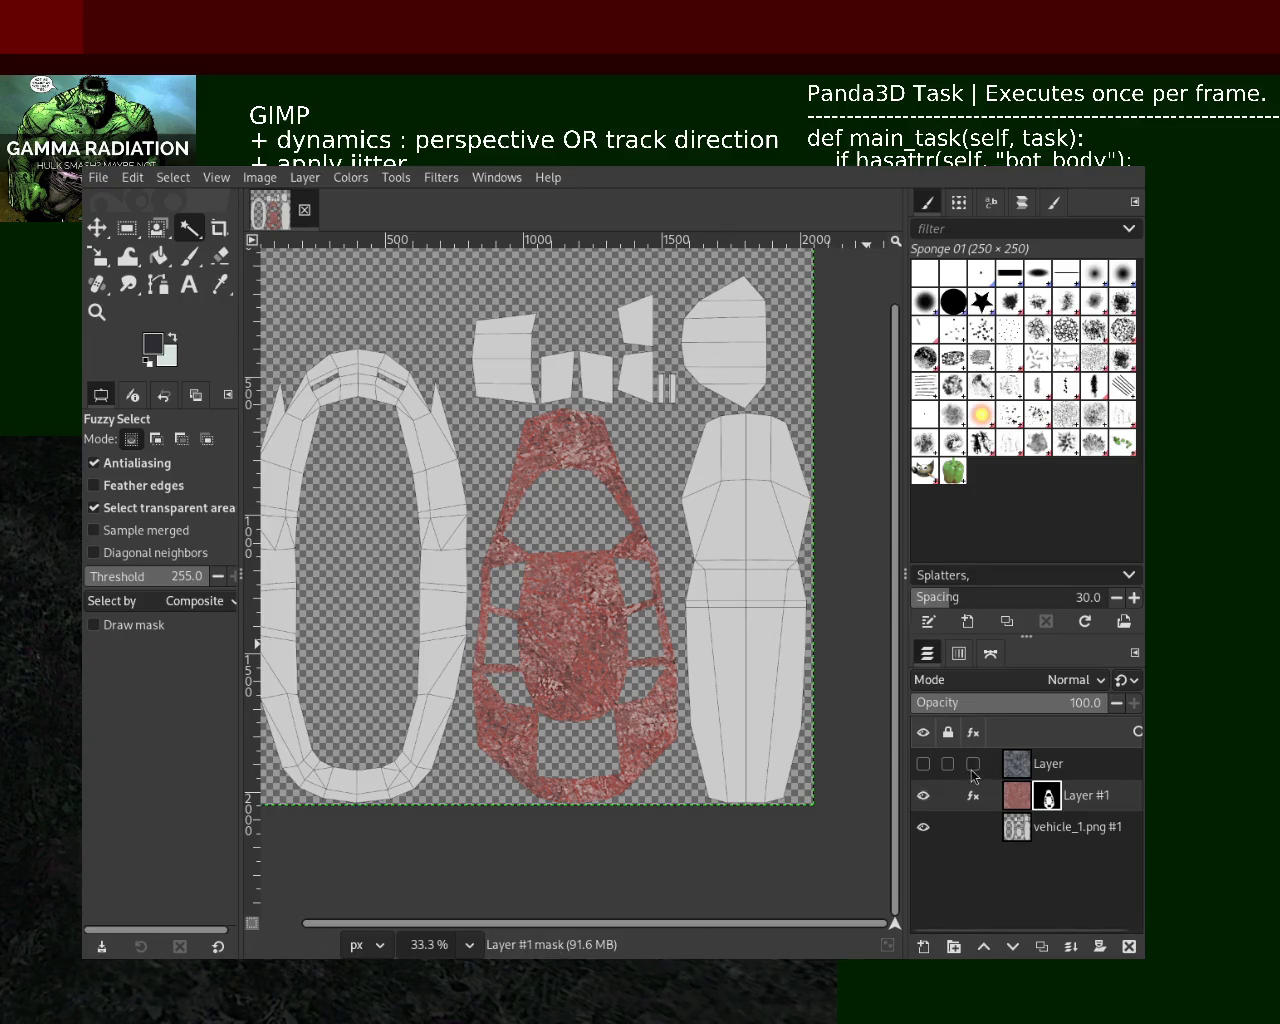
pyautogui.click(923, 763)
pyautogui.click(923, 763)
pyautogui.click(923, 795)
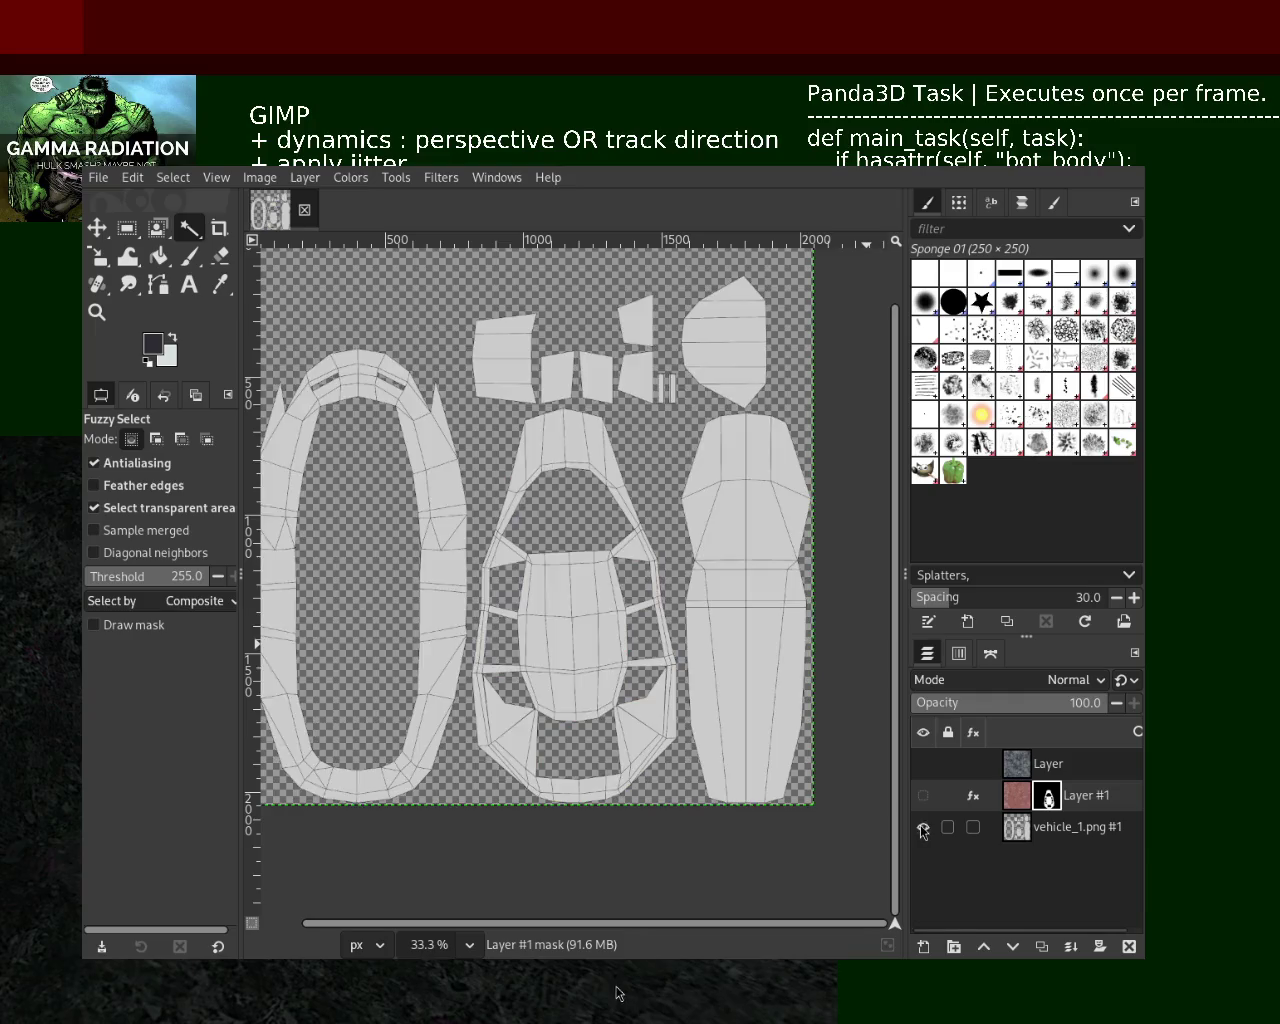
pyautogui.click(923, 827)
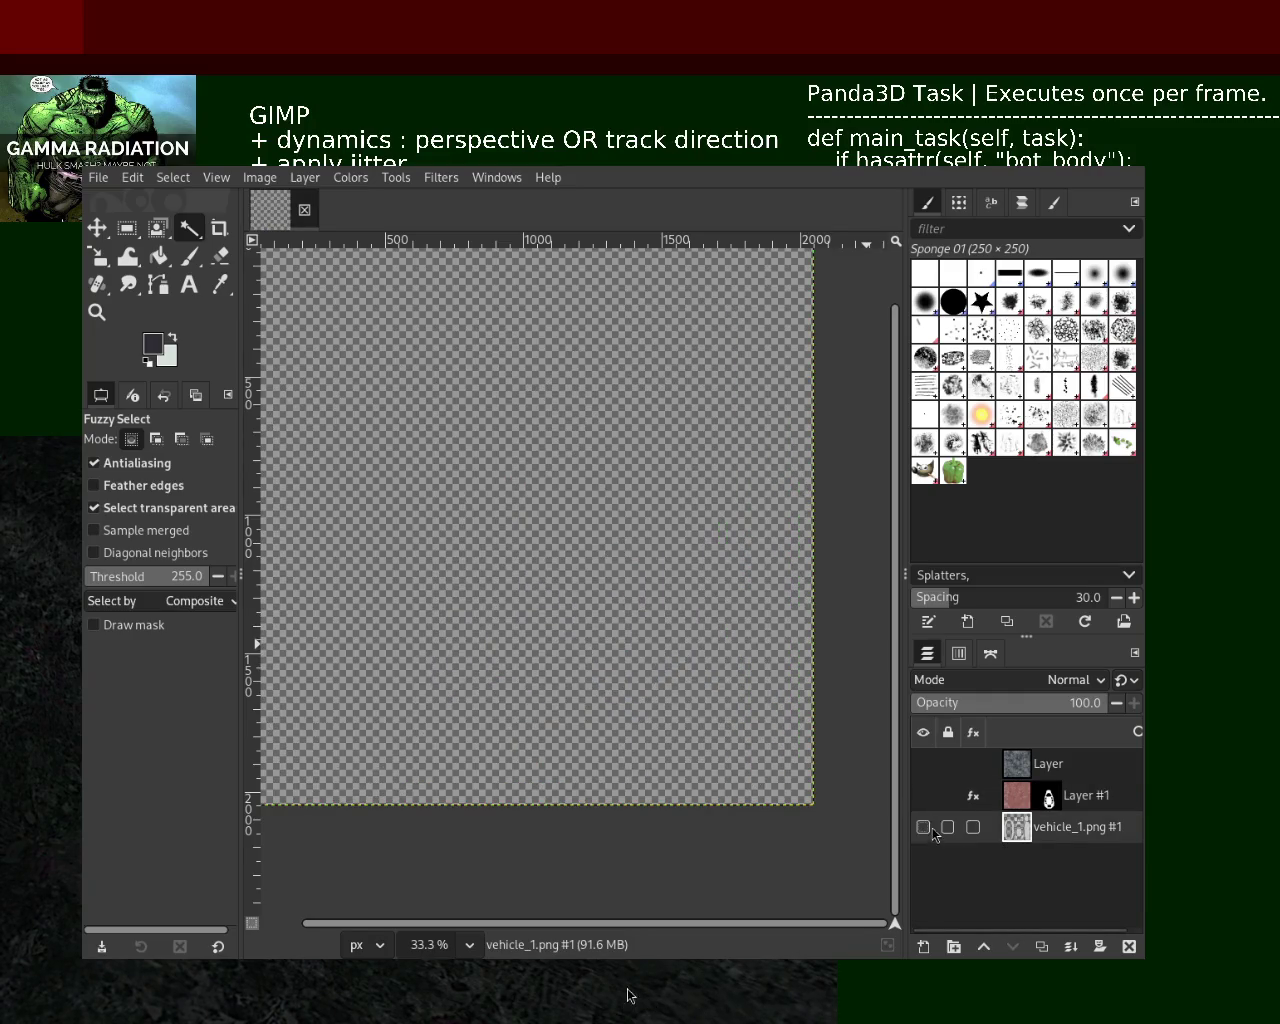
pyautogui.click(923, 827)
pyautogui.click(488, 385)
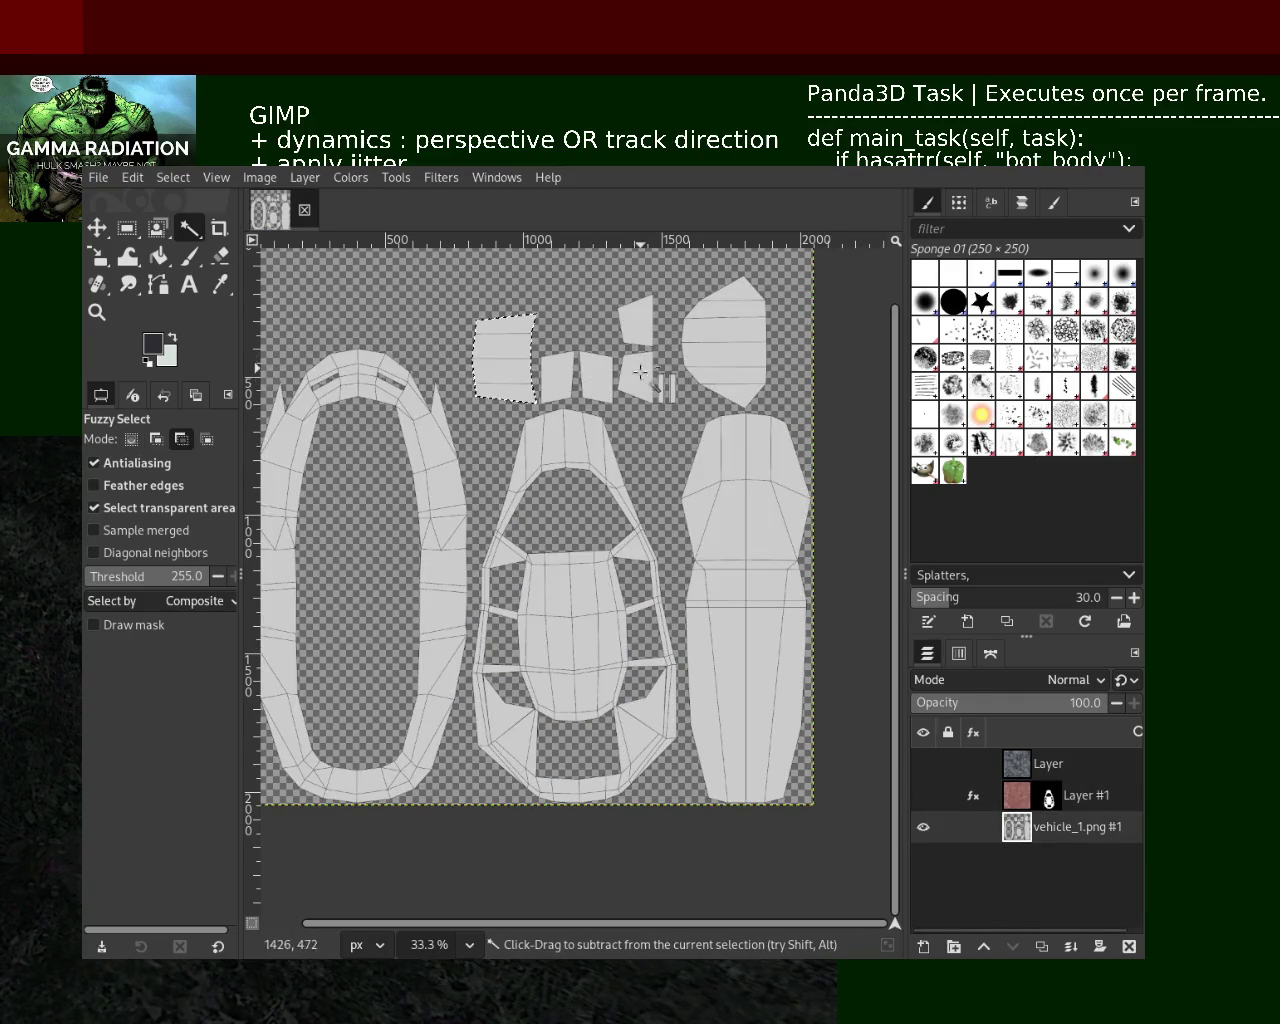
# Fuzzy-select all the window UV pieces, from the large upper-right to the upper-left one
pyautogui.click(729, 353)
pyautogui.keyDown('shift'); pyautogui.click(645, 380); pyautogui.keyUp('shift')
pyautogui.keyDown('shift'); pyautogui.click(636, 320); pyautogui.keyUp('shift')
pyautogui.keyDown('shift'); pyautogui.click(596, 378); pyautogui.keyUp('shift')
pyautogui.keyDown('shift'); pyautogui.click(557, 378); pyautogui.keyUp('shift')
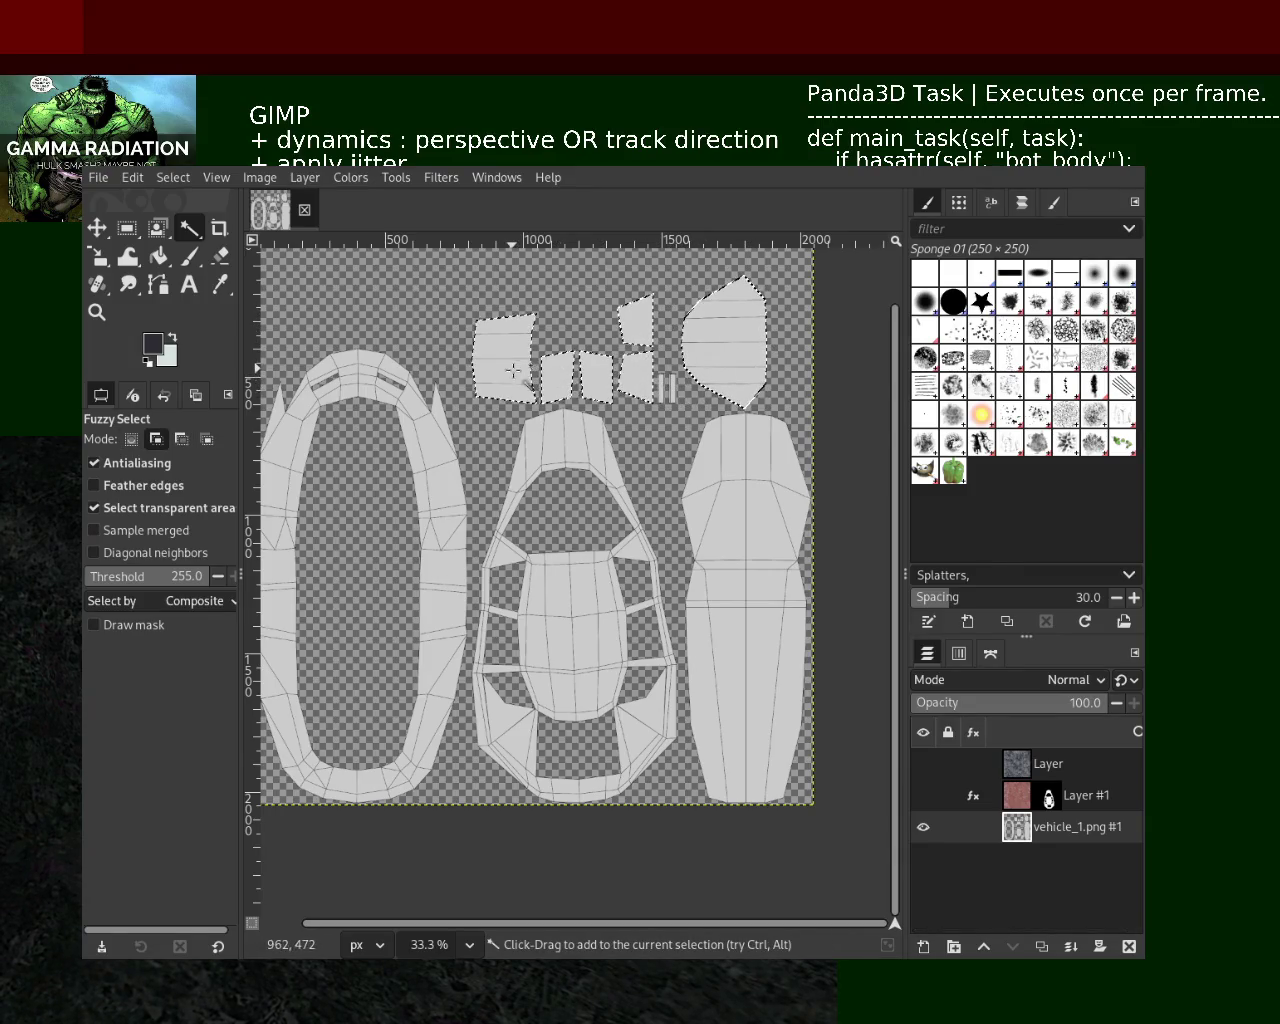
pyautogui.keyDown('shift'); pyautogui.click(505, 370); pyautogui.keyUp('shift')
# Mask the blue-grey layer to the window pieces, show the red body layer, and save
pyautogui.press('Home')
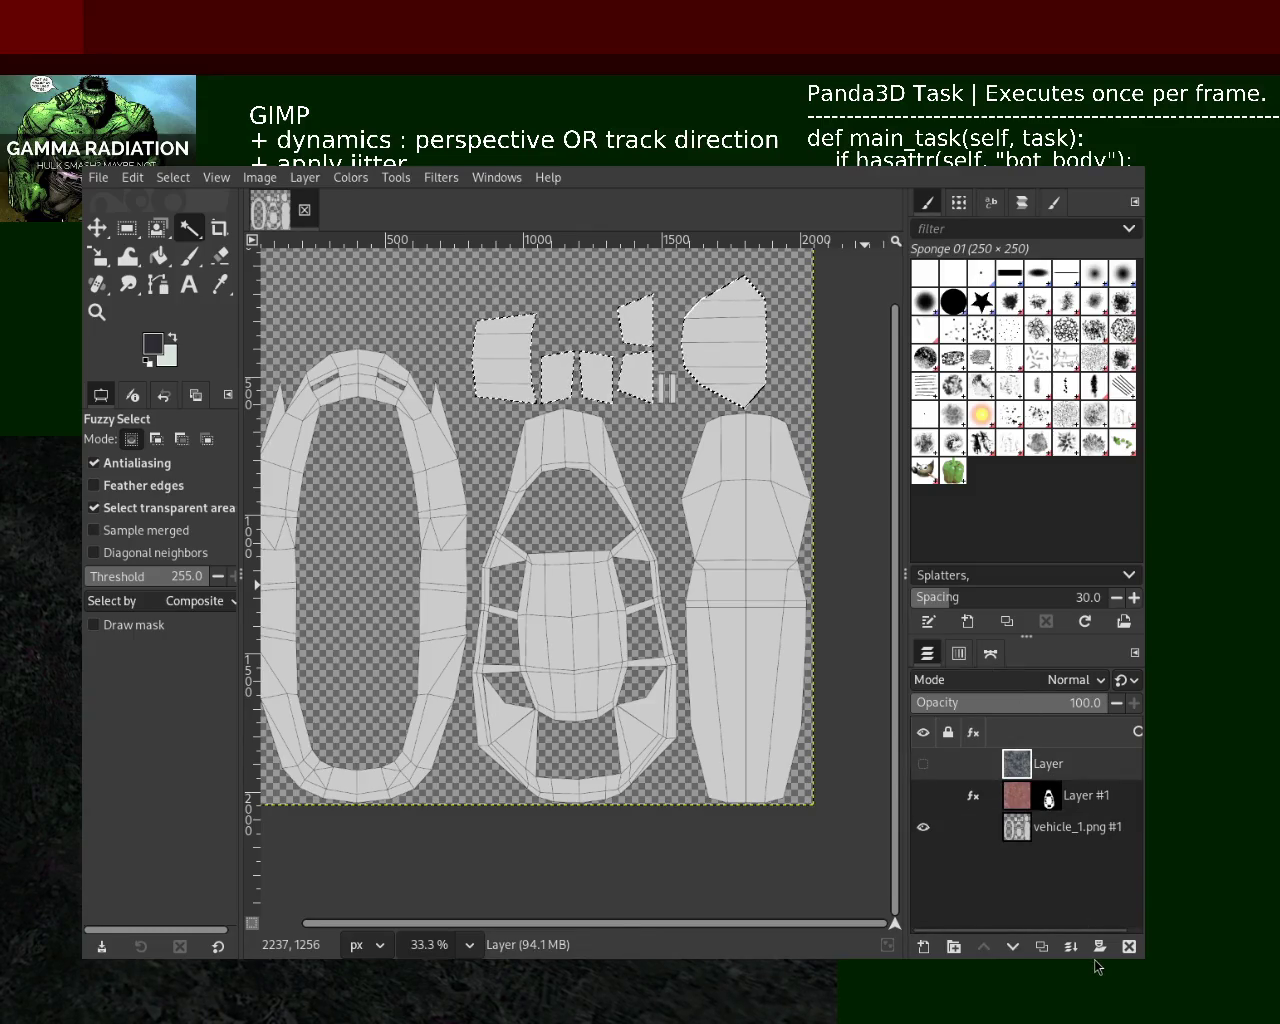
pyautogui.keyDown('shift'); pyautogui.click(1098, 946); pyautogui.keyUp('shift')
pyautogui.click(923, 763)
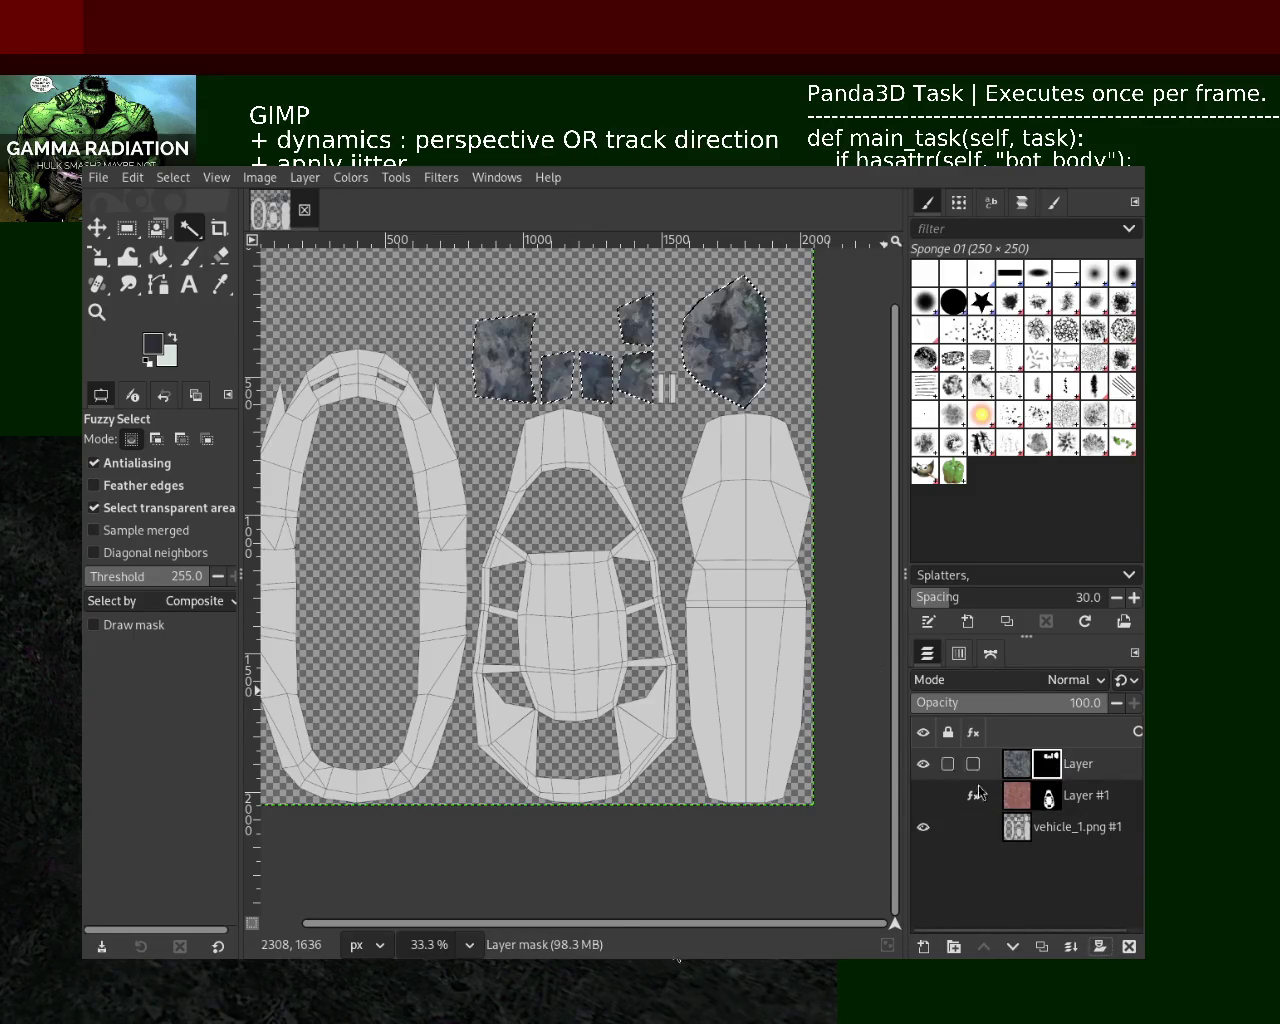
pyautogui.hotkey('ctrl', 'shift', 'a')
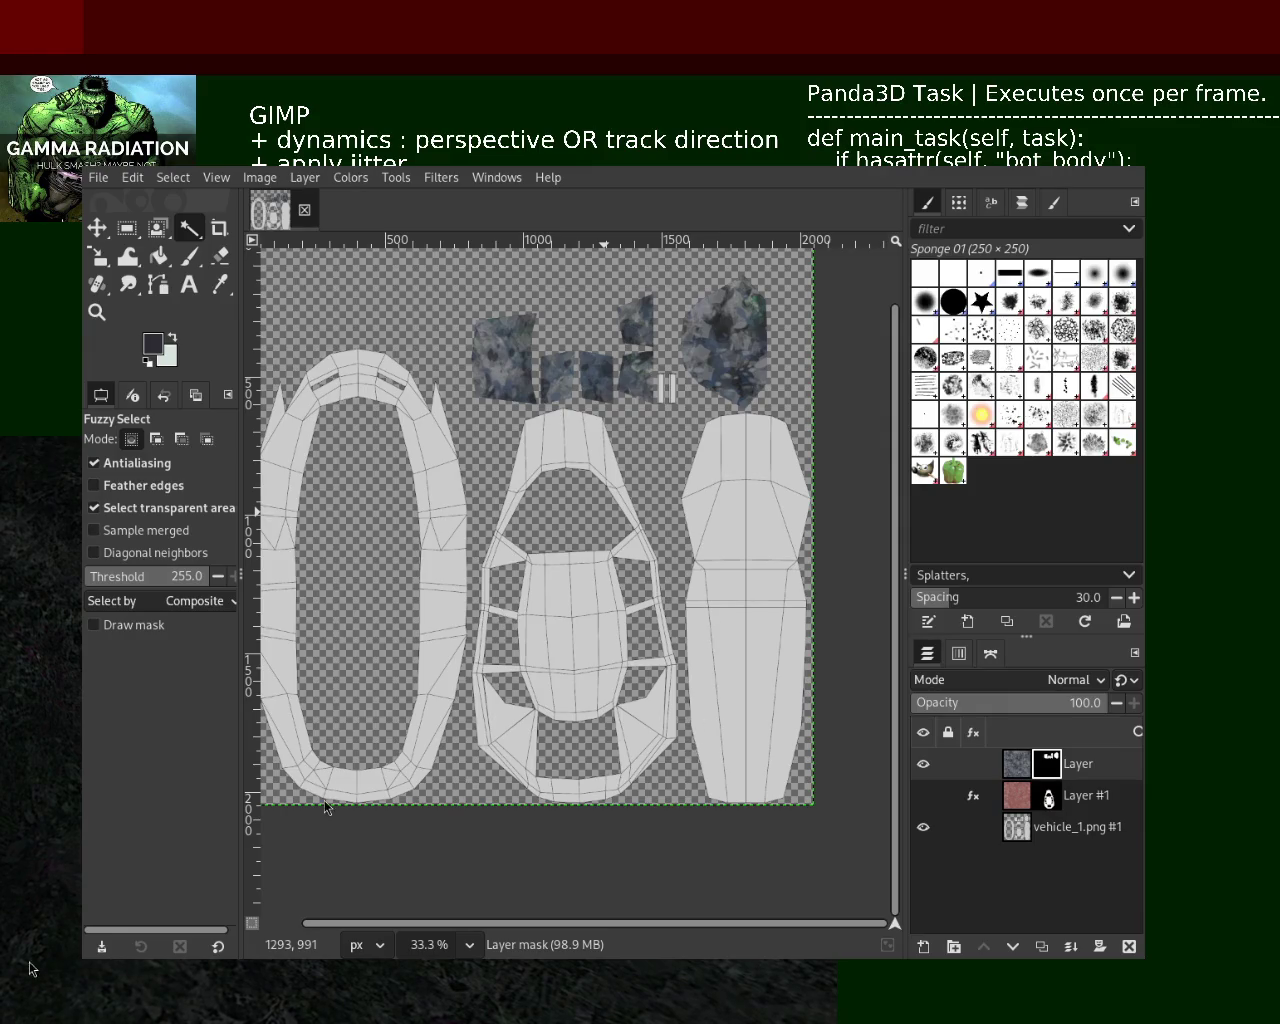
pyautogui.click(923, 795)
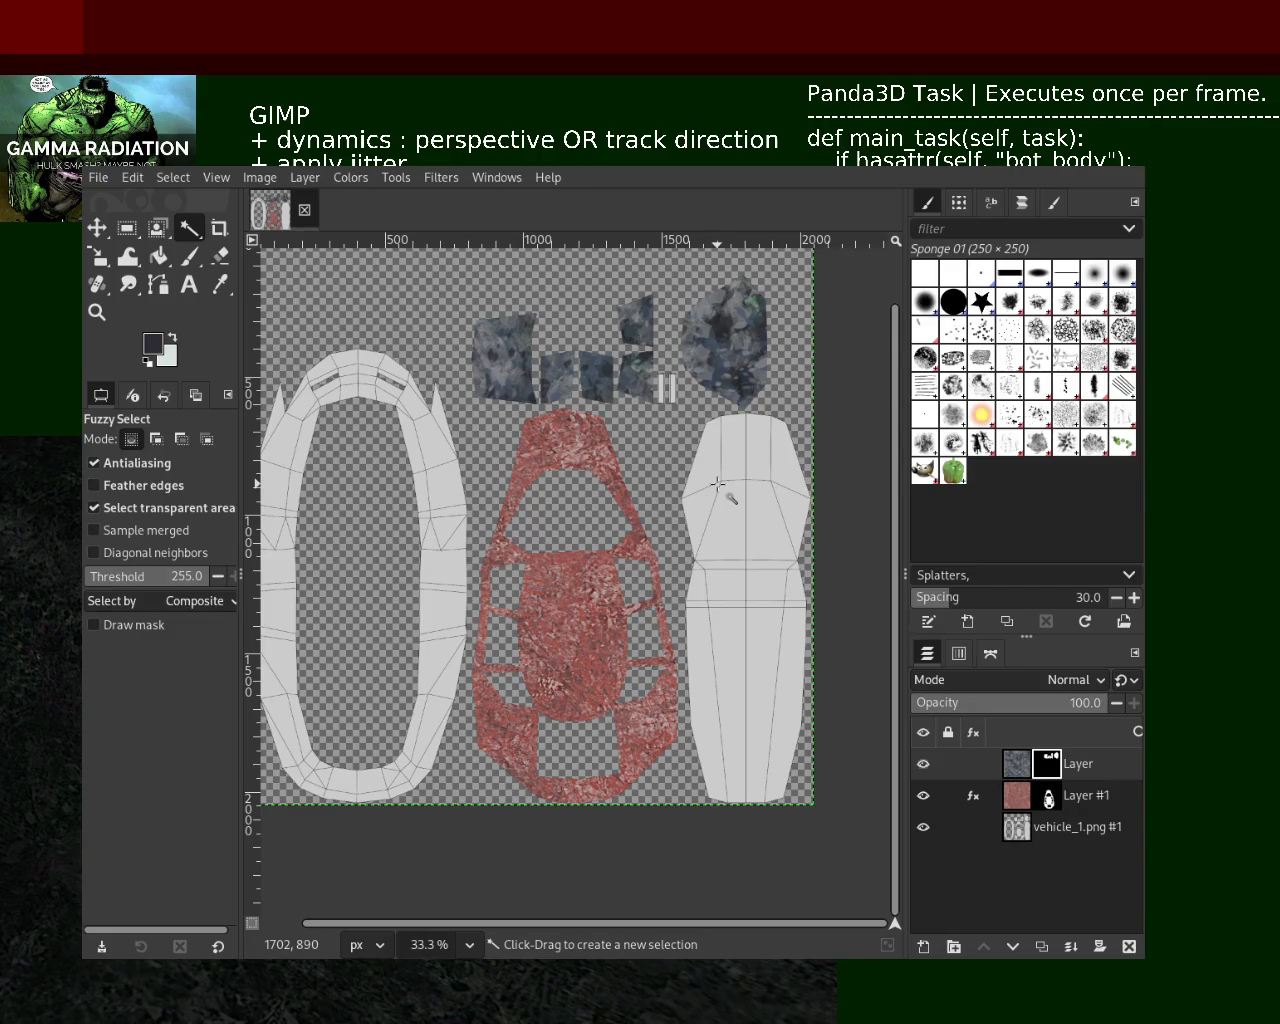
pyautogui.hotkey('ctrl', 's')
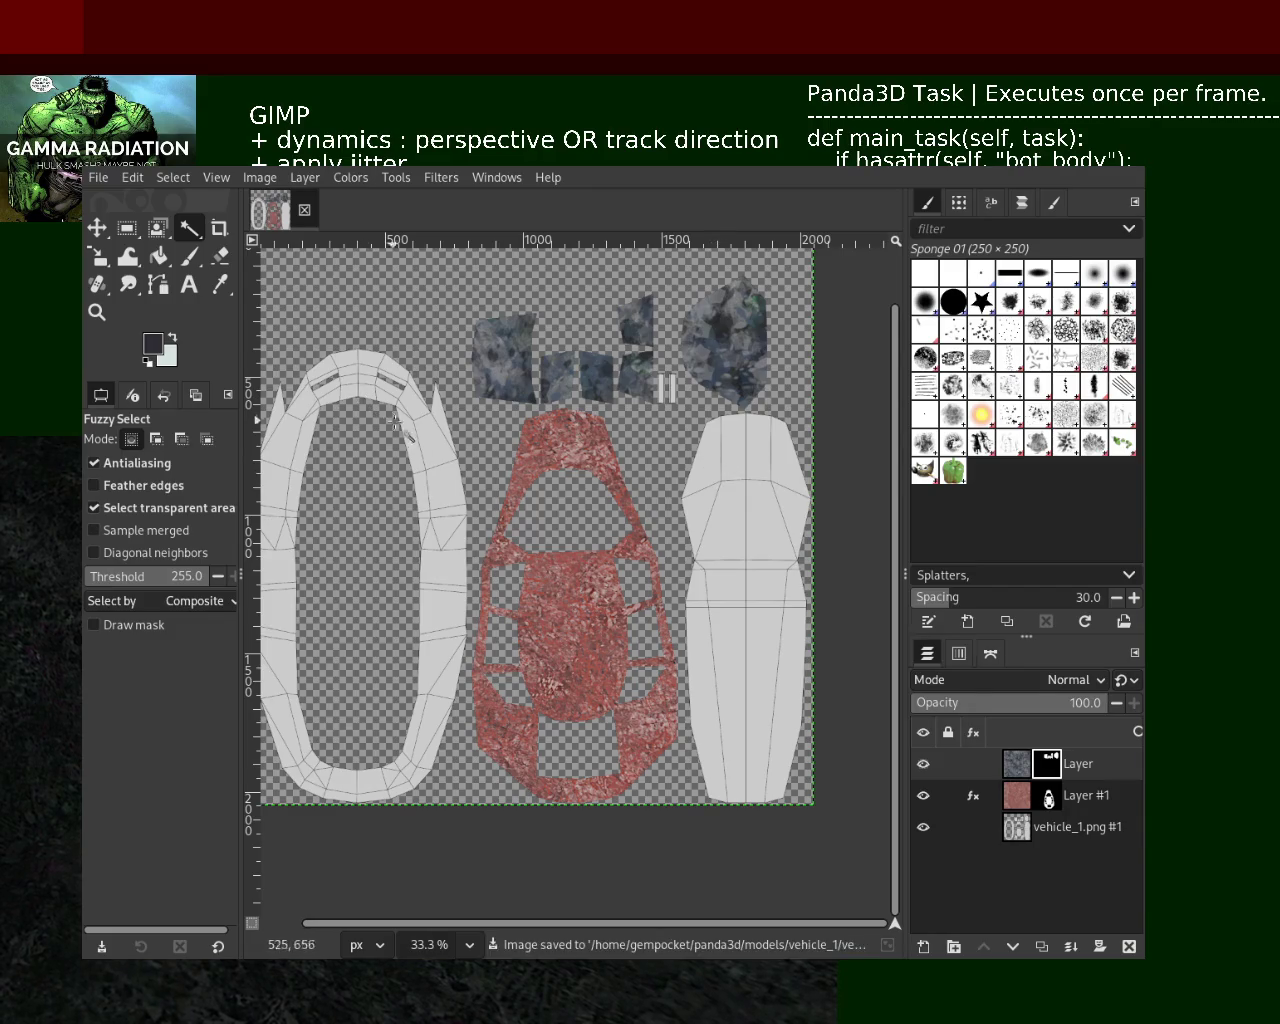